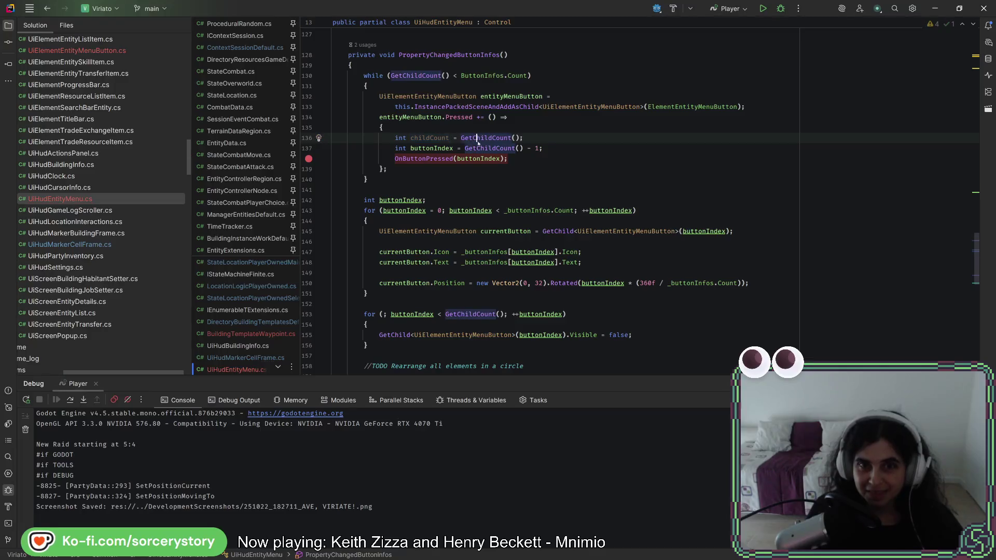
# - Finish renaming the local variable to childCount and dismiss the GetChildCount documentation popup
pyautogui.click(533, 138)
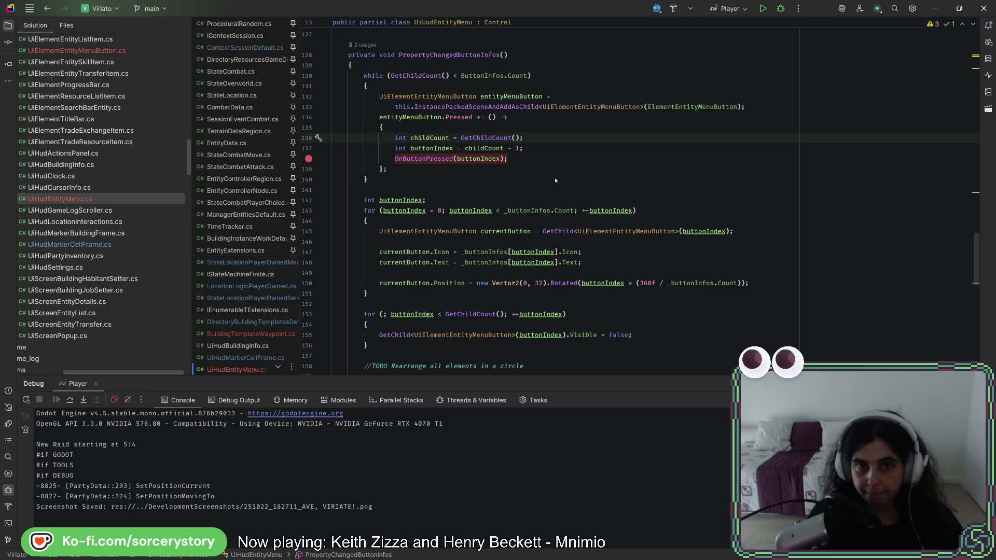
pyautogui.moveTo(496, 139)
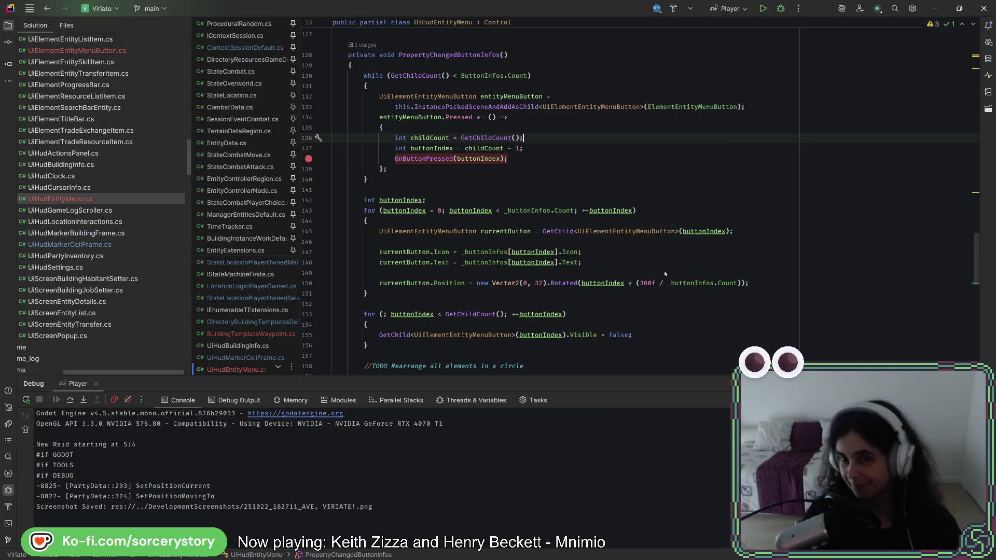
pyautogui.click(615, 265)
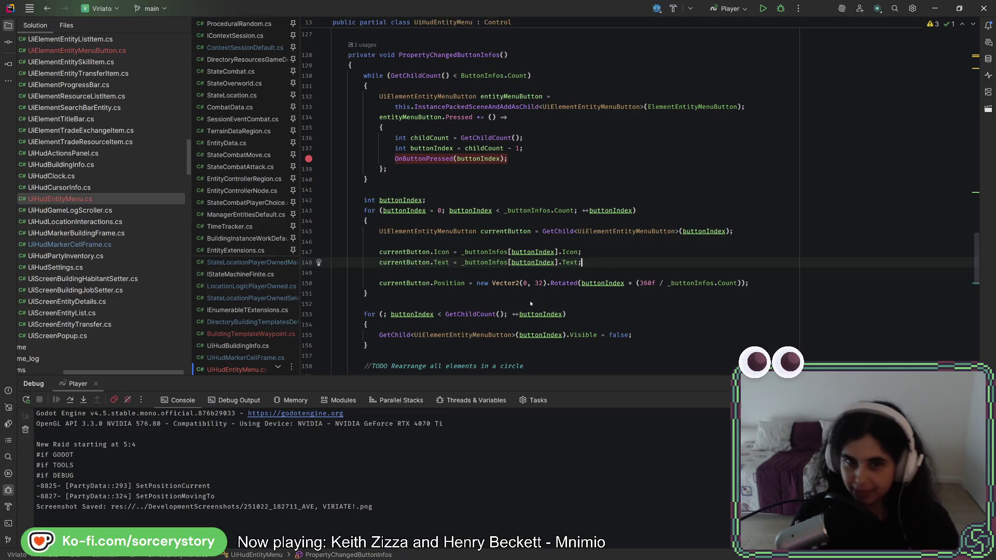
# - Inspect buttonIndex on line 138 and highlight its usages
pyautogui.click(491, 159)
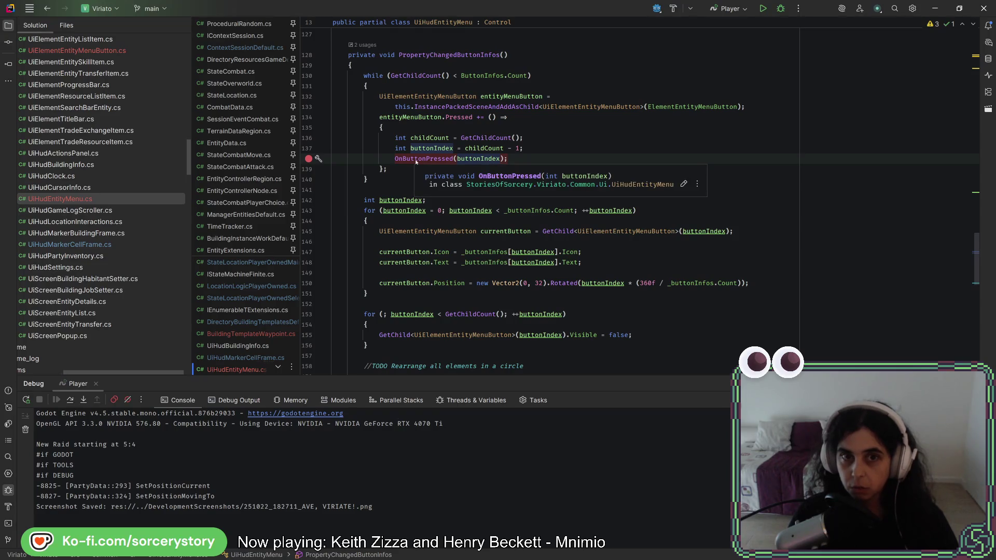
pyautogui.click(491, 149)
pyautogui.click(459, 159)
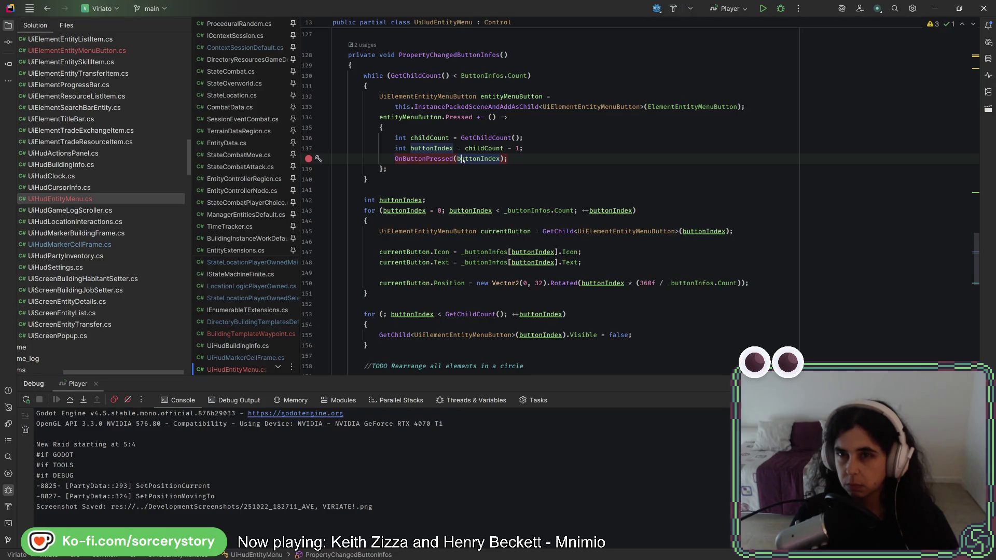
pyautogui.moveTo(461, 159)
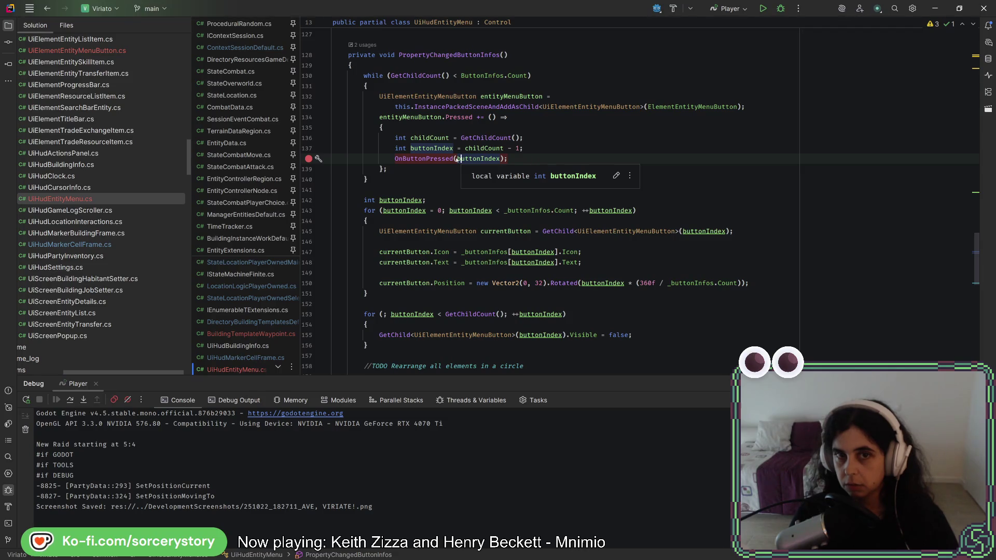
# - Set a breakpoint on the entity menu button creation line and launch Player under the debugger
pyautogui.click(308, 97)
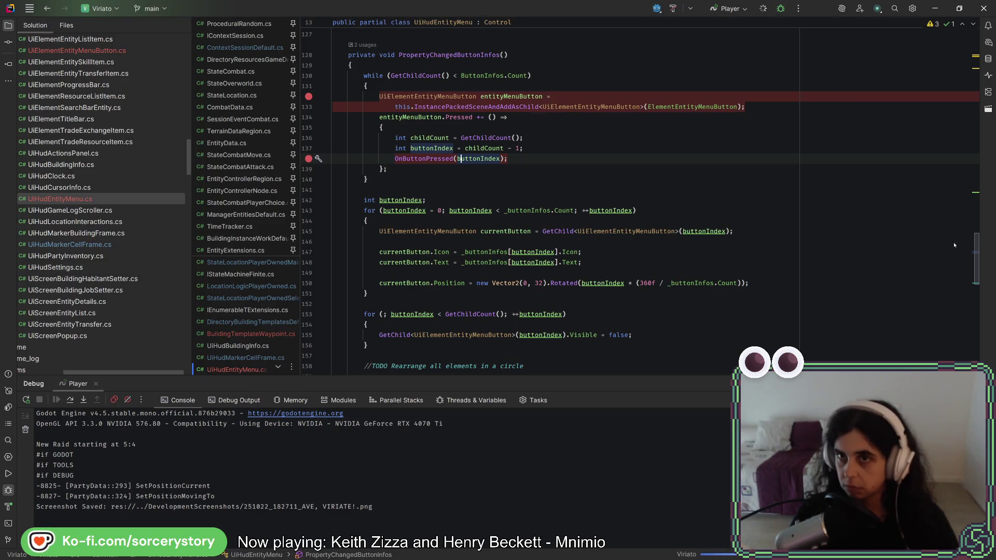
pyautogui.click(763, 9)
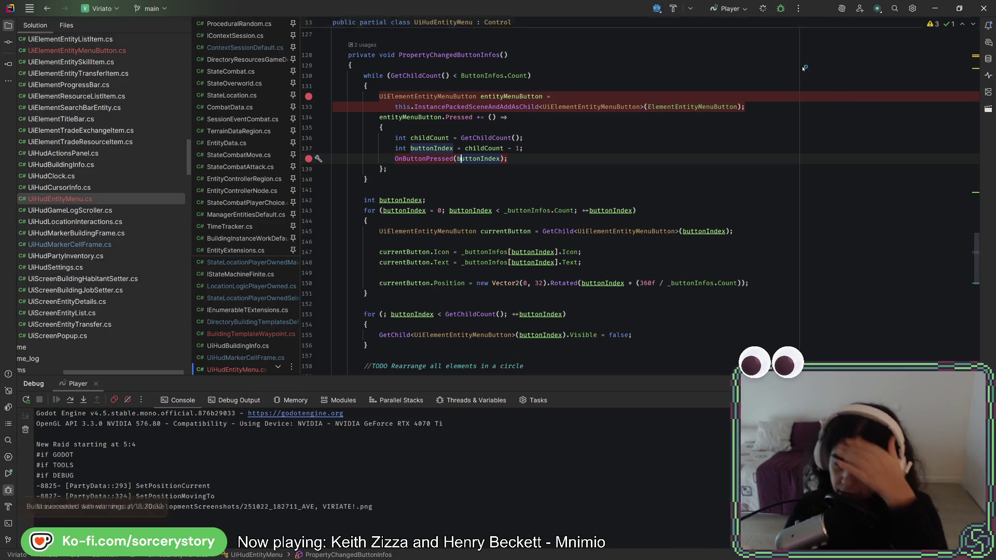
pyautogui.click(799, 8)
pyautogui.click(780, 9)
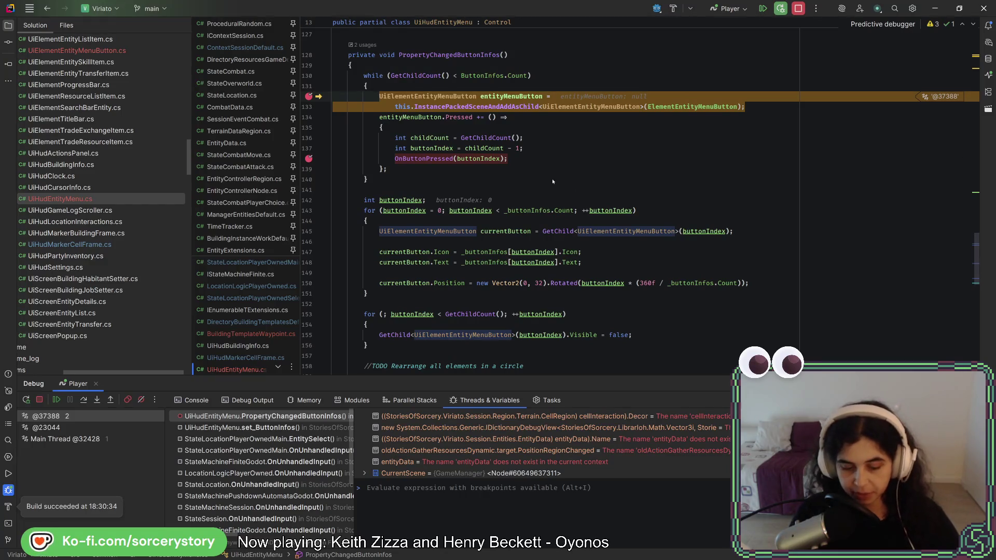
# - Step over two statements in the loop, resume execution, then stop the debug session
pyautogui.press('F10')
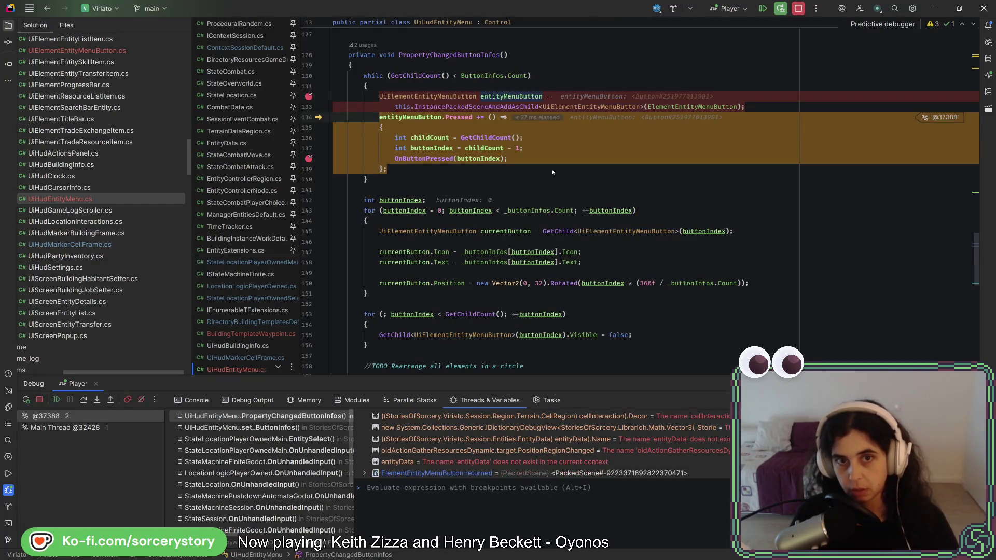
pyautogui.press('F10')
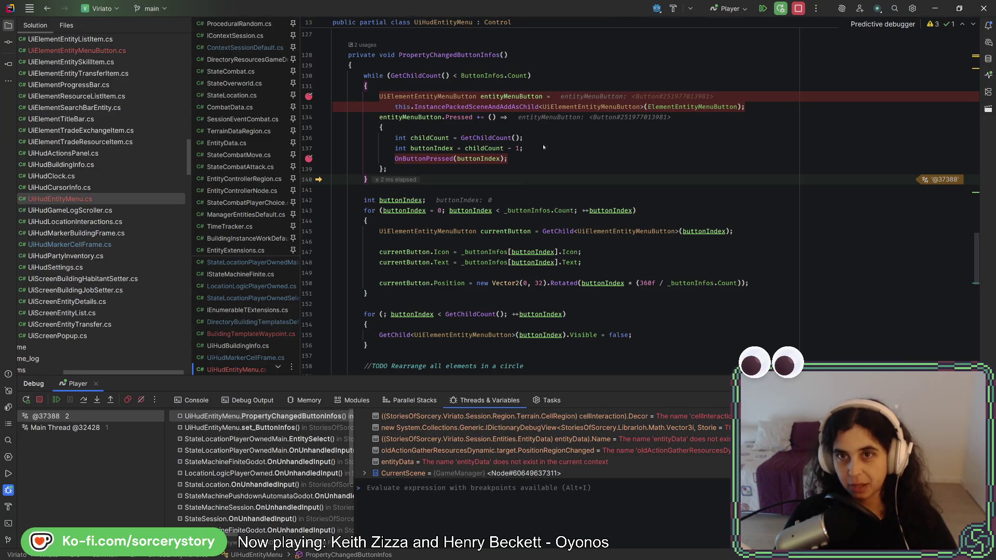
pyautogui.click(764, 10)
pyautogui.click(763, 10)
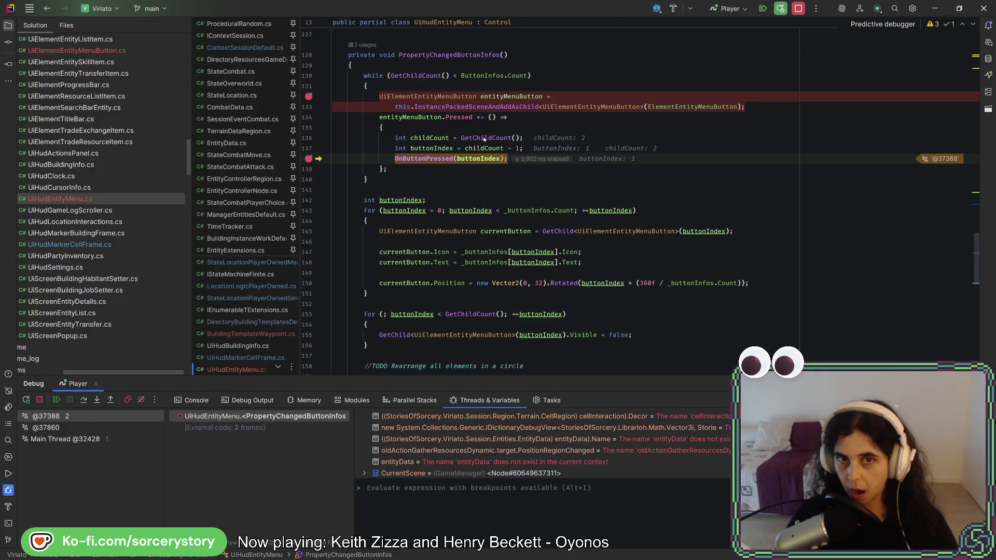
pyautogui.moveTo(435, 142)
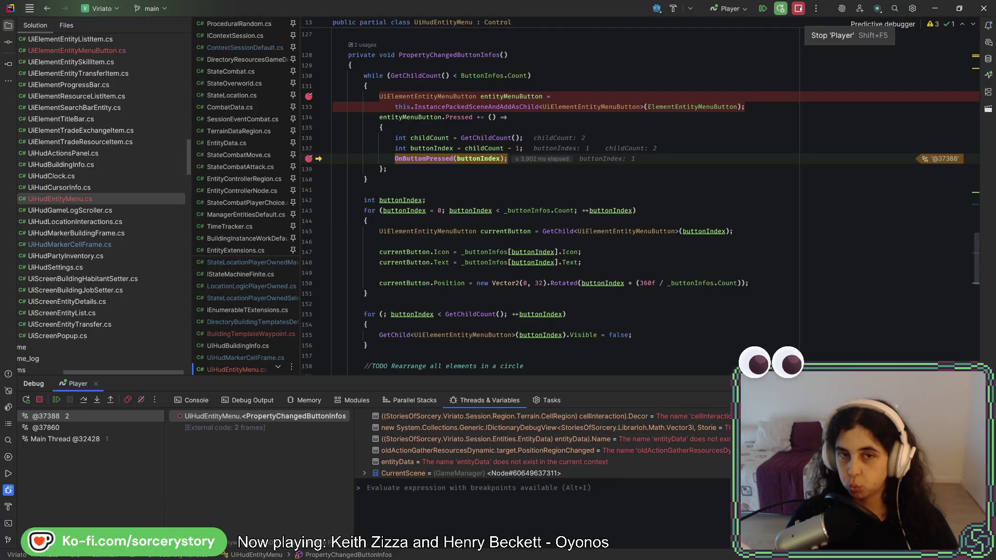
pyautogui.click(798, 8)
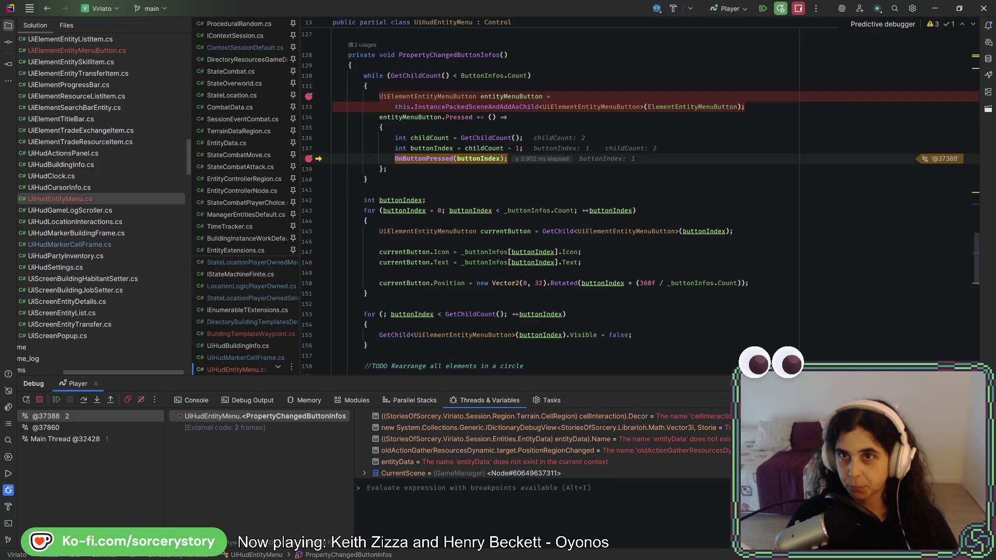
# - Declare int currentChildCount = GetChildCount(); on a new line after the button instantiation
pyautogui.click(775, 108)
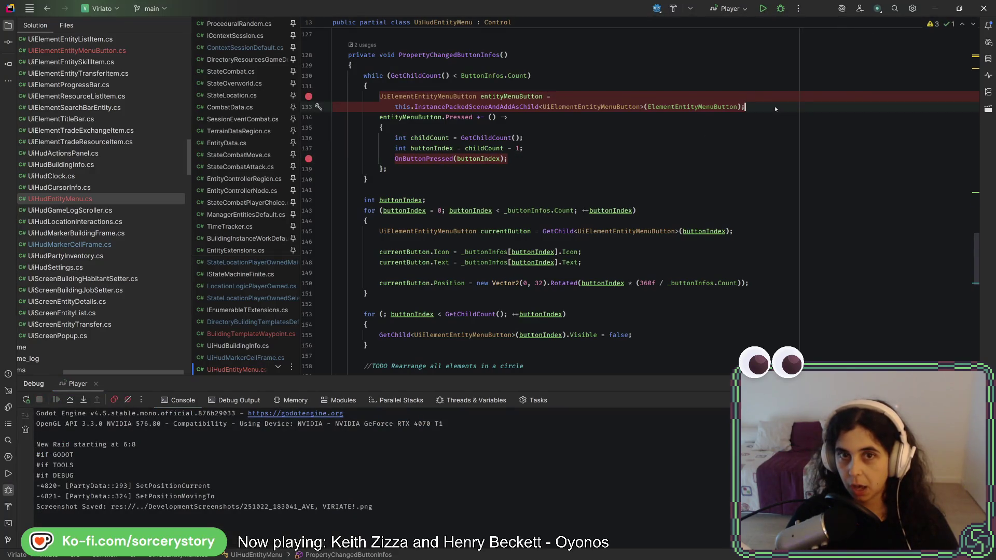
pyautogui.press('Return')
pyautogui.press('Return')
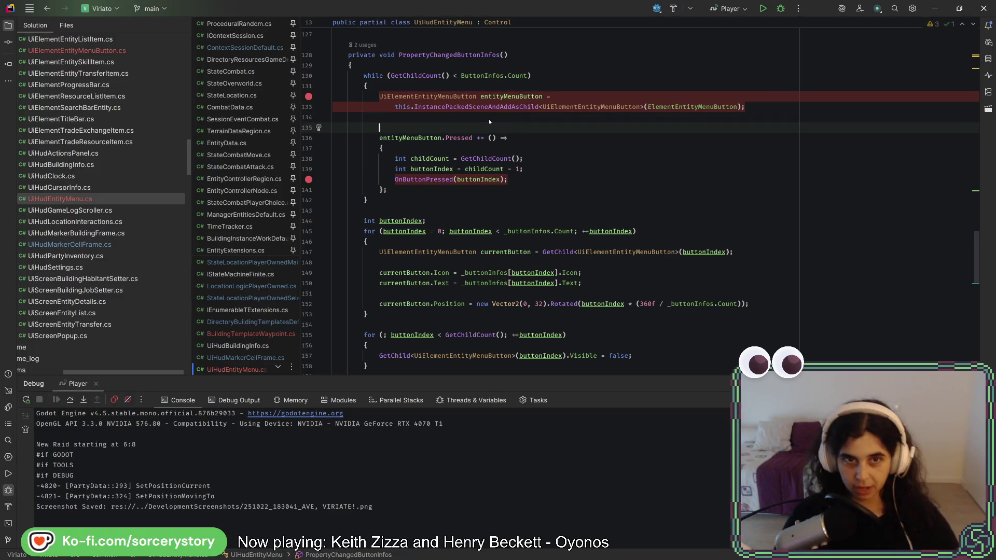
pyautogui.write('int')
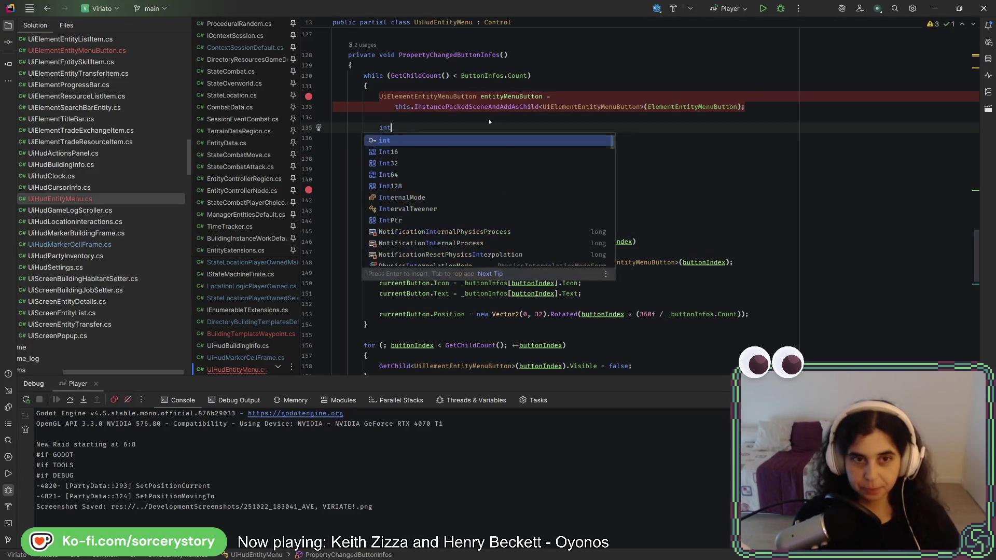
pyautogui.write(' currentChild')
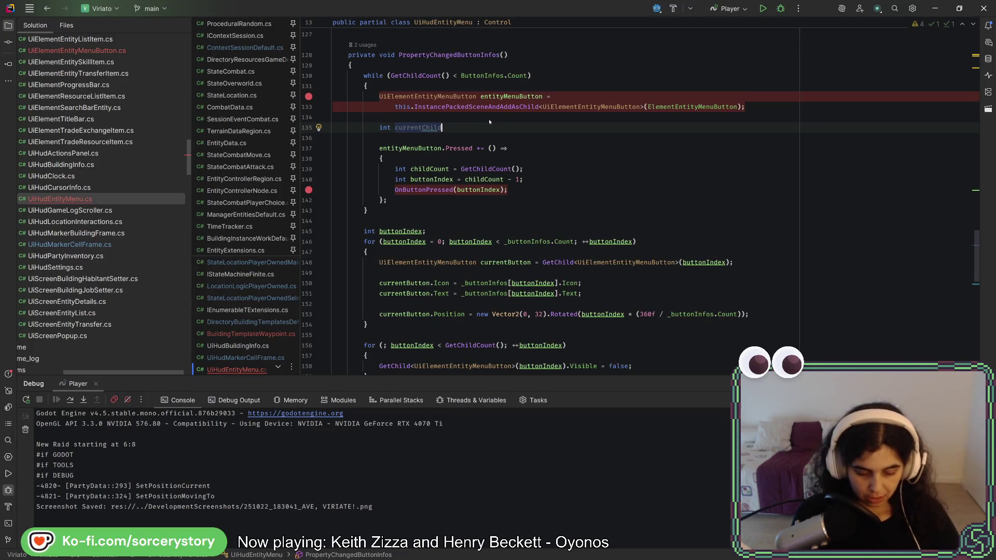
pyautogui.write('Count =')
pyautogui.press('Escape')
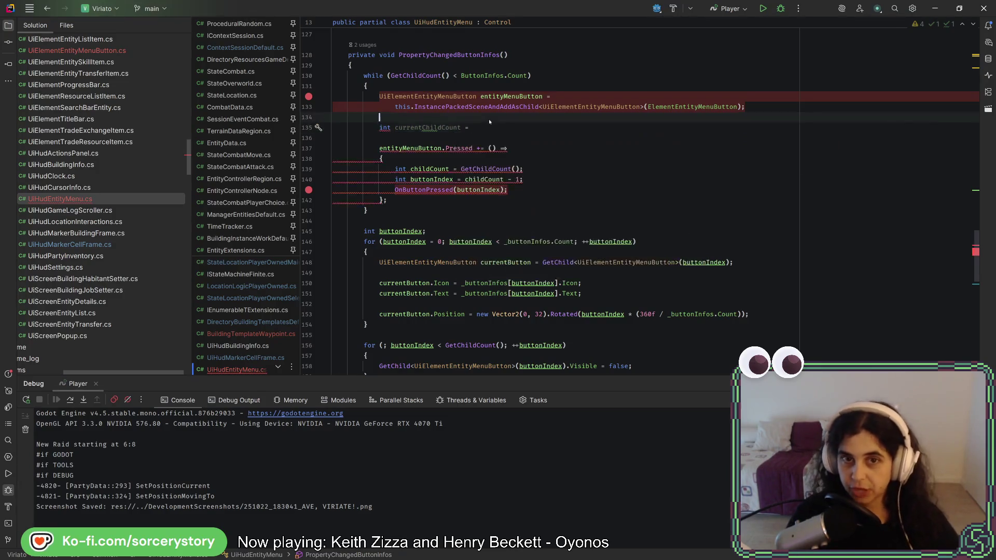
pyautogui.click(504, 179)
pyautogui.click(516, 169)
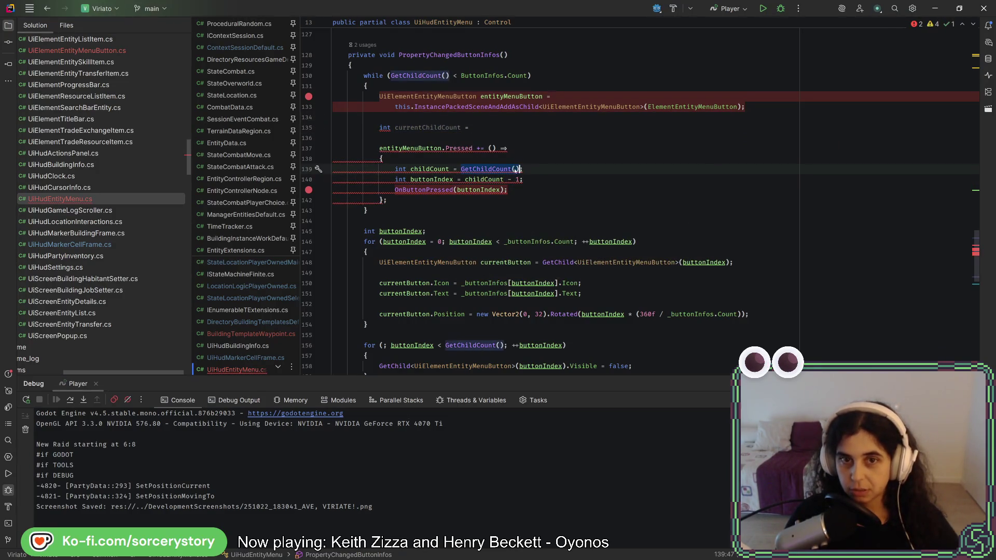
pyautogui.hotkey('ctrl', 'c')
pyautogui.click(488, 128)
pyautogui.hotkey('ctrl', 'v')
pyautogui.write(';')
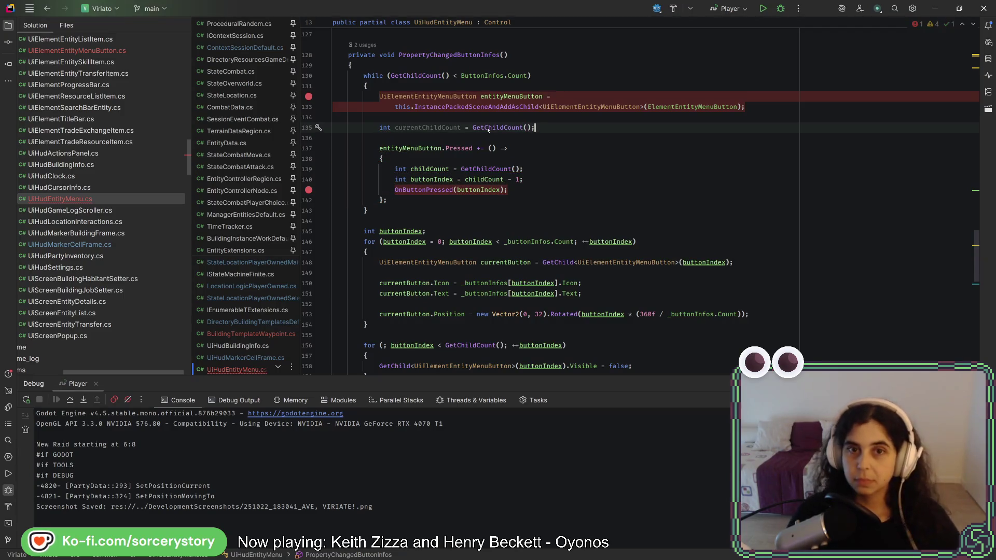
# - Rename currentChildCount to currentButtonIndex and use it in place of childCount - 1 on line 140
pyautogui.click(424, 128)
pyautogui.press('F2')
pyautogui.write('cur')
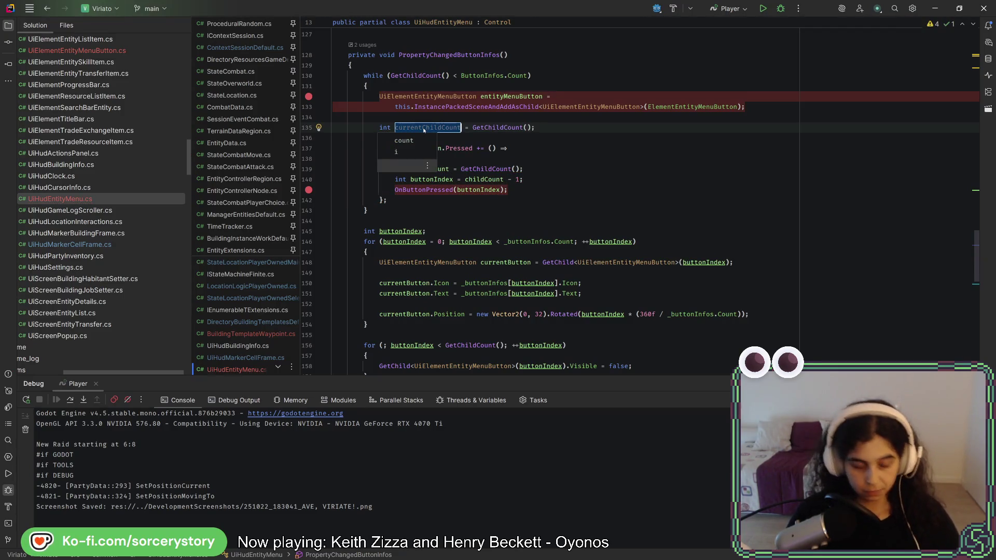
pyautogui.write('rentButtonIndex')
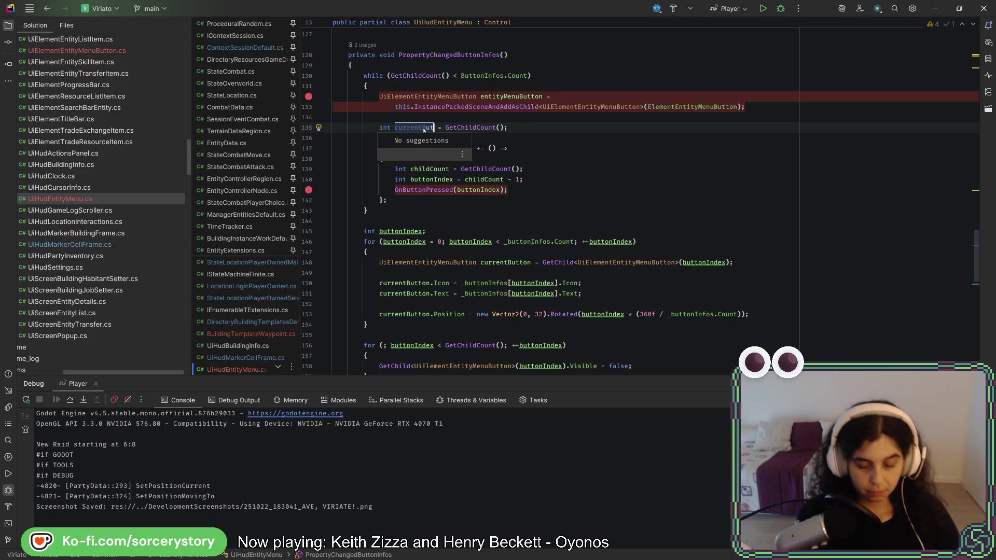
pyautogui.press('Return')
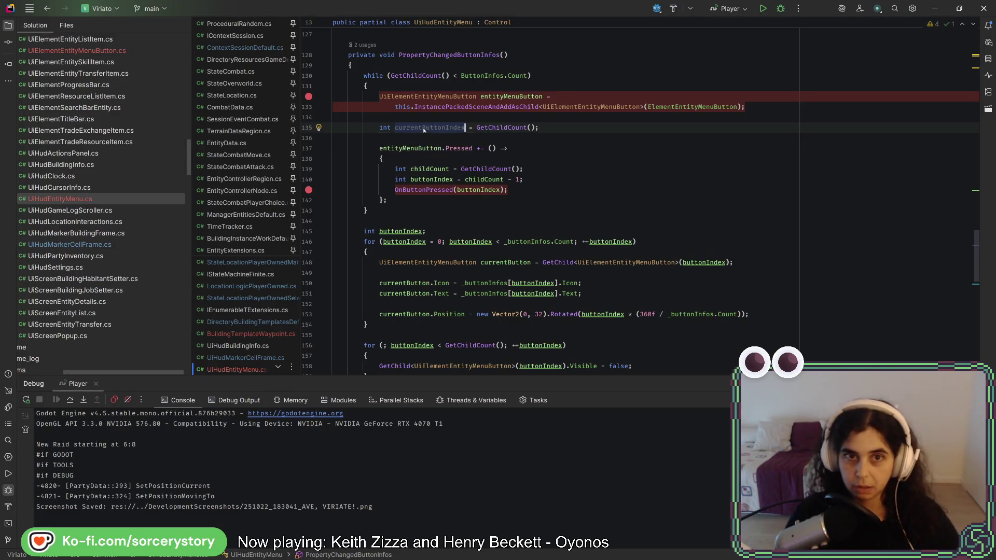
pyautogui.click(503, 179)
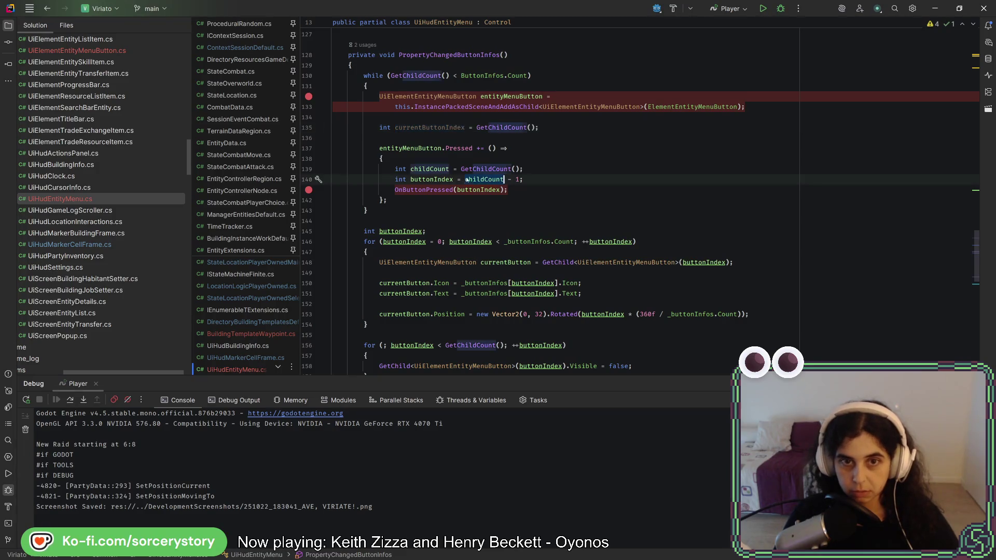
pyautogui.moveTo(465, 179); pyautogui.dragTo(521, 179)
pyautogui.write('currentButtonIndex')
# - Append -1 to GetChildCount() on line 135 and delete the unused childCount line
pyautogui.click(536, 127)
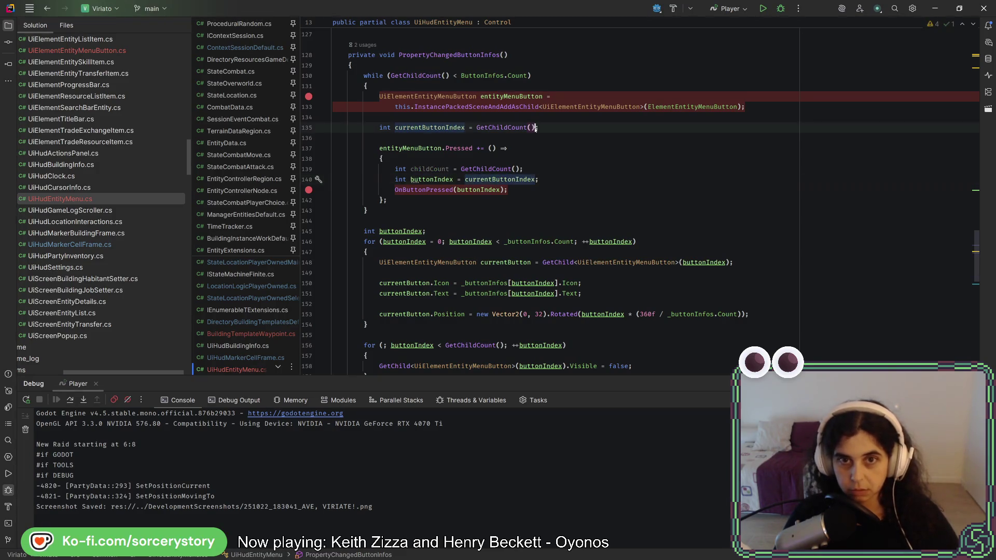
pyautogui.write('-1')
pyautogui.click(545, 168)
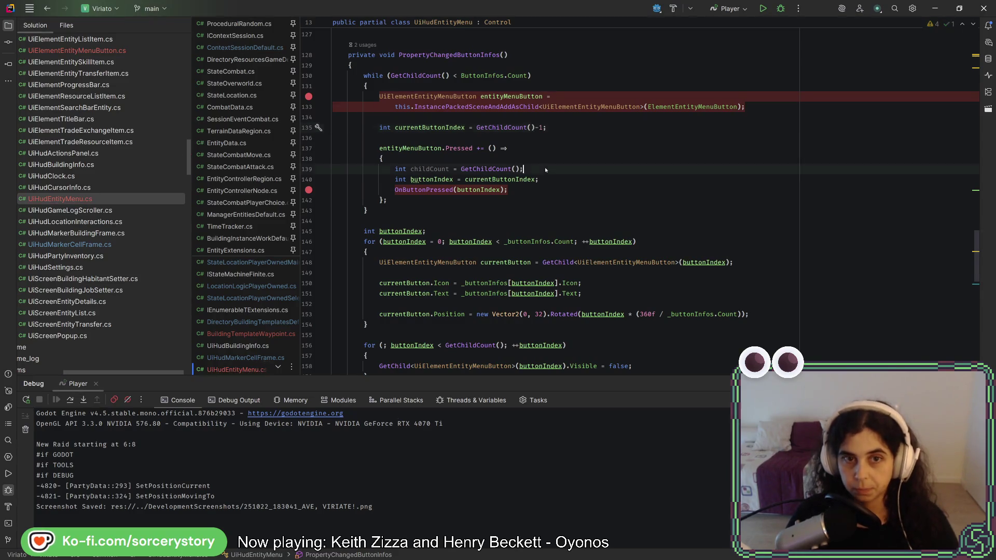
pyautogui.hotkey('shift', 'Up')
pyautogui.press('BackSpace')
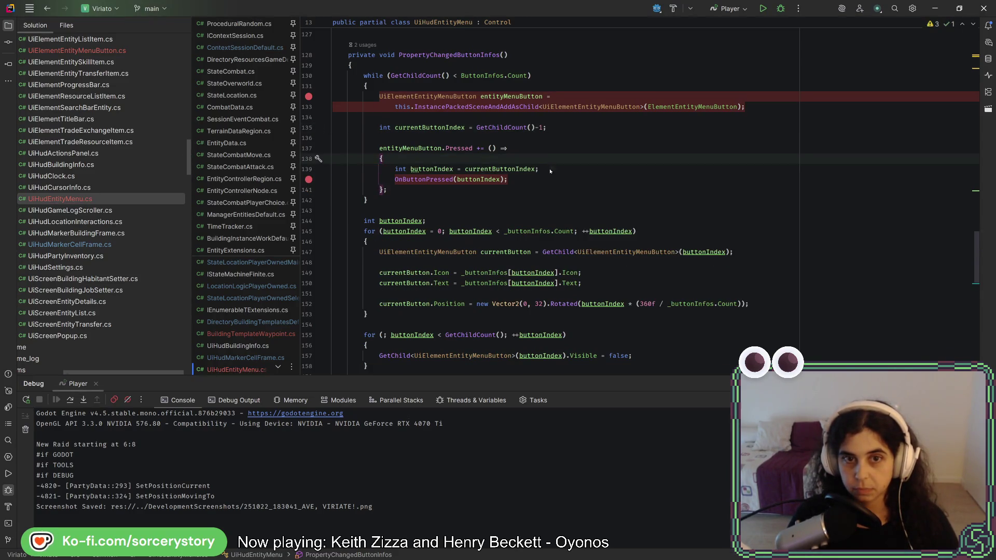
pyautogui.press('Down')
pyautogui.press('Down')
pyautogui.press('End')
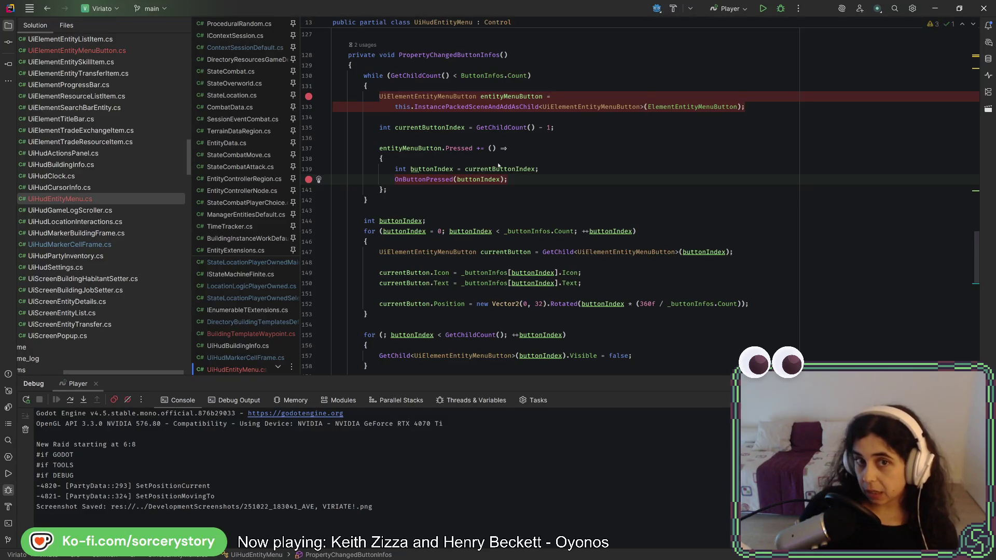
# - Build and launch the Player debug session so it pauses at the line 132 breakpoint
pyautogui.click(782, 14)
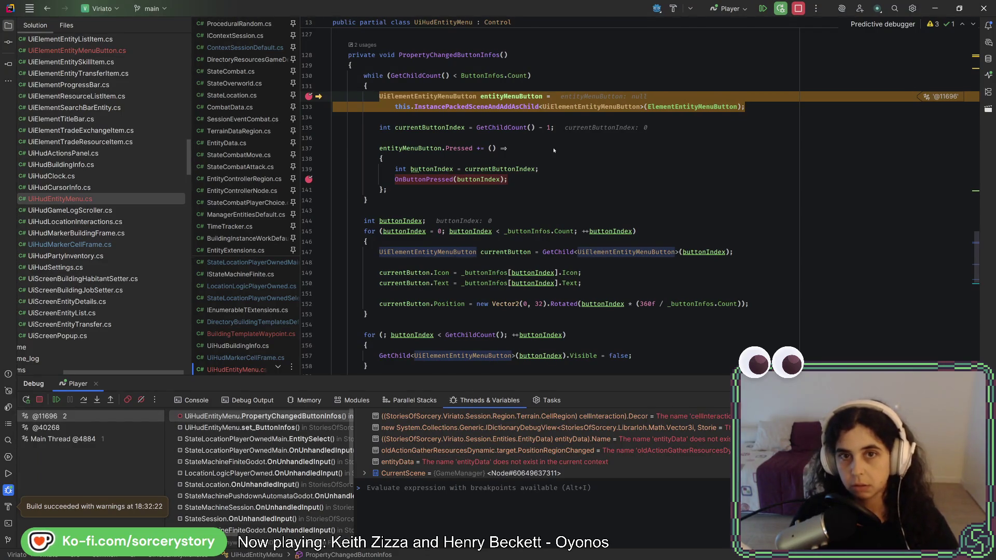
# - Step over the currentButtonIndex line and the Pressed handler assignment
pyautogui.press('F10')
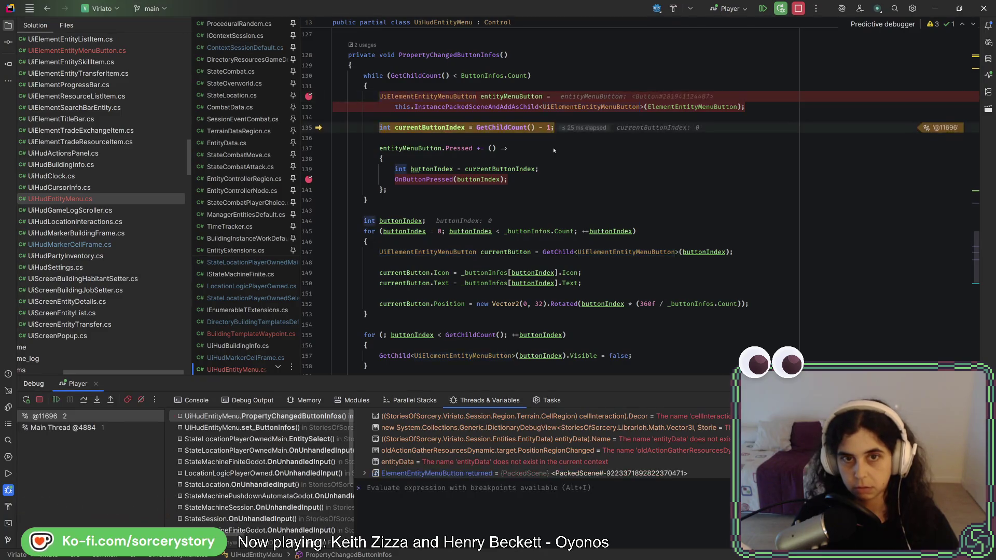
pyautogui.moveTo(451, 128)
pyautogui.press('F10')
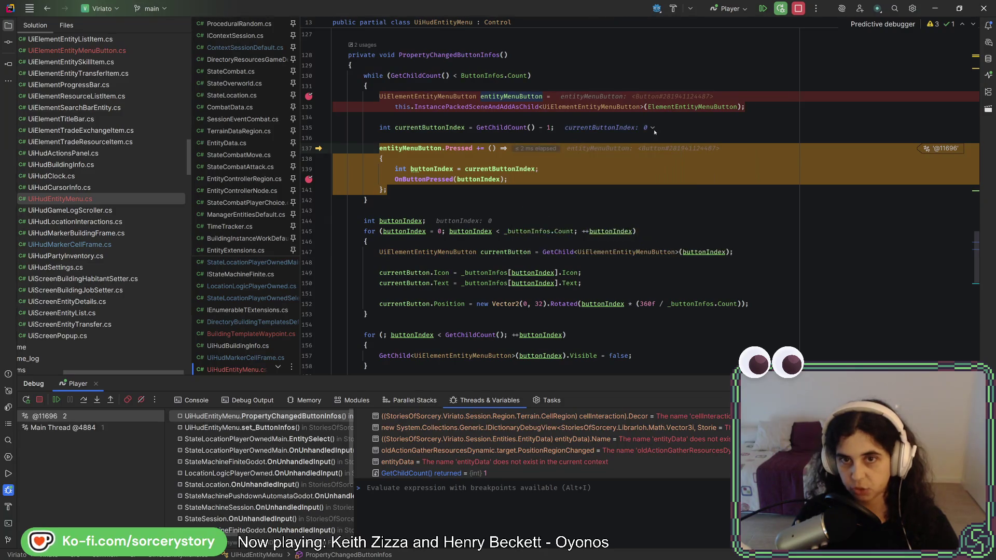
pyautogui.press('F10')
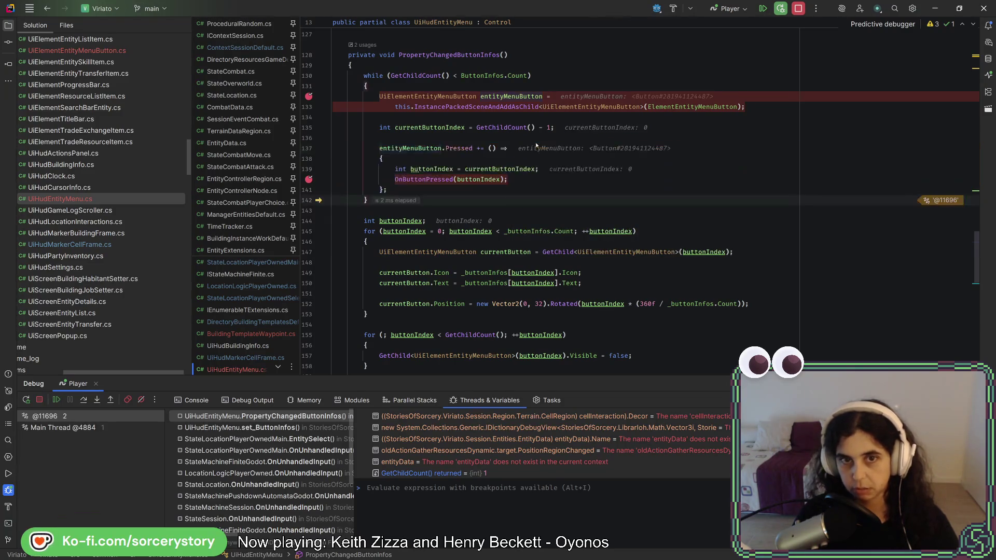
# - Resume the game and check the buttonIndex value when the breakpoint hits
pyautogui.click(760, 13)
pyautogui.press('F9')
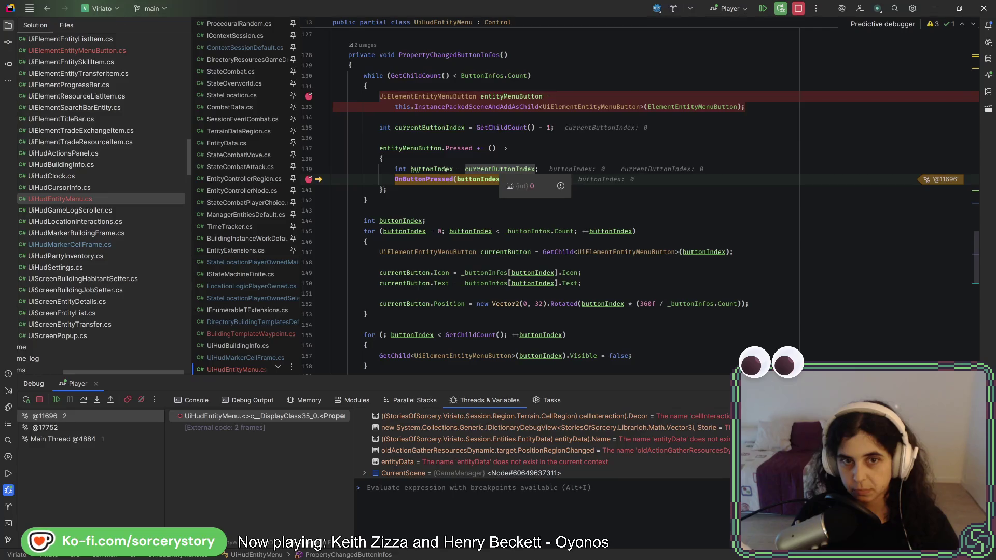
pyautogui.moveTo(436, 169)
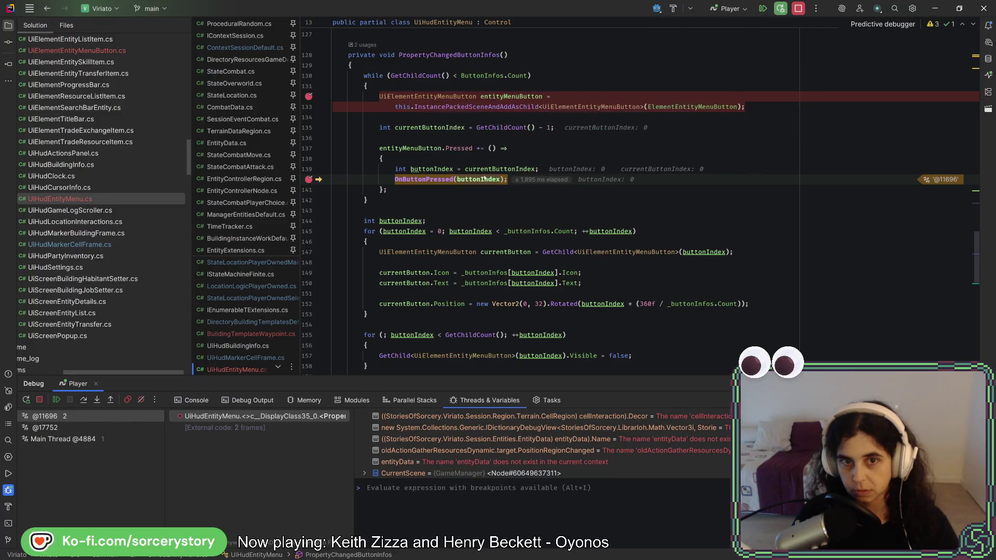
pyautogui.moveTo(484, 179)
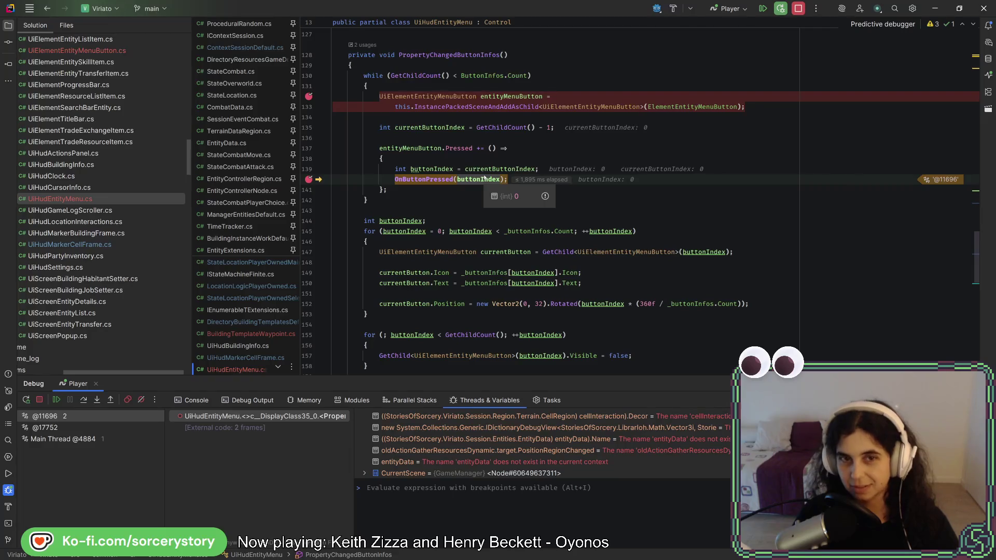
pyautogui.click(763, 9)
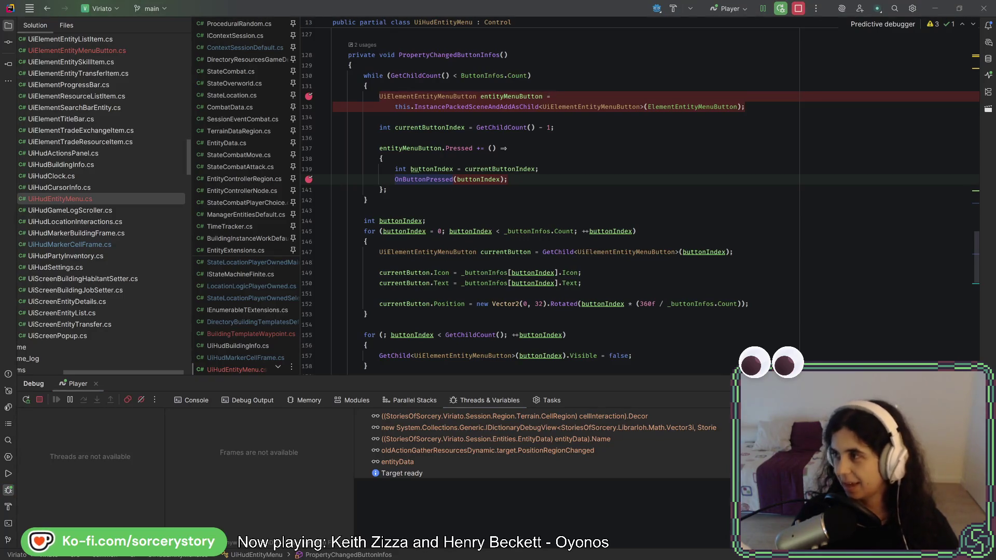
# - Remove the breakpoint on line 140 and close the running game window
pyautogui.click(673, 149)
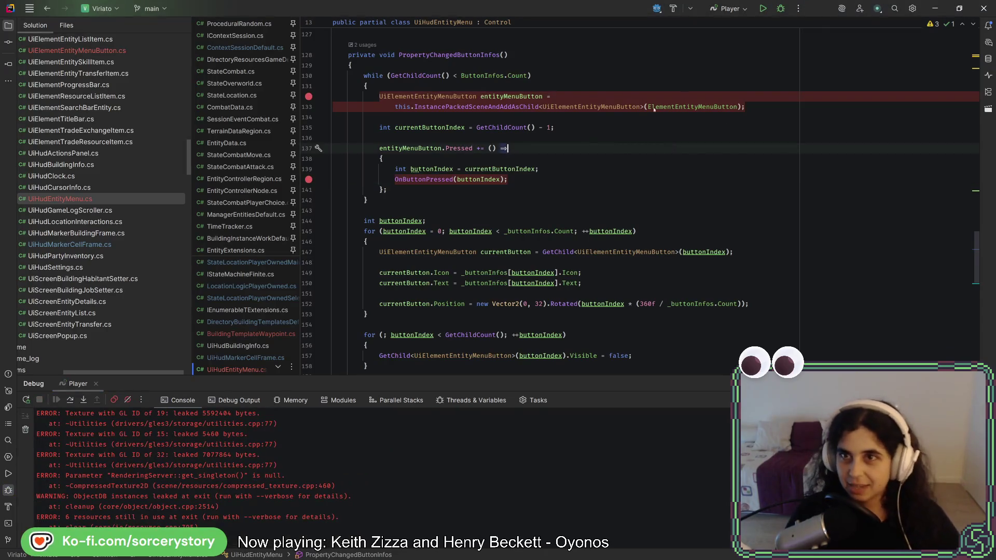
pyautogui.click(308, 180)
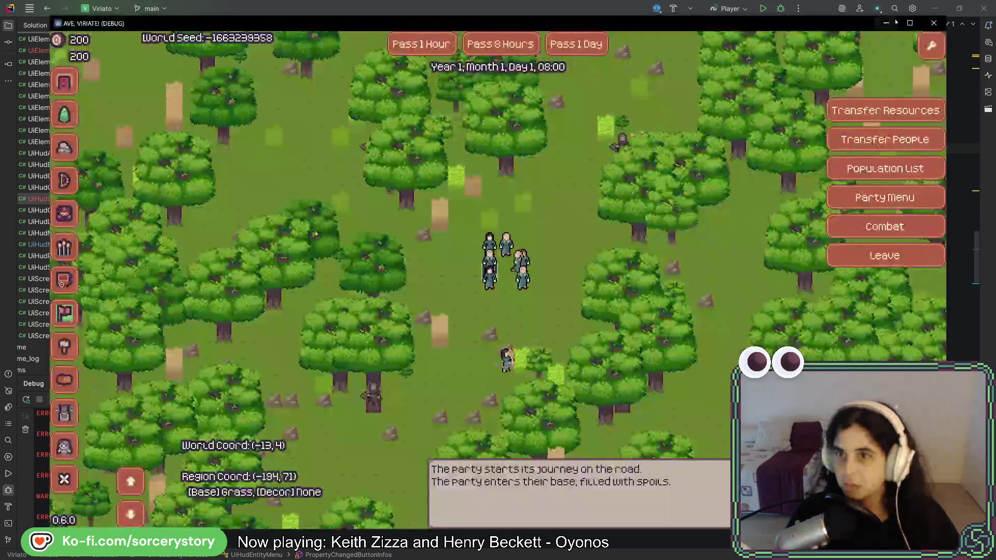
pyautogui.click(932, 25)
# - Run the project from the Godot editor, start a New Game and visit the Player Settlement
pyautogui.hotkey('alt', 'Tab')
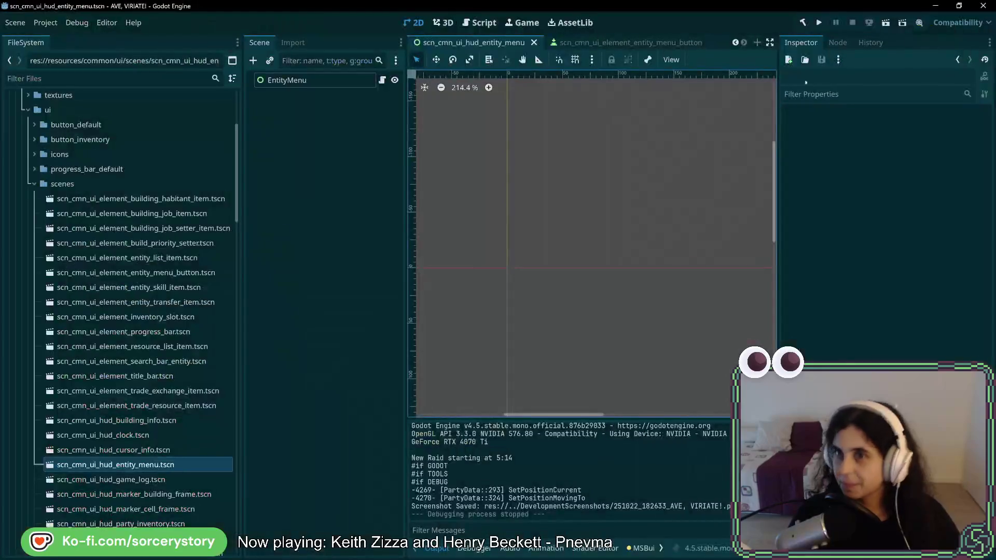
pyautogui.click(819, 22)
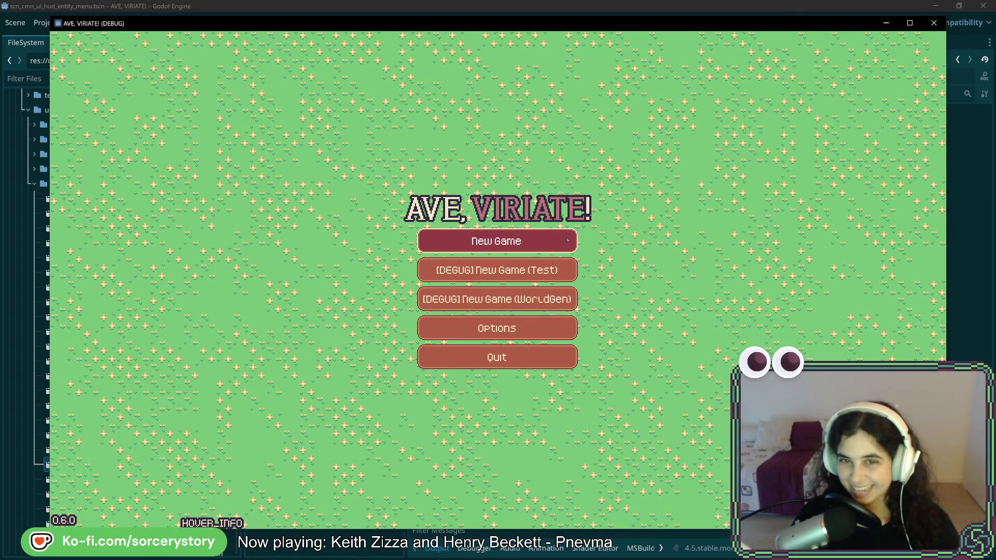
pyautogui.click(568, 240)
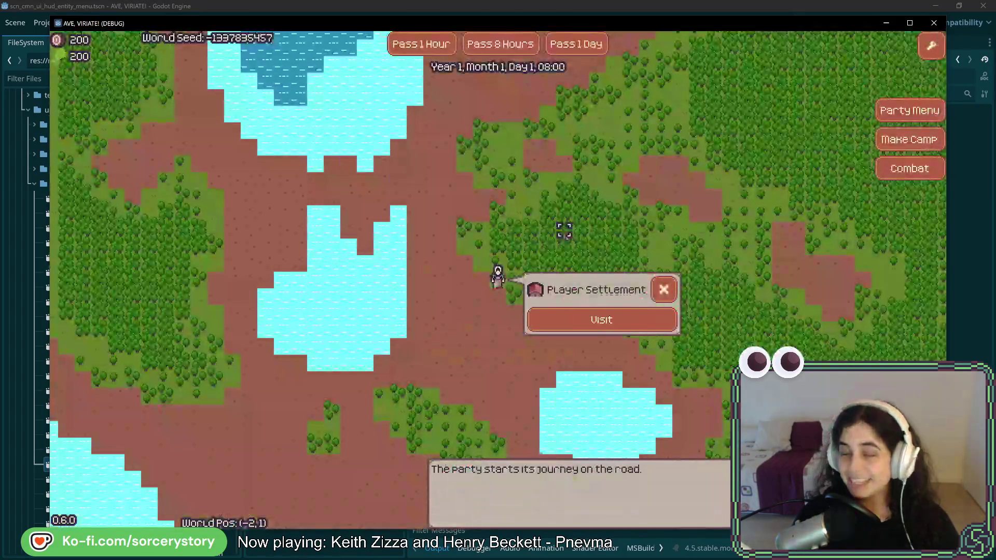
pyautogui.click(649, 319)
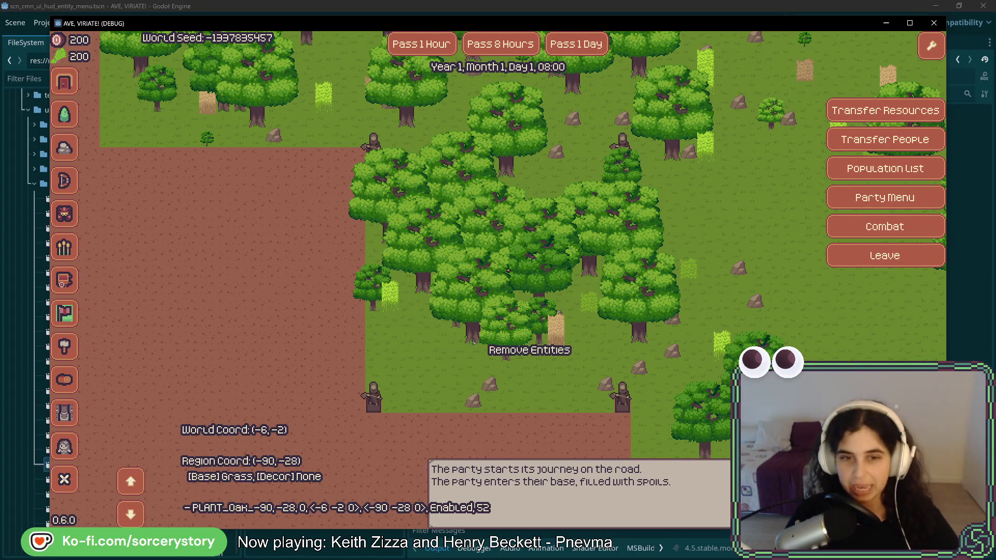
# - Remove the five oak trees around the party, then inspect a grass tile and the party's tile
pyautogui.click(474, 336)
pyautogui.click(473, 328)
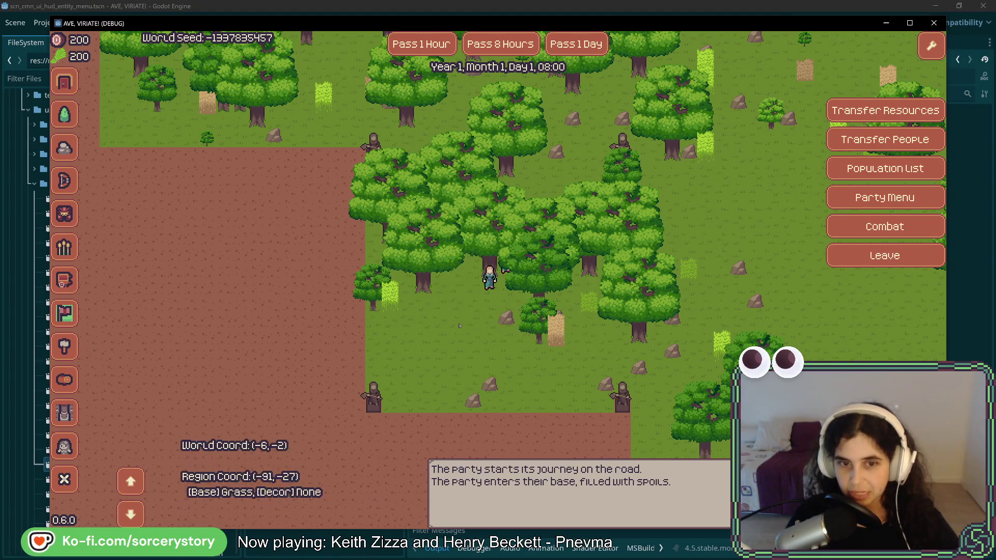
pyautogui.click(540, 337)
pyautogui.click(542, 292)
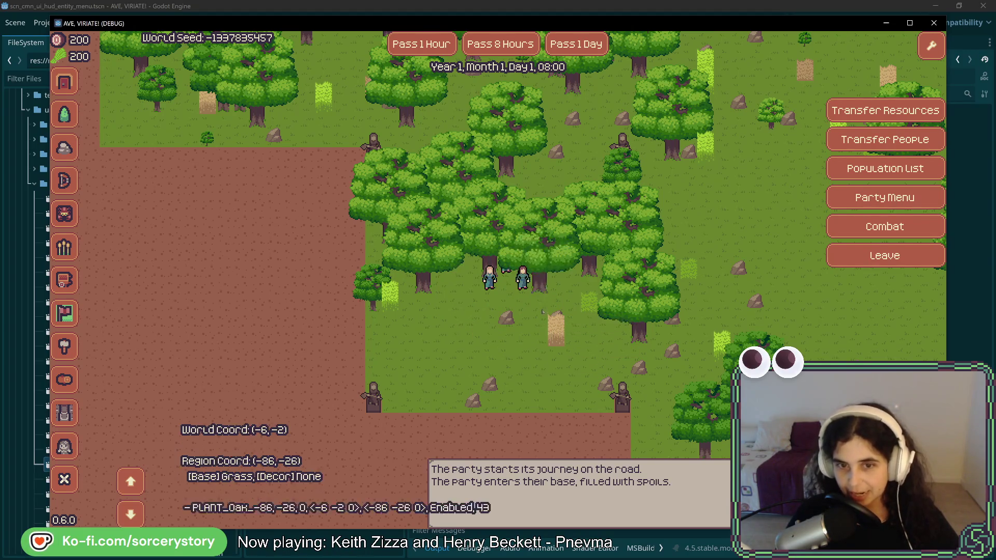
pyautogui.click(545, 293)
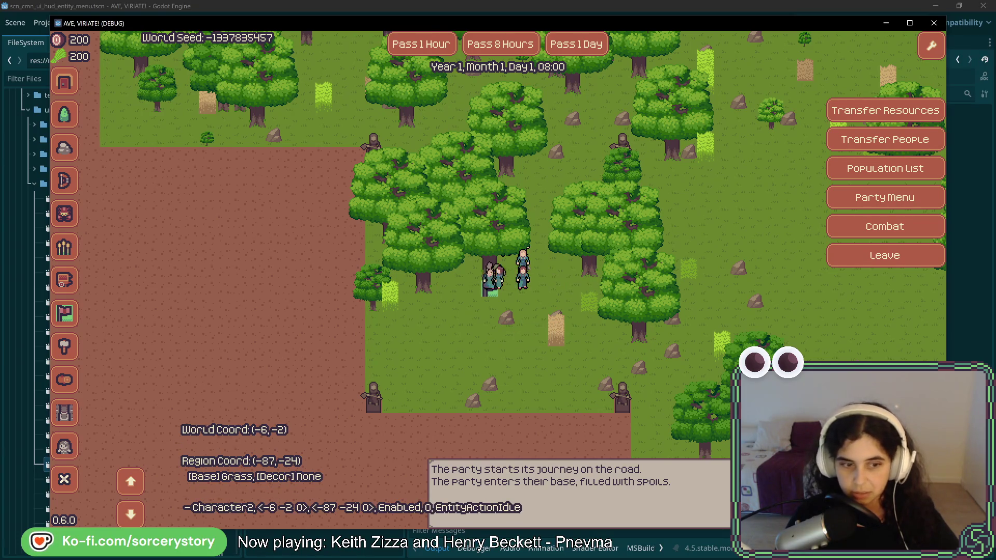
pyautogui.click(587, 305)
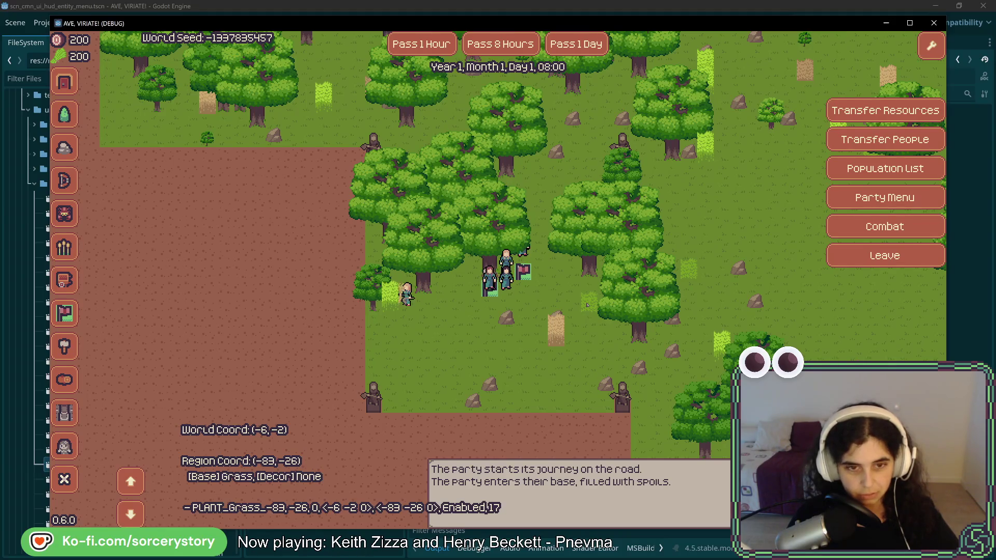
pyautogui.click(509, 294)
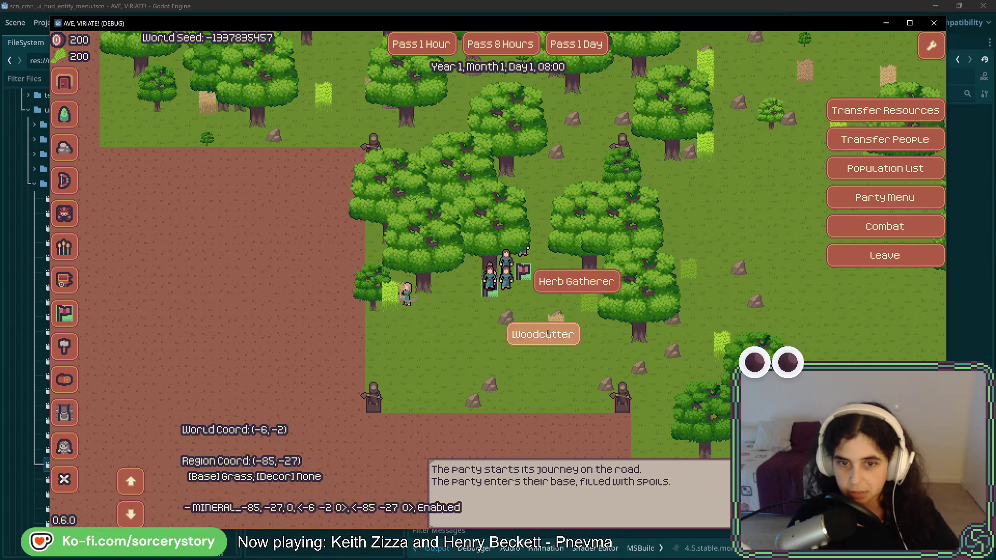
# - Pick a villager from the party and assign them the Woodcutter job
pyautogui.click(541, 324)
pyautogui.click(511, 292)
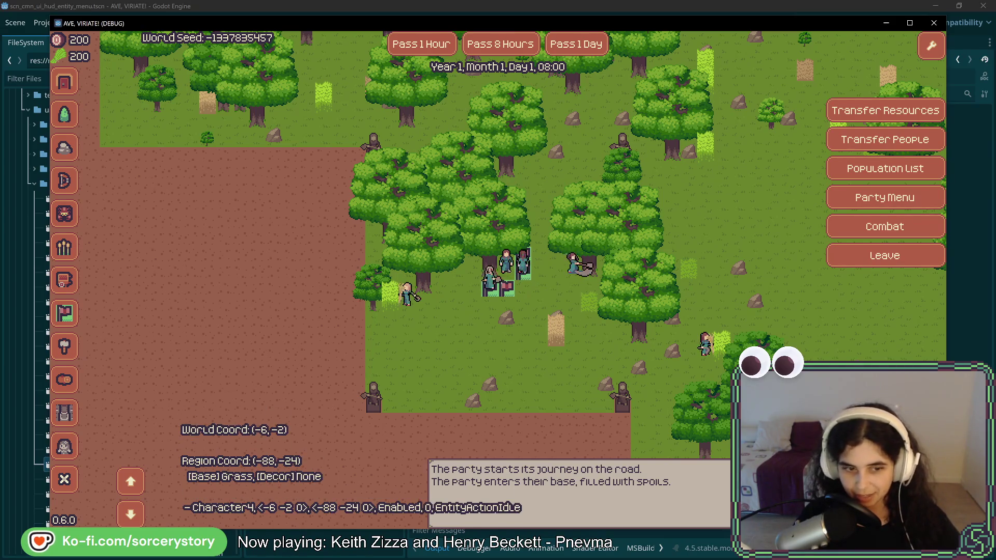
pyautogui.click(524, 267)
pyautogui.click(540, 317)
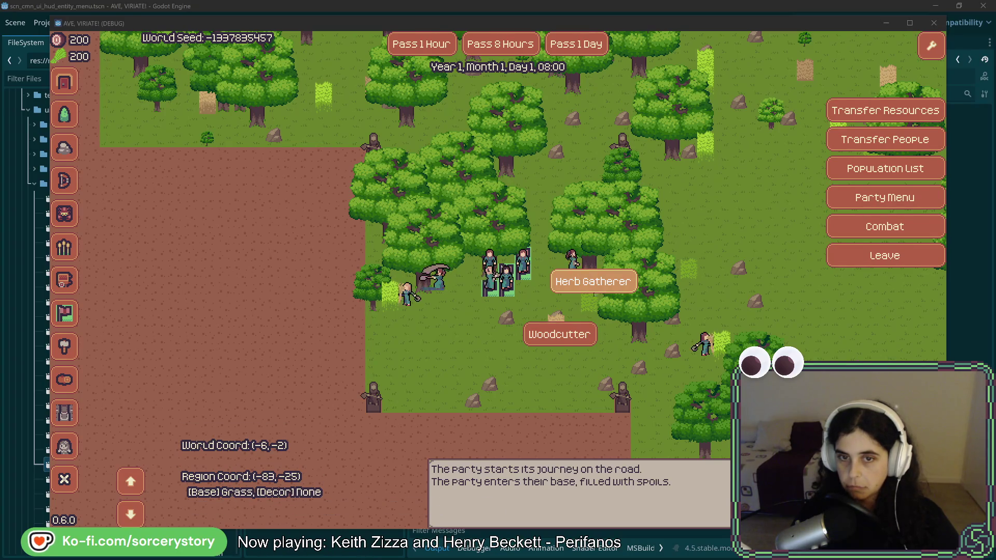
# - Assign the Woodcutter job at the trees, then stop the running game from the Godot editor
pyautogui.click(585, 336)
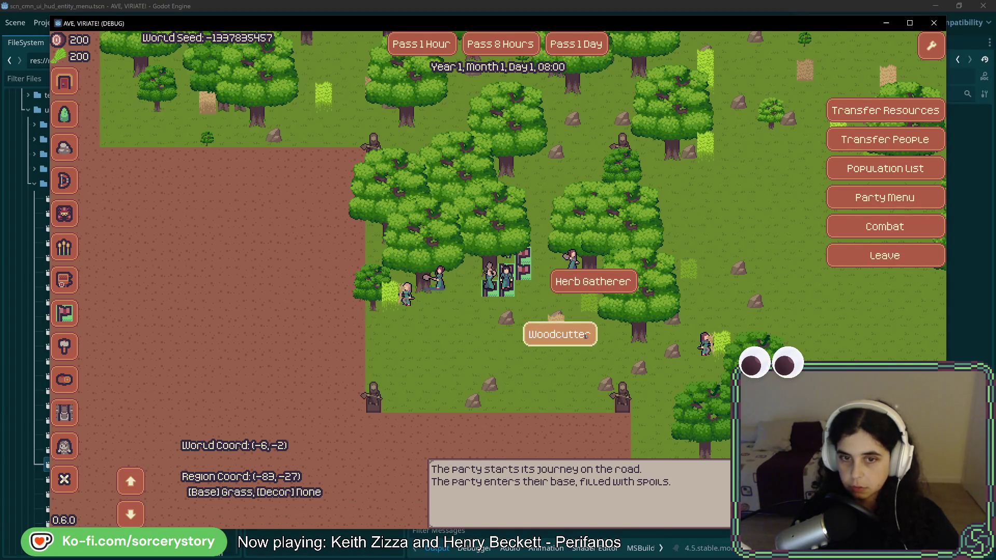
pyautogui.click(598, 286)
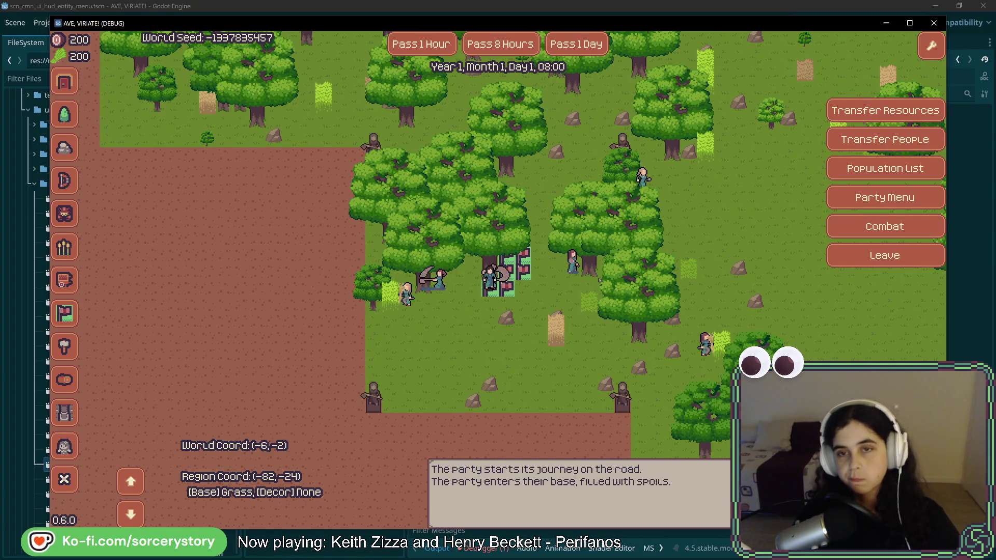
pyautogui.moveTo(598, 280)
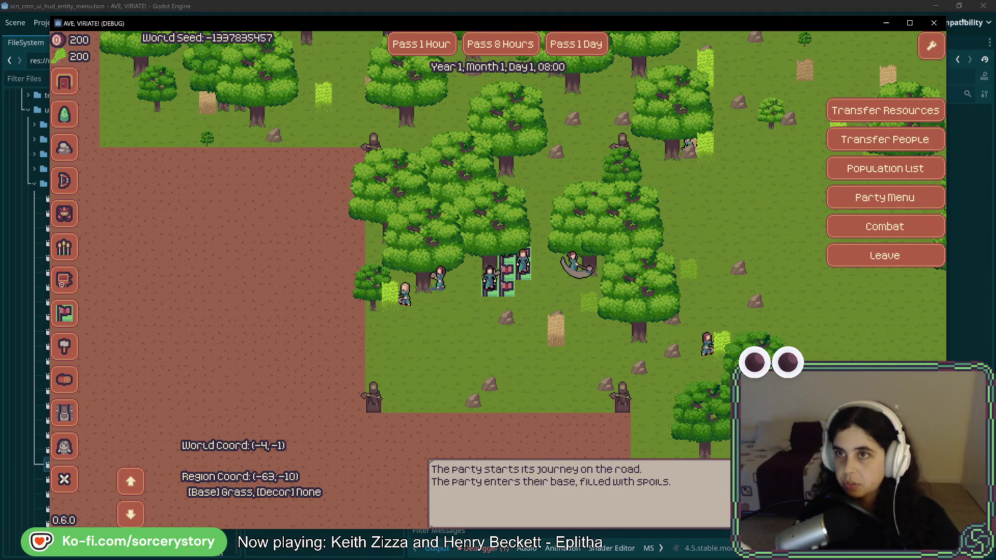
pyautogui.click(964, 24)
pyautogui.press('F8')
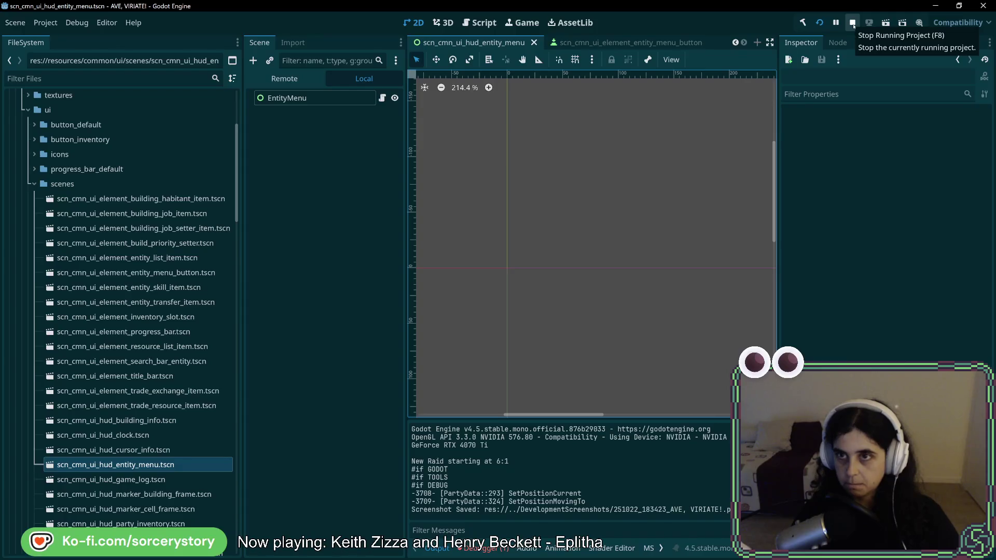
pyautogui.click(853, 23)
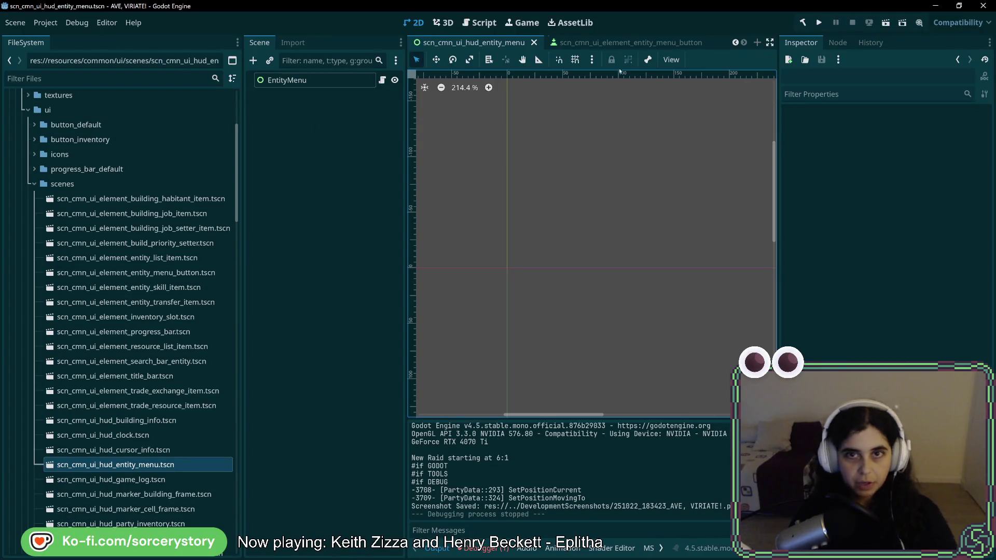
# - In the entity_menu_button scene, apply a different Anchors Preset under Control > Layout
pyautogui.click(597, 42)
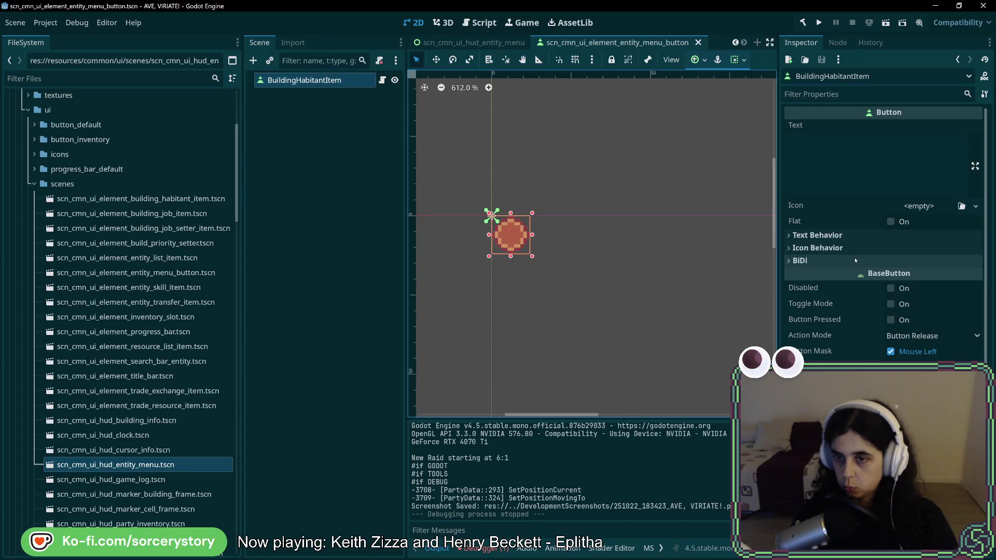
pyautogui.click(855, 260)
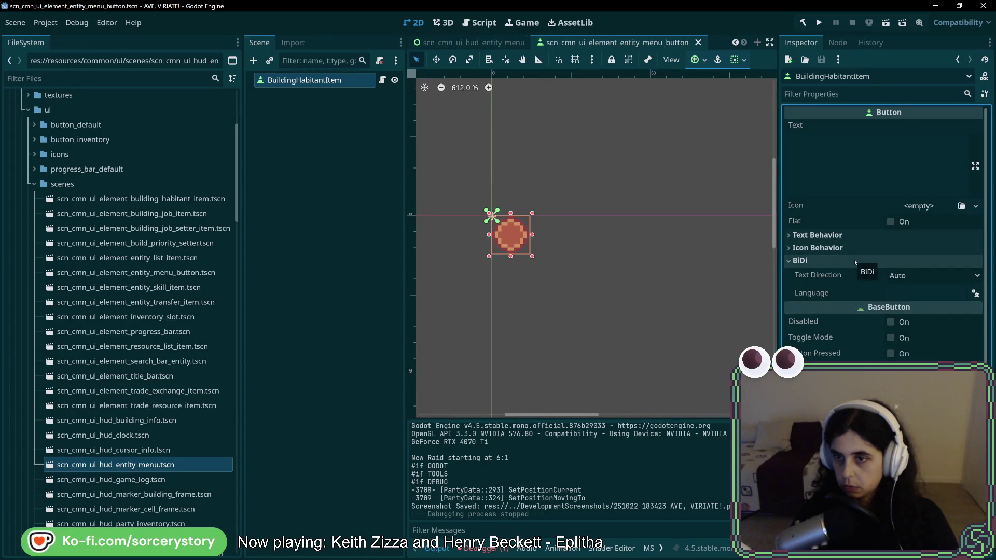
pyautogui.click(855, 261)
pyautogui.scroll(-4, 857, 307)
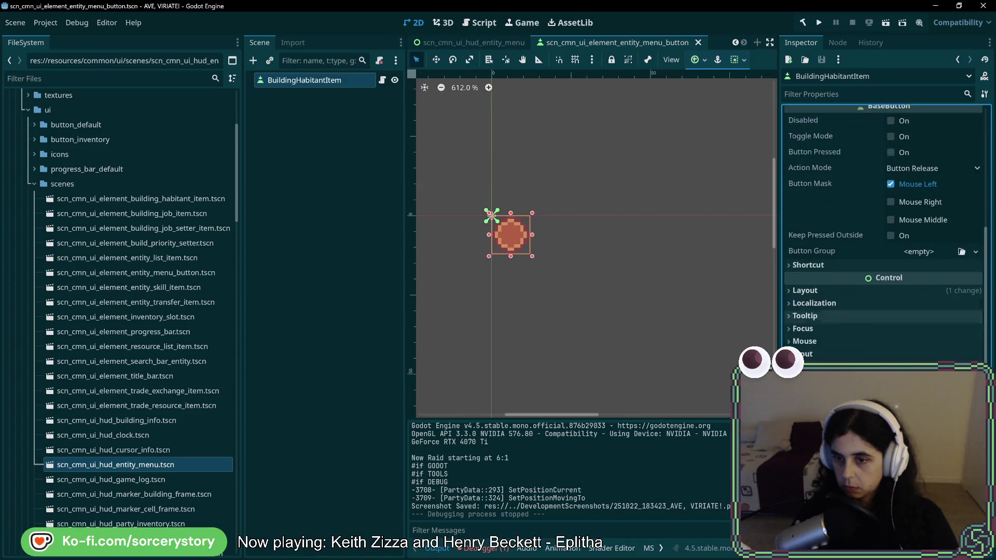
pyautogui.click(859, 292)
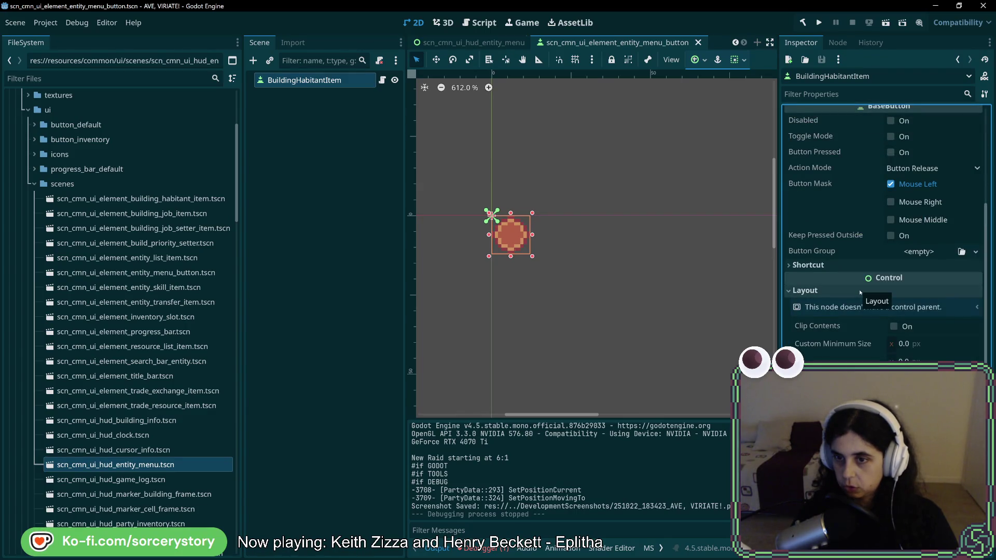
pyautogui.click(867, 307)
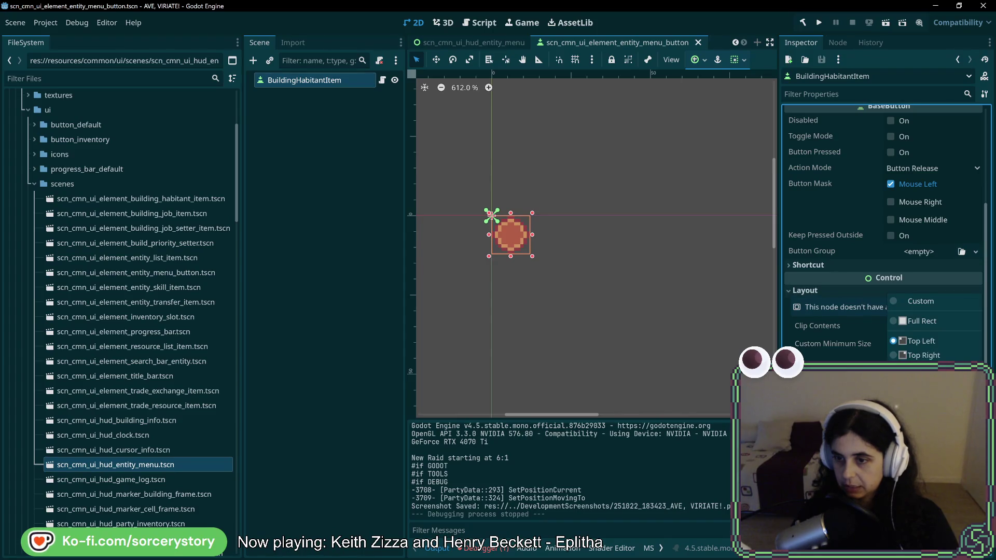
pyautogui.click(918, 384)
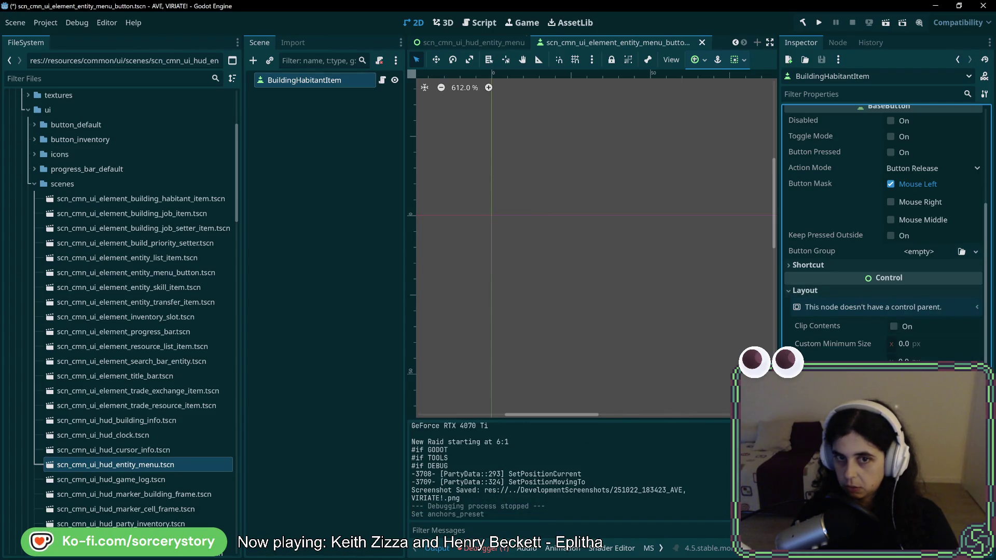
# - Bring the button back into view, apply another anchors preset, save the scene and run the project
pyautogui.scroll(-10, 642, 334)
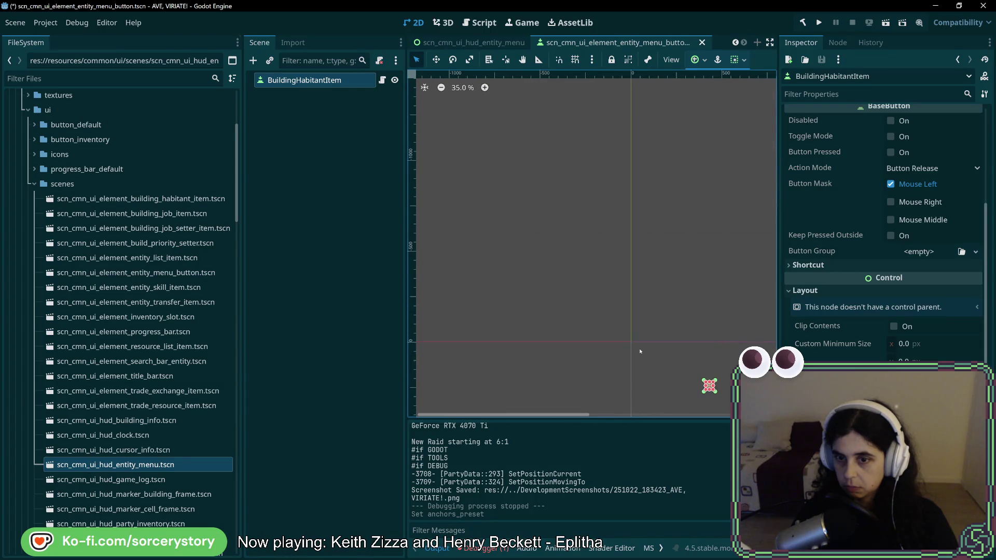
pyautogui.moveTo(642, 334); pyautogui.dragTo(568, 259)
pyautogui.scroll(5, 575, 261)
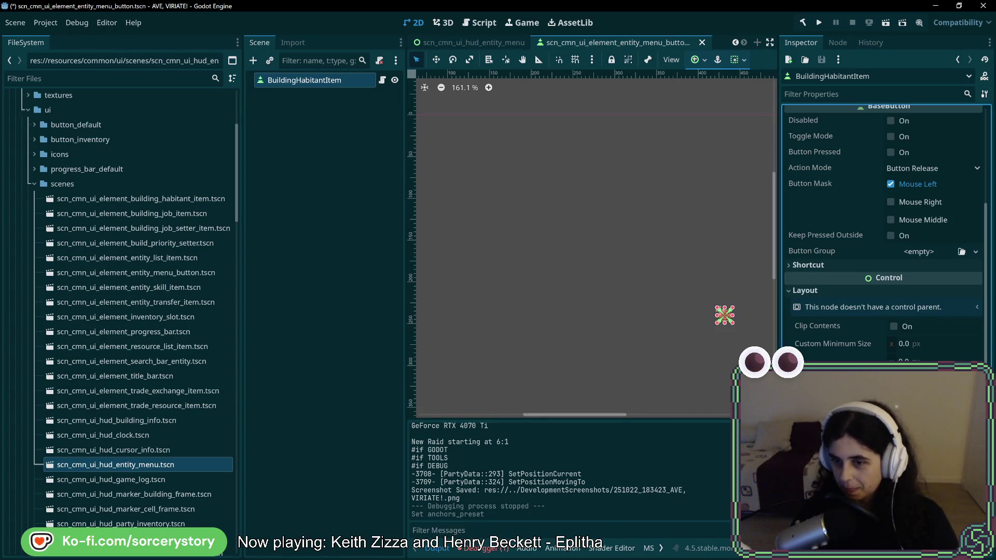
pyautogui.scroll(5, 553, 291)
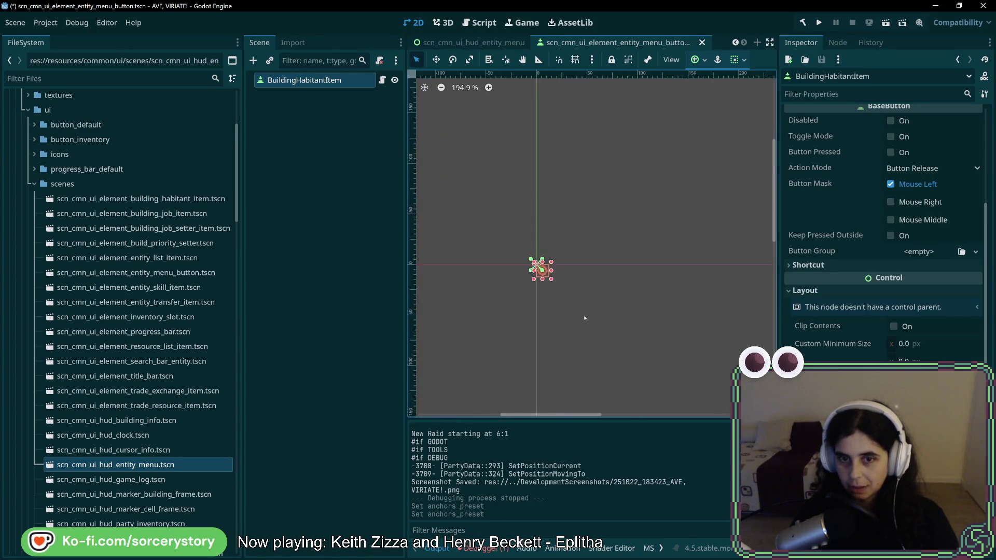
pyautogui.moveTo(552, 291); pyautogui.dragTo(658, 337)
pyautogui.scroll(1, 661, 341)
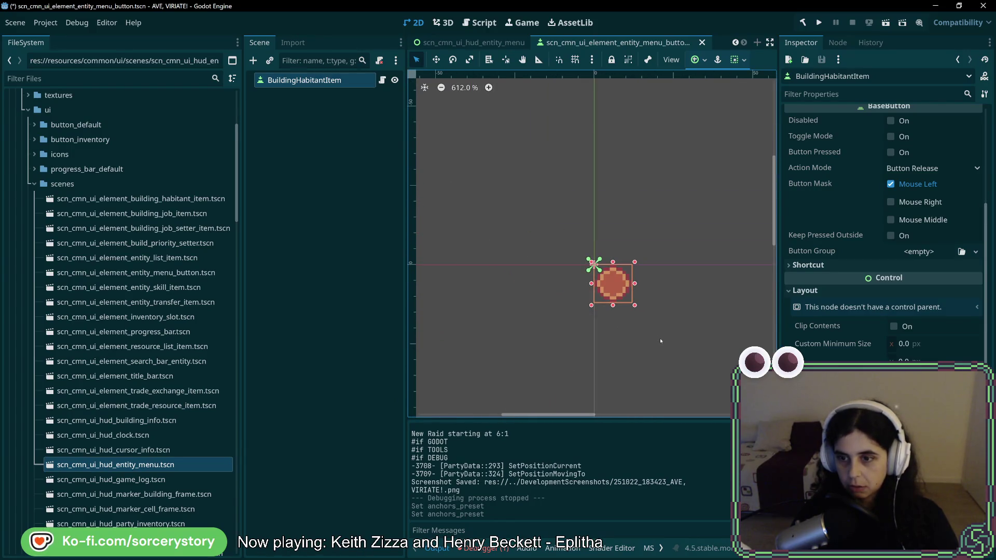
pyautogui.click(934, 395)
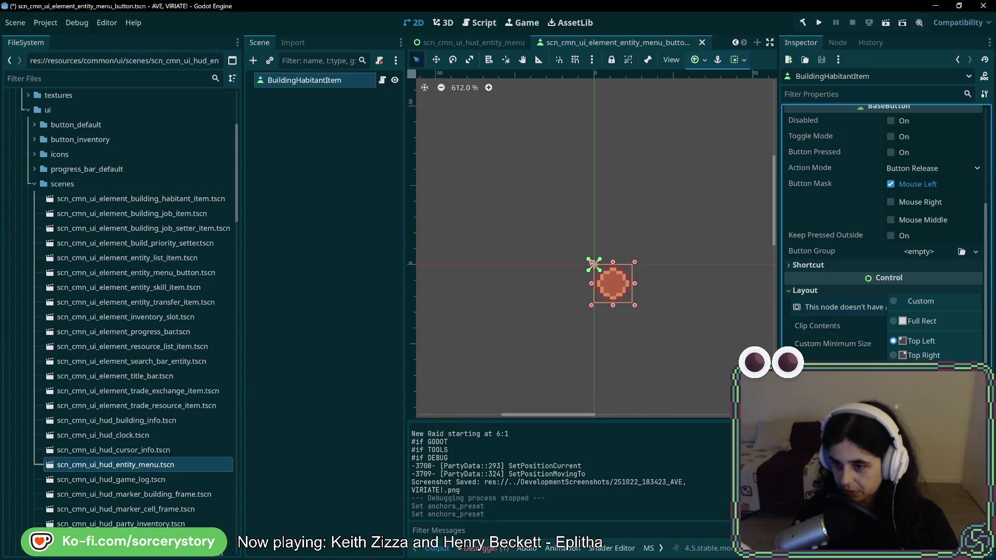
pyautogui.click(923, 384)
pyautogui.scroll(-15, 663, 371)
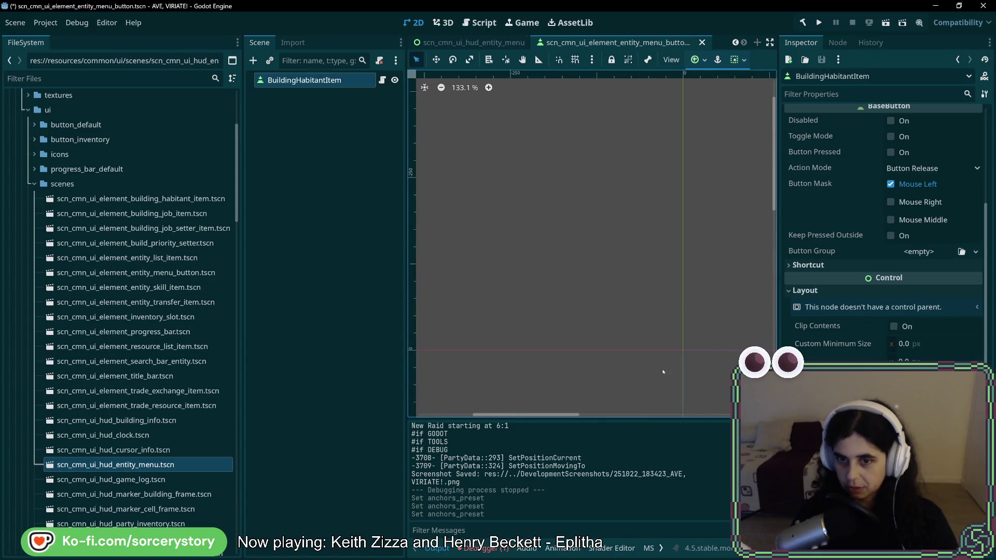
pyautogui.scroll(-5, 663, 372)
pyautogui.hotkey('ctrl', 's')
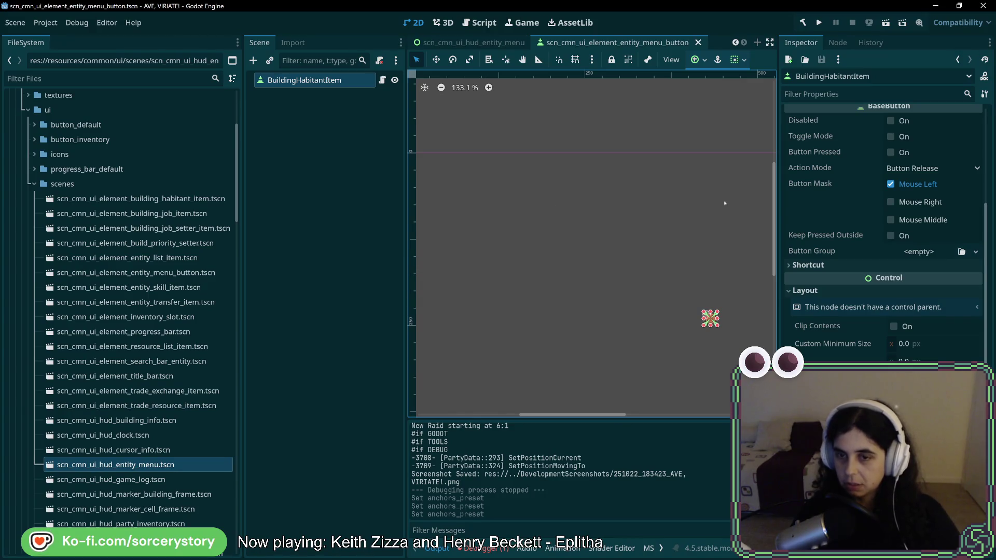
pyautogui.click(824, 24)
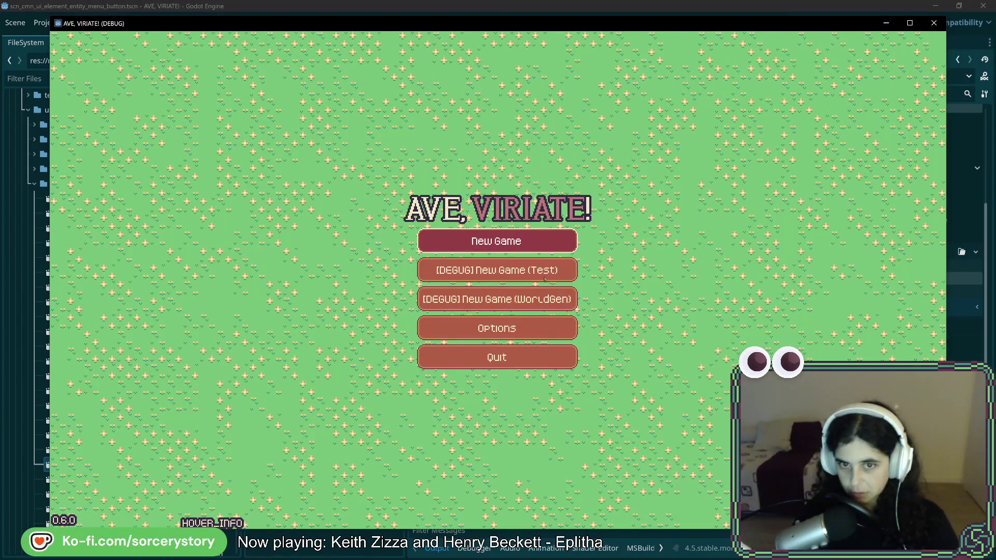
# - Start a new test game, click the party to show the entity menu, then close the game window
pyautogui.click(541, 277)
pyautogui.click(745, 316)
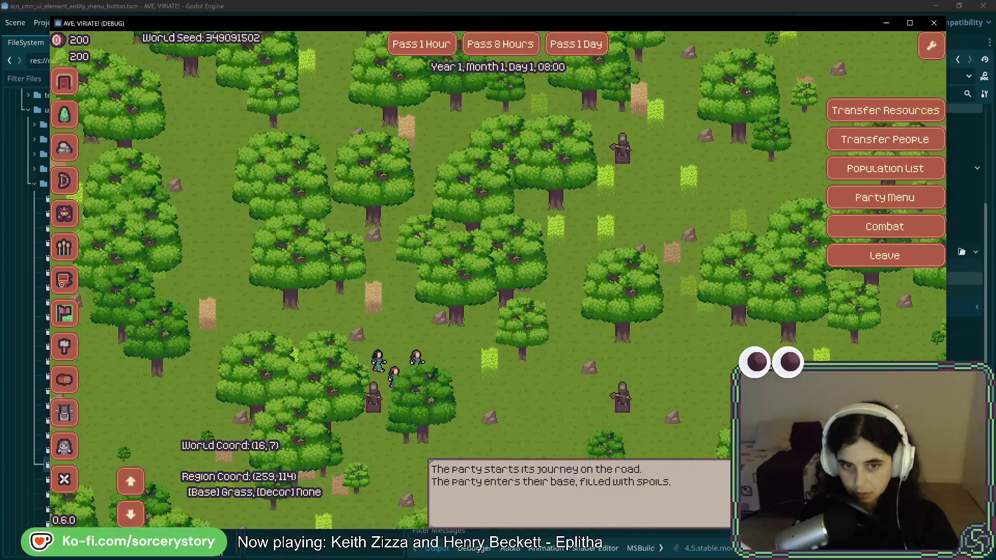
pyautogui.click(475, 337)
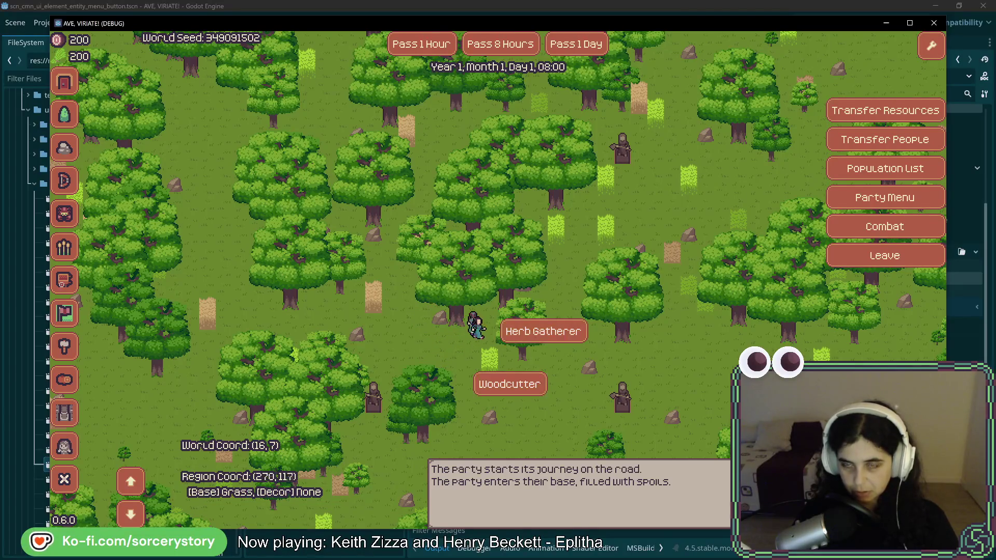
pyautogui.click(934, 23)
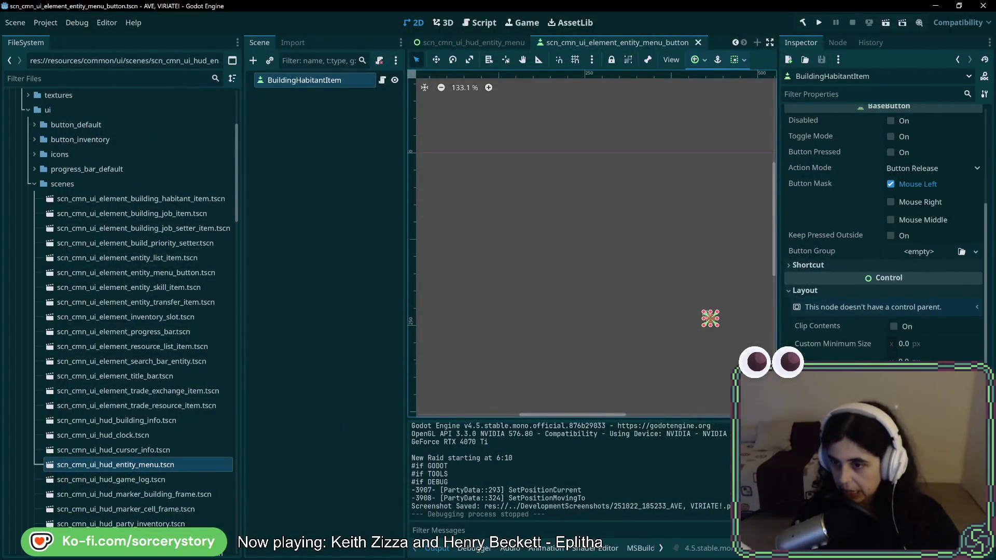
# - Undo the last anchors preset change on the entity menu button and recentre the view on it
pyautogui.hotkey('ctrl', 'z')
pyautogui.scroll(8, 661, 204)
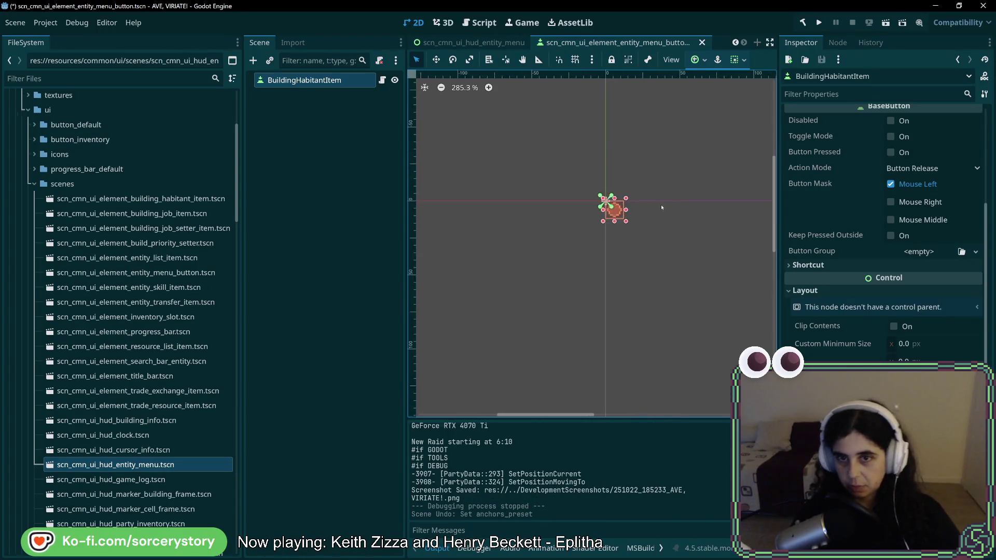
pyautogui.moveTo(635, 220); pyautogui.dragTo(674, 250)
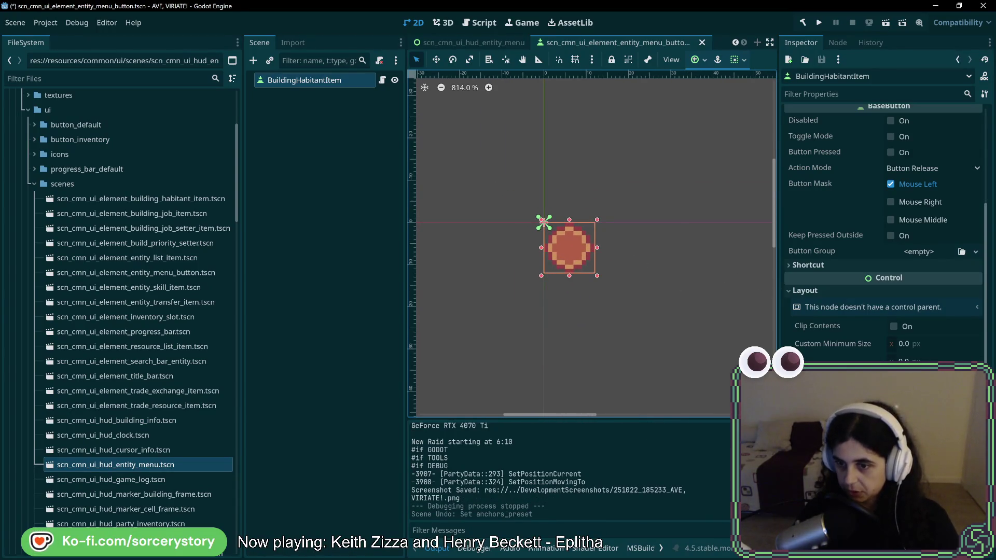
# - Toggle the button's Container Sizing Horizontal Expand on and back off
pyautogui.scroll(-3, 835, 248)
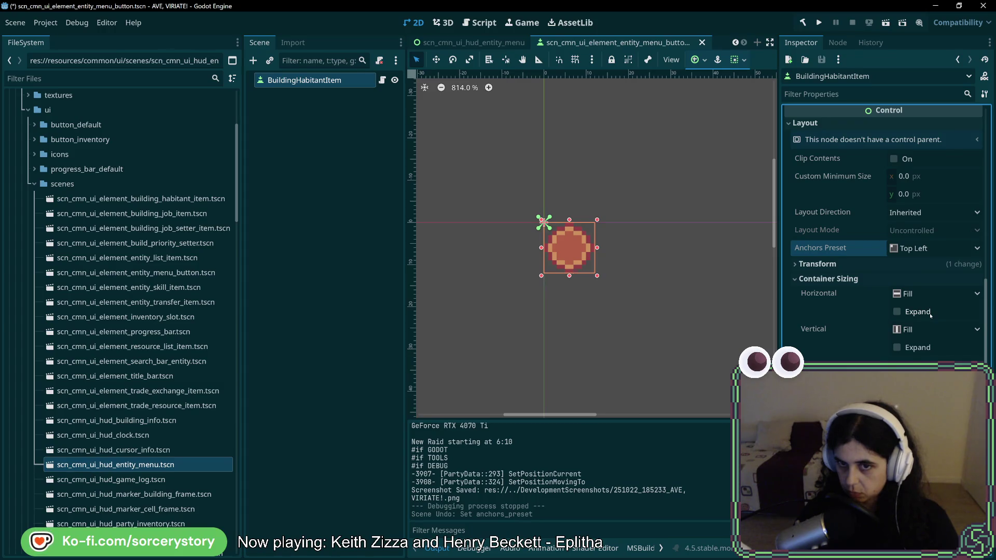
pyautogui.click(931, 315)
pyautogui.click(898, 347)
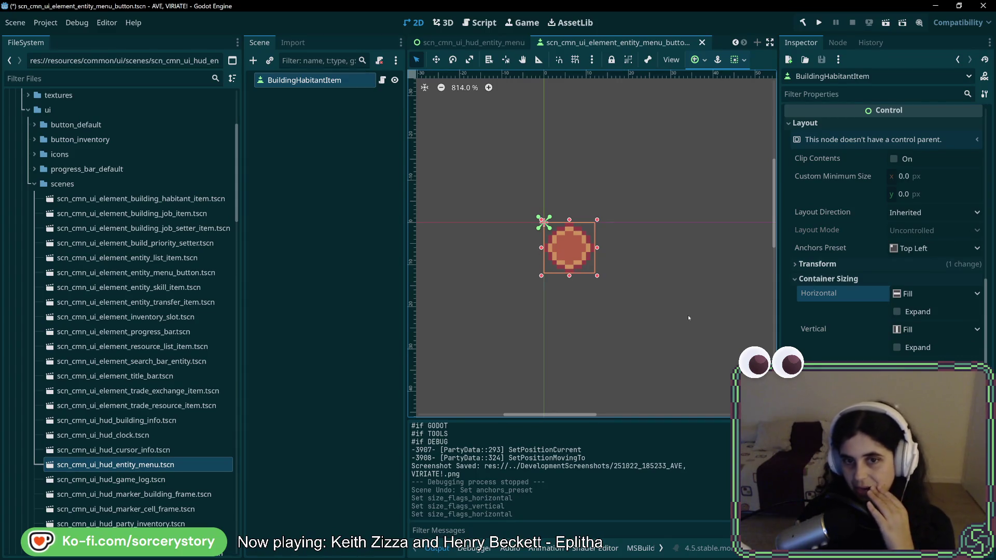
# - Set the button's Text to the placeholder 'asdfg' so it widens to fit
pyautogui.scroll(10, 856, 233)
pyautogui.click(838, 164)
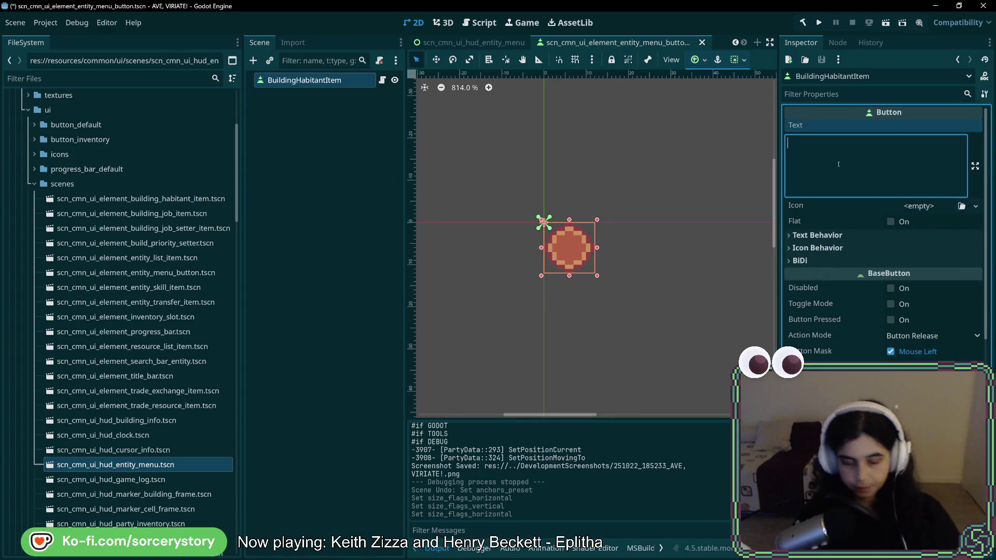
pyautogui.write('asdfg')
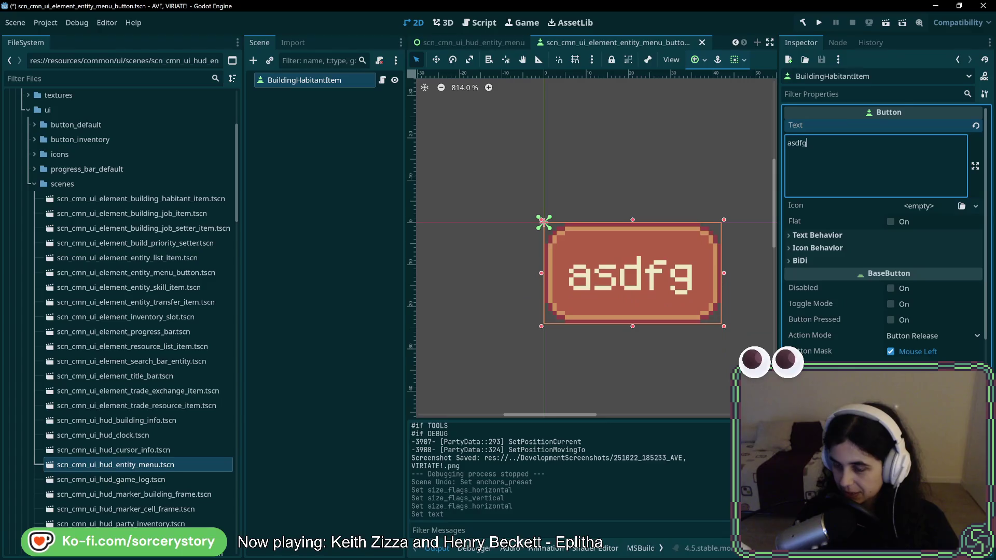
pyautogui.scroll(-2, 882, 259)
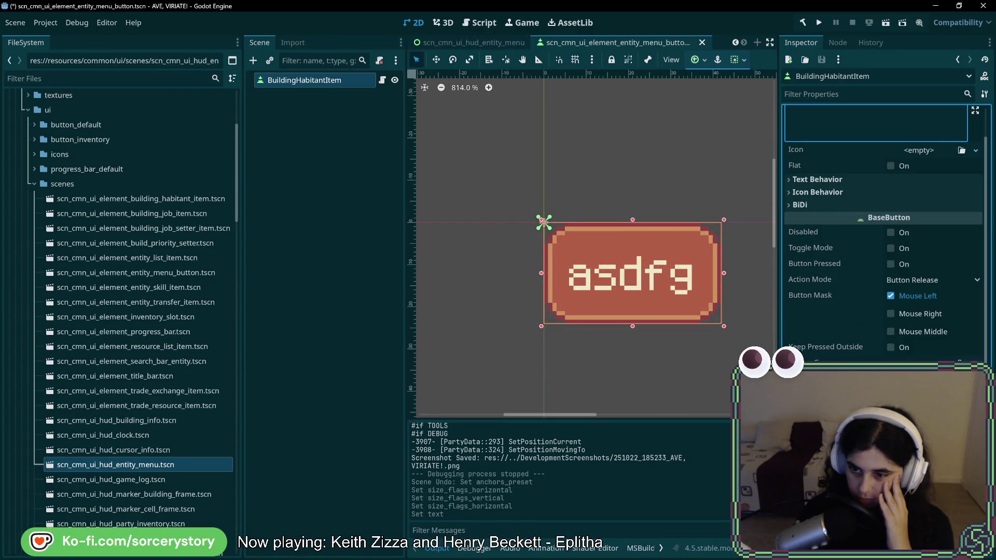
pyautogui.scroll(-4, 882, 233)
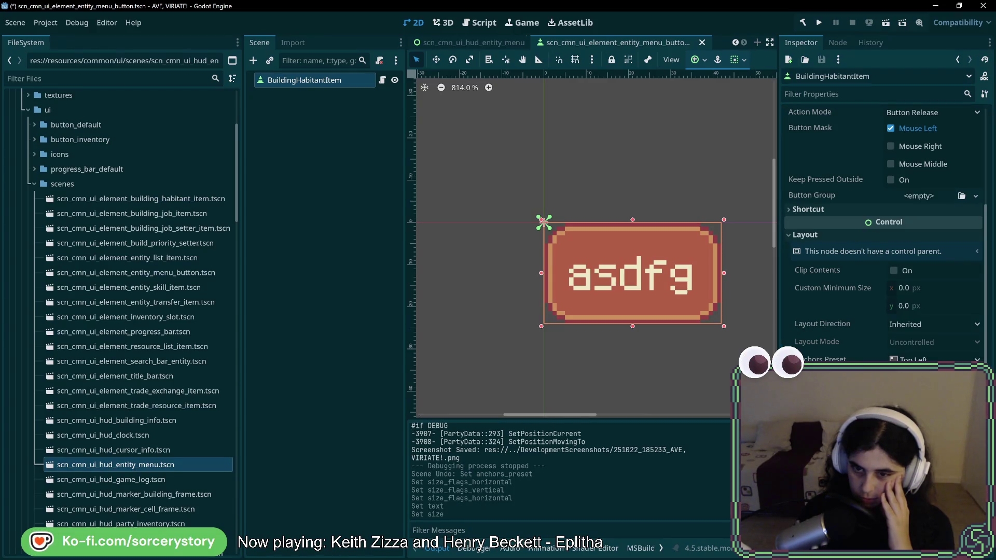
pyautogui.click(928, 359)
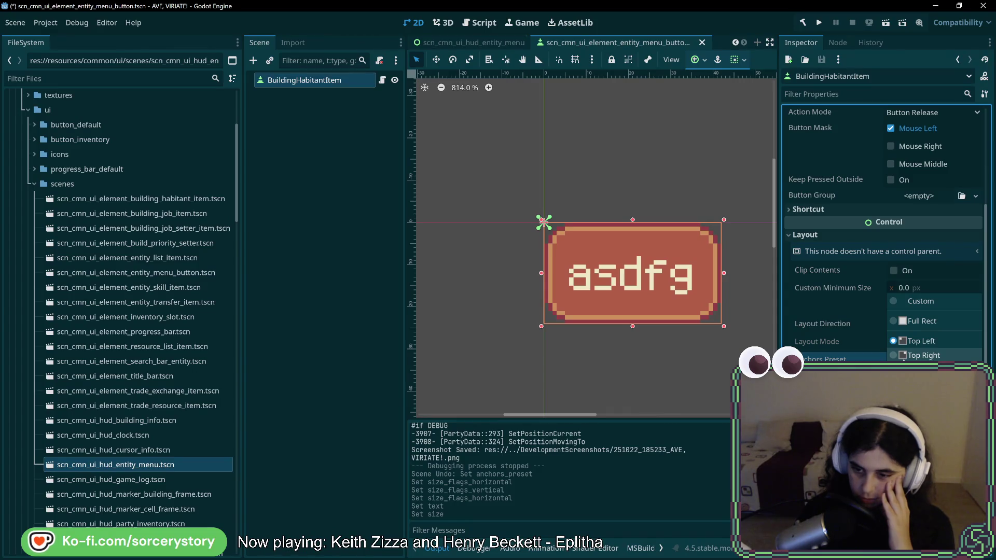
# - Set the button's anchors preset to Custom and drag it to centre on the origin
pyautogui.click(921, 303)
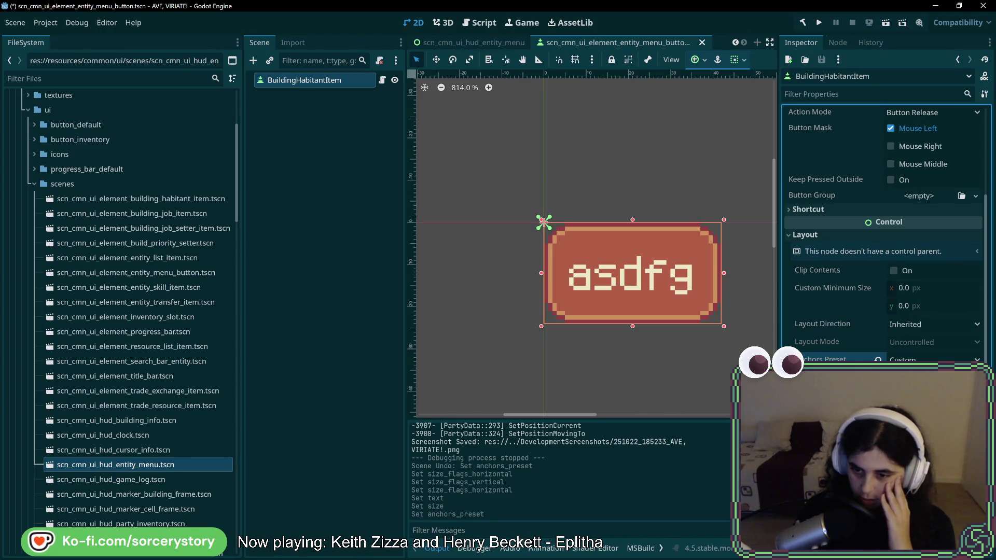
pyautogui.scroll(-2, 885, 233)
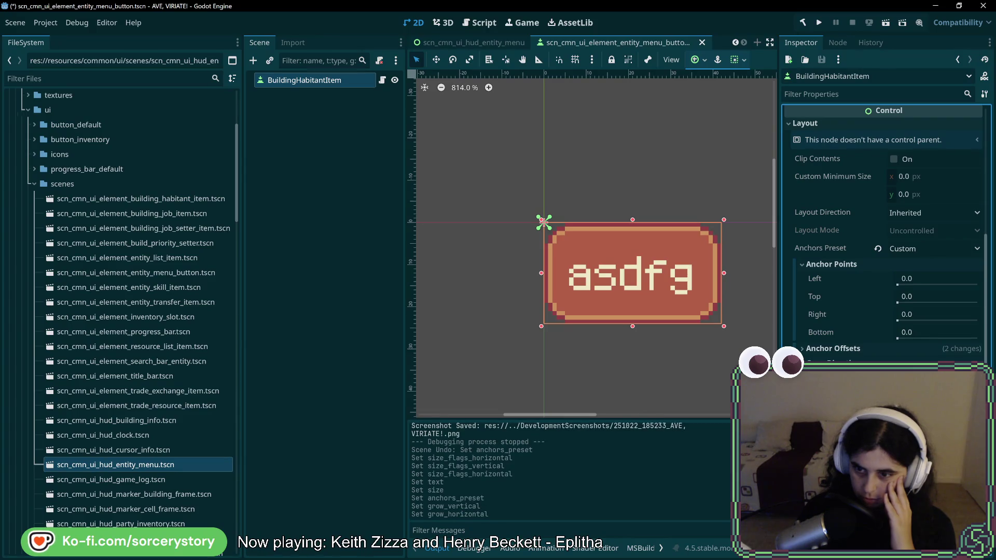
pyautogui.click(818, 349)
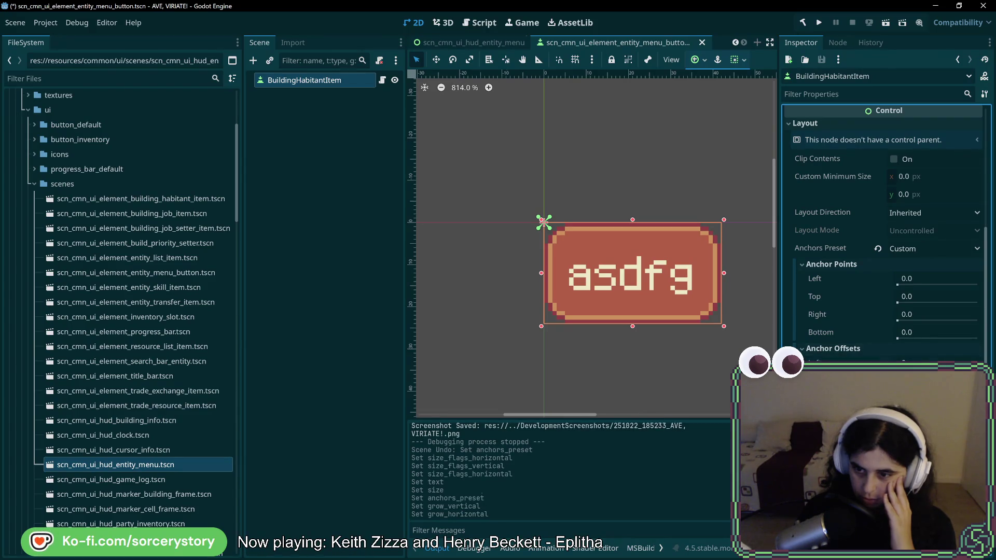
pyautogui.moveTo(543, 222); pyautogui.dragTo(455, 222)
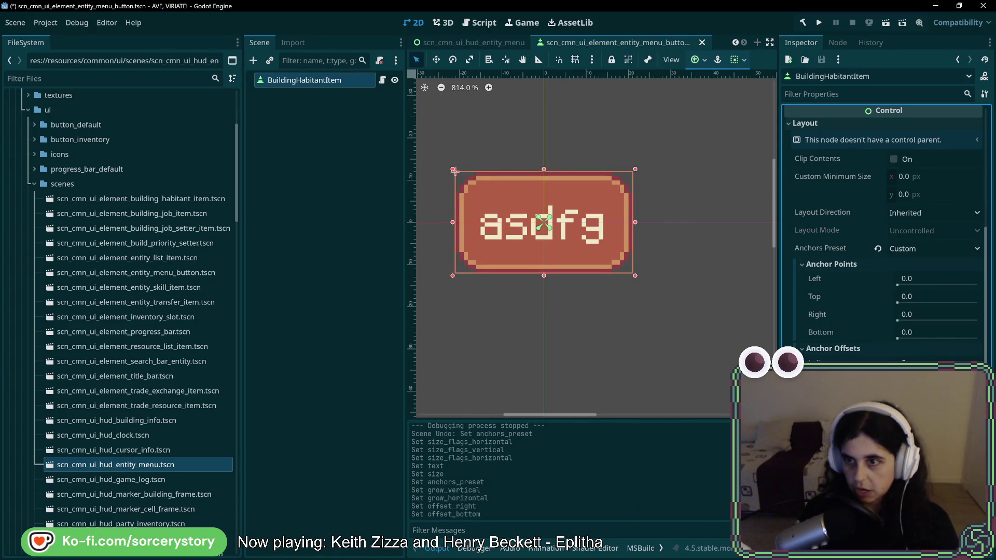
# - Enter test text 'asdsadsadasda' on the button, then clear the Text property entirely
pyautogui.scroll(5, 834, 157)
pyautogui.click(833, 158)
pyautogui.write('asdsadsadasda')
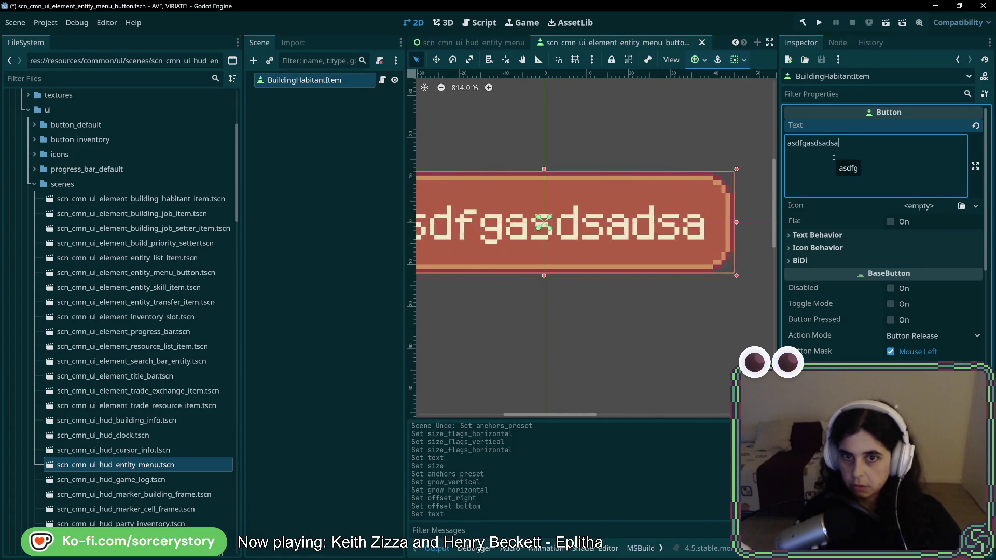
pyautogui.scroll(-5, 613, 348)
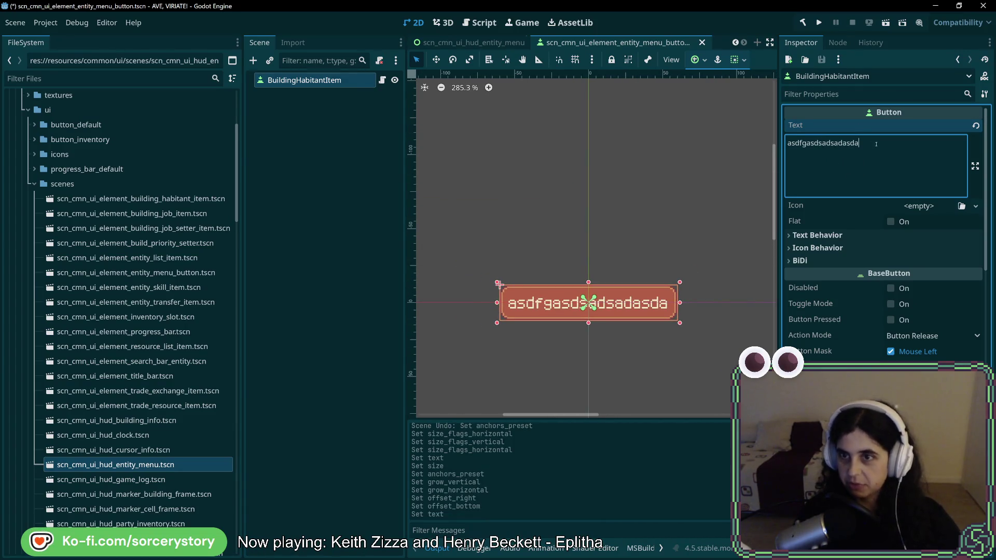
pyautogui.hotkey('ctrl', 'a')
pyautogui.press('BackSpace')
pyautogui.click(634, 241)
# - Save the entity menu button scene and run the project into a newly generated world
pyautogui.scroll(3, 636, 267)
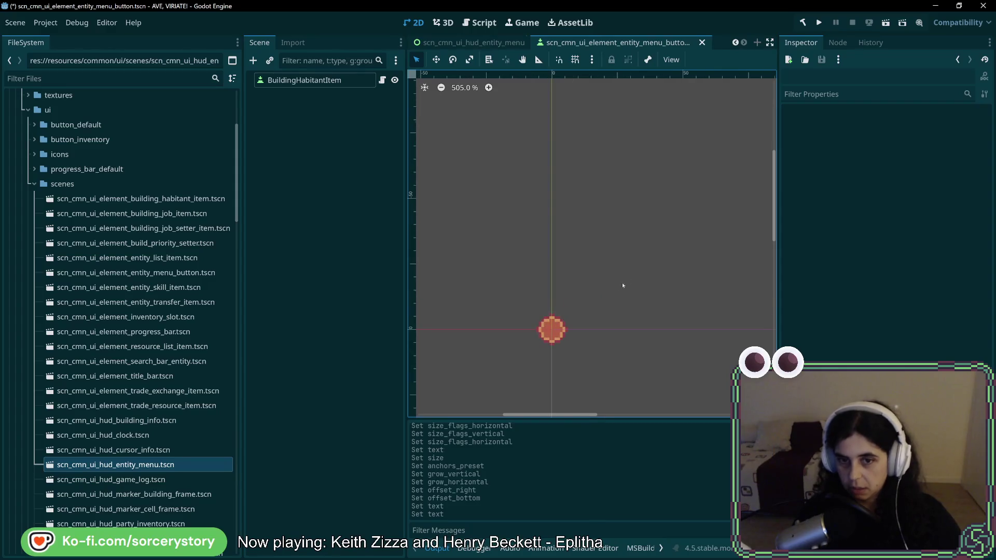
pyautogui.hotkey('ctrl', 's')
pyautogui.click(818, 23)
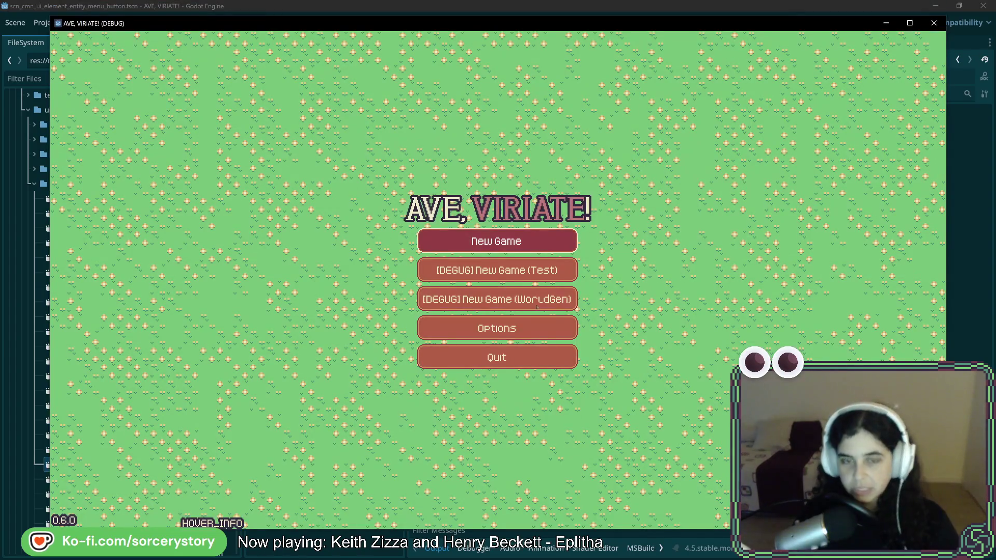
pyautogui.click(537, 306)
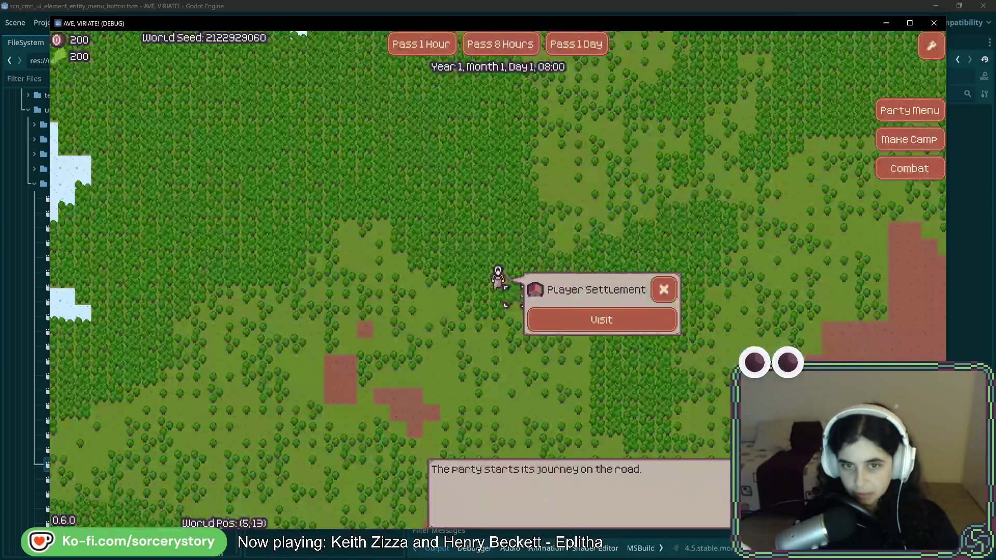
# - Visit the Player Settlement, open a villager's menu and try Herb Gatherer, then return to the editor
pyautogui.click(602, 319)
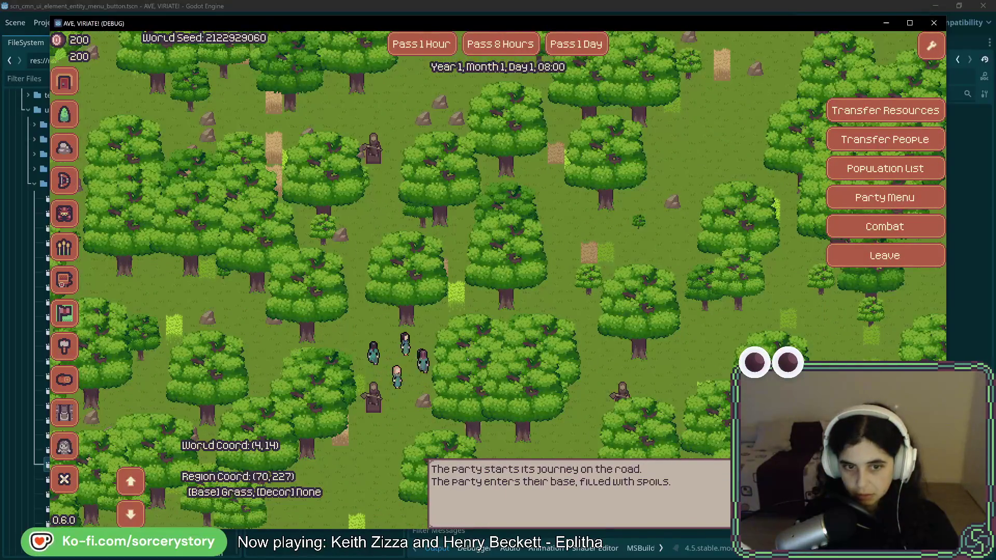
pyautogui.click(426, 377)
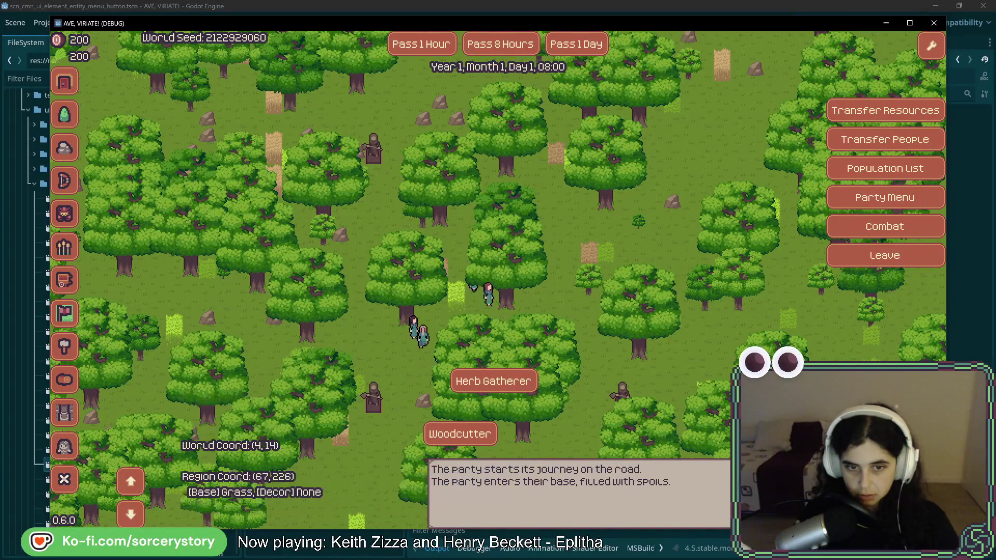
pyautogui.click(499, 387)
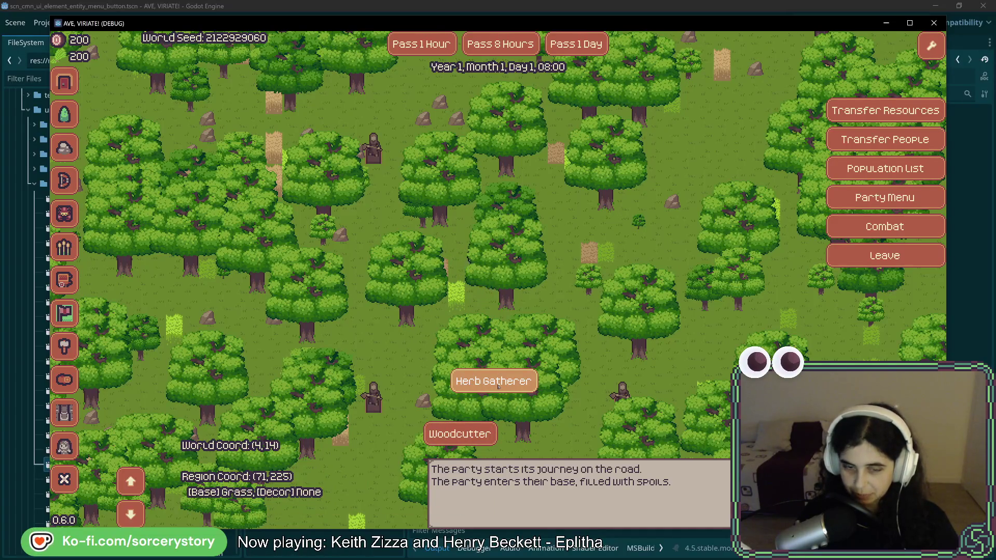
pyautogui.click(560, 6)
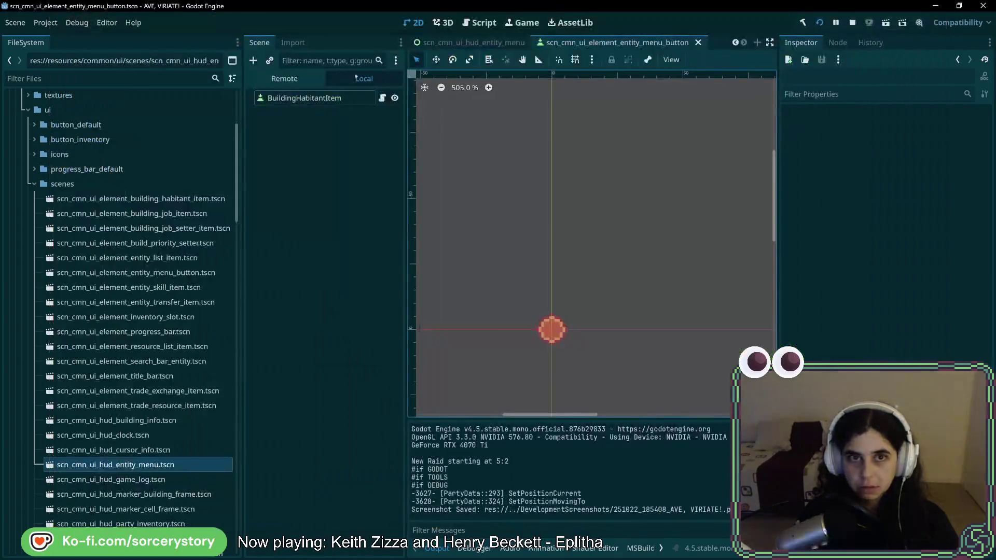
# - In the Remote scene tree, select BuildingHabitantItem under EntityMenu and review its layout against the game
pyautogui.click(285, 78)
pyautogui.click(320, 306)
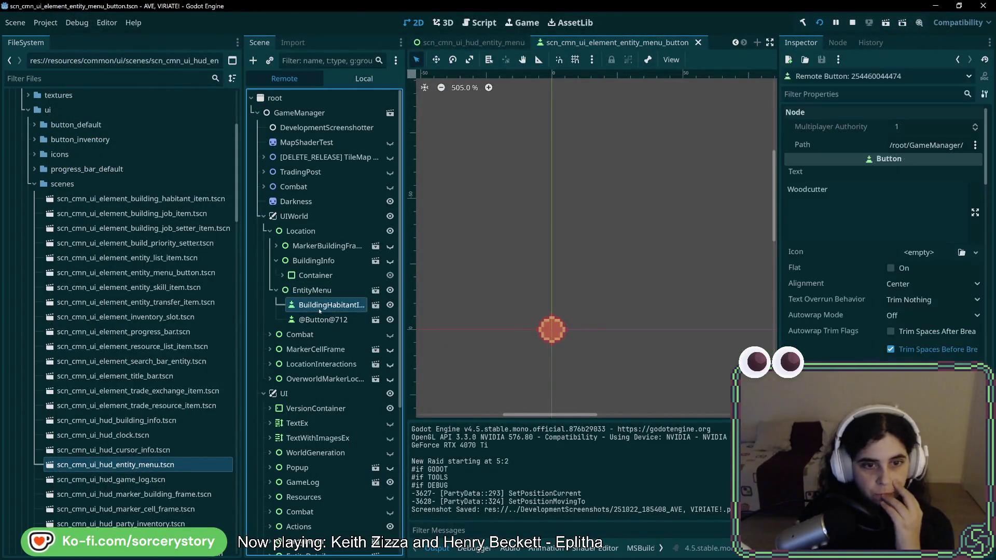
pyautogui.scroll(-6, 477, 321)
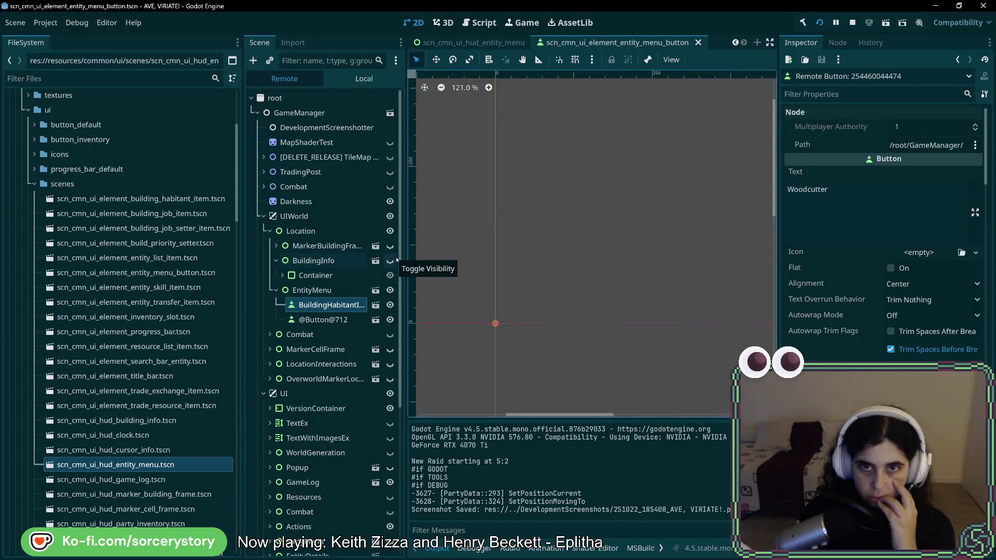
pyautogui.scroll(-5, 882, 233)
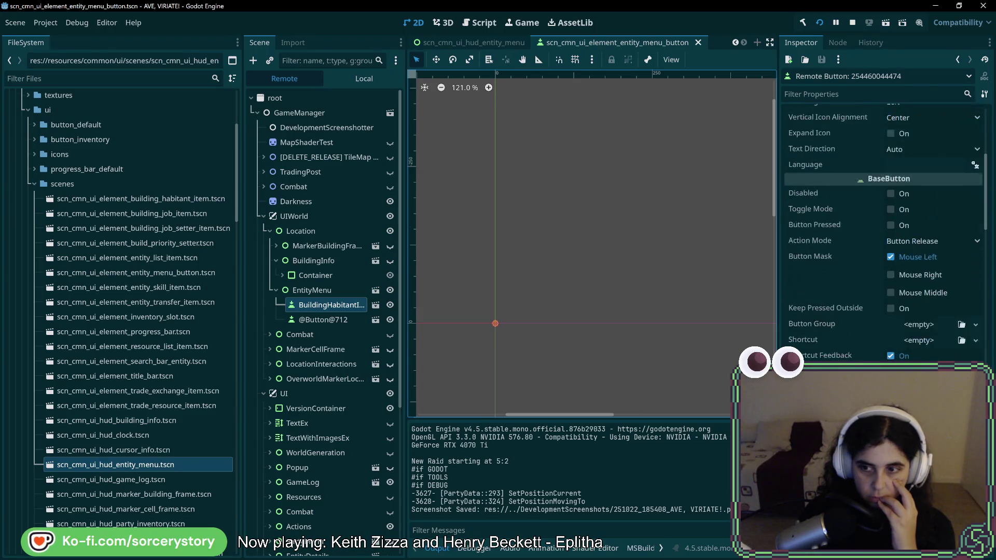
pyautogui.hotkey('alt', 'Tab')
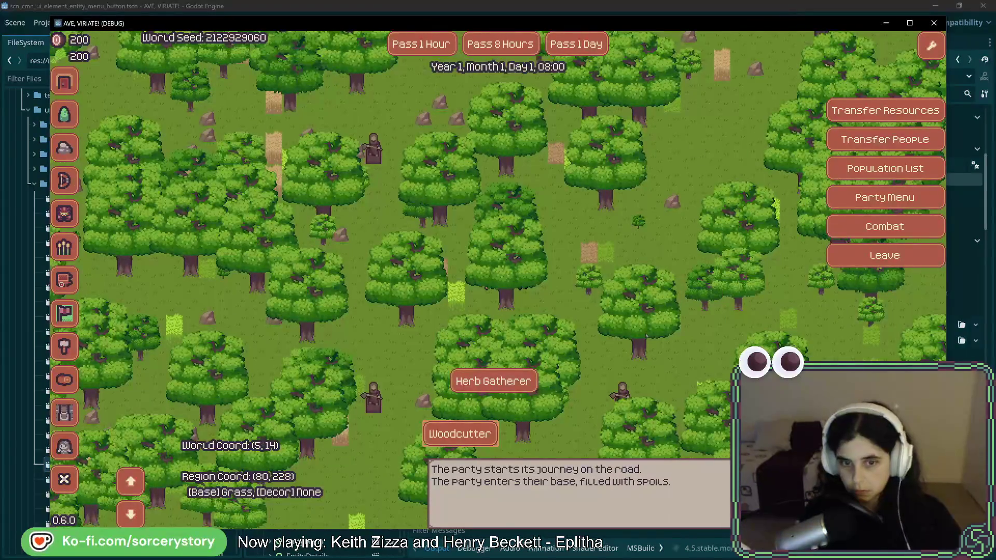
pyautogui.hotkey('alt', 'Tab')
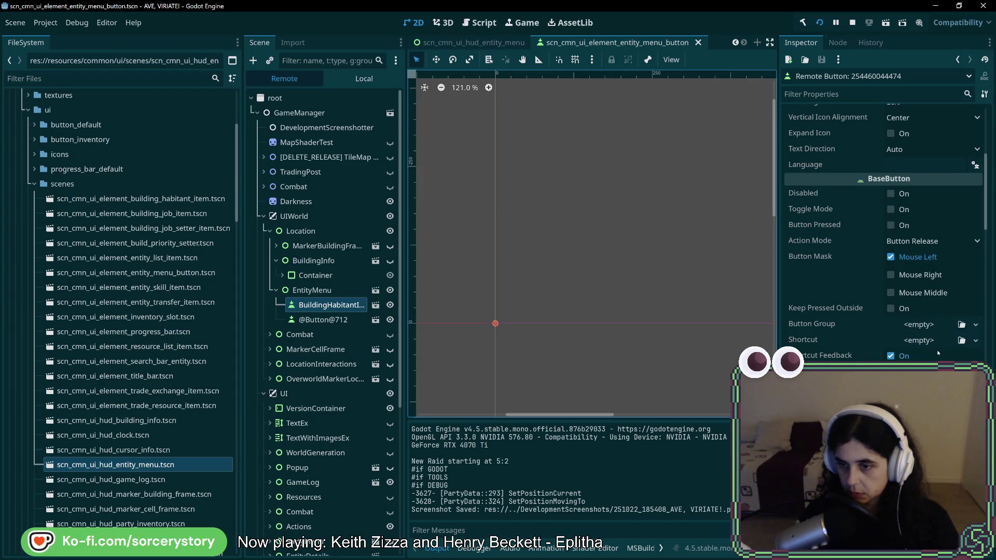
pyautogui.scroll(-5, 936, 351)
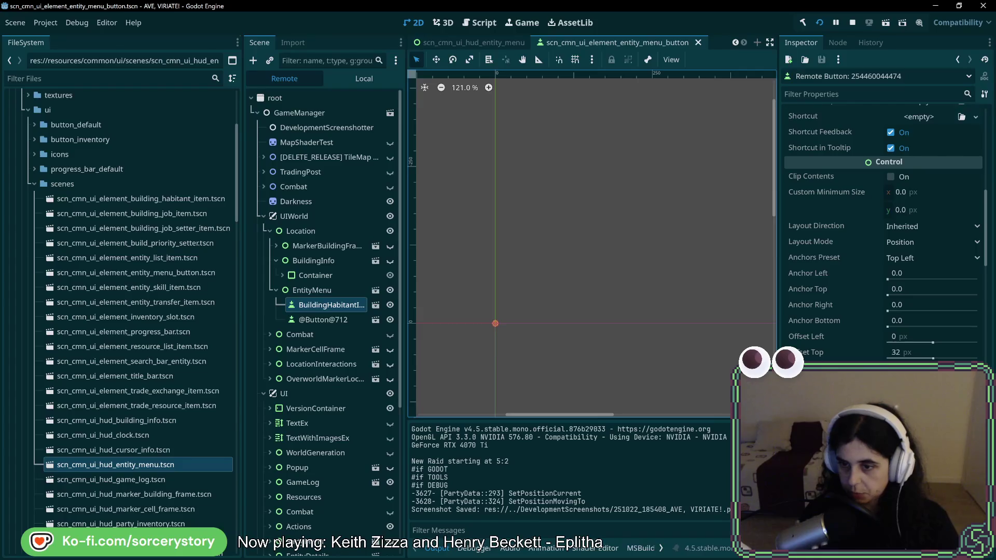
pyautogui.scroll(-3, 882, 228)
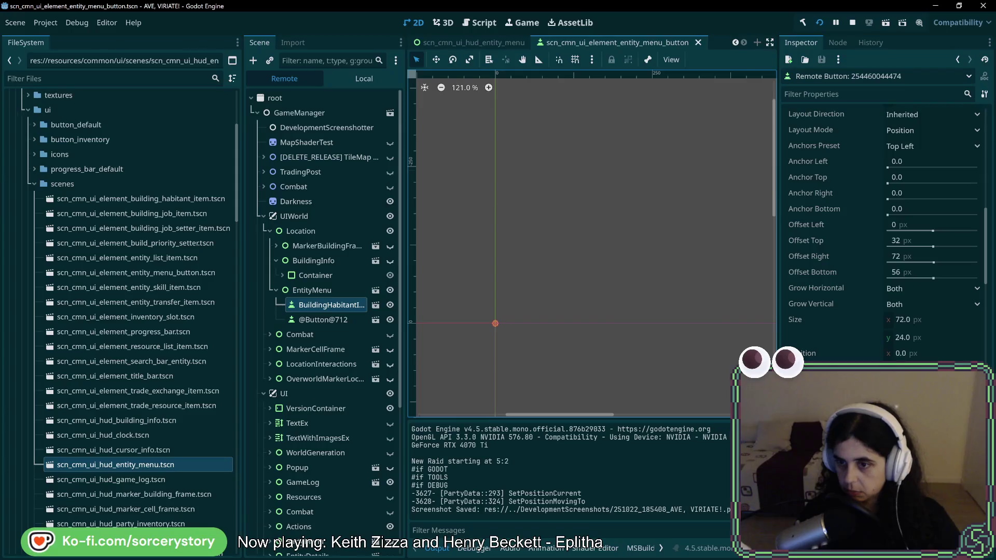
# - Recheck the Woodcutter button's 72 × 24 size and anchors, then select another live button
pyautogui.hotkey('alt', 'Tab')
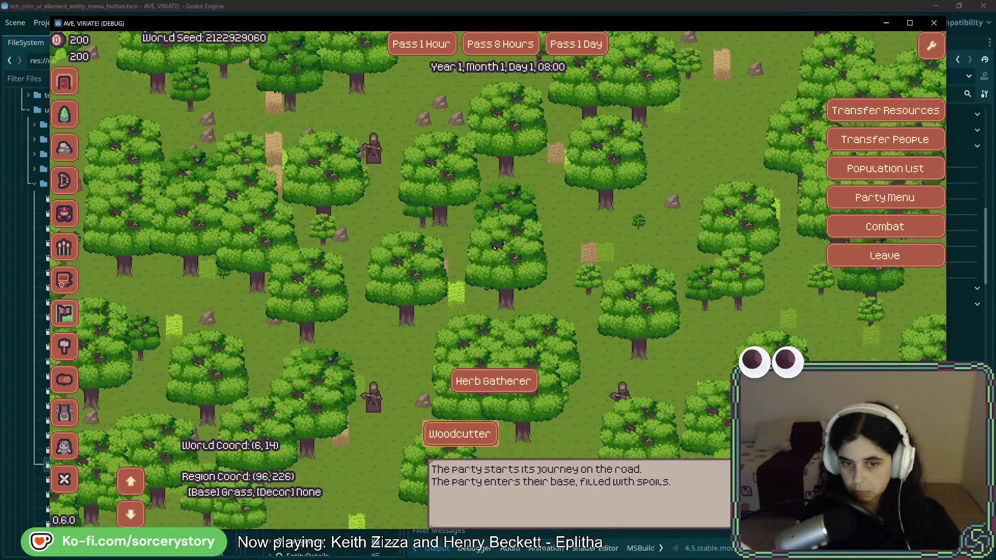
pyautogui.hotkey('alt', 'Tab')
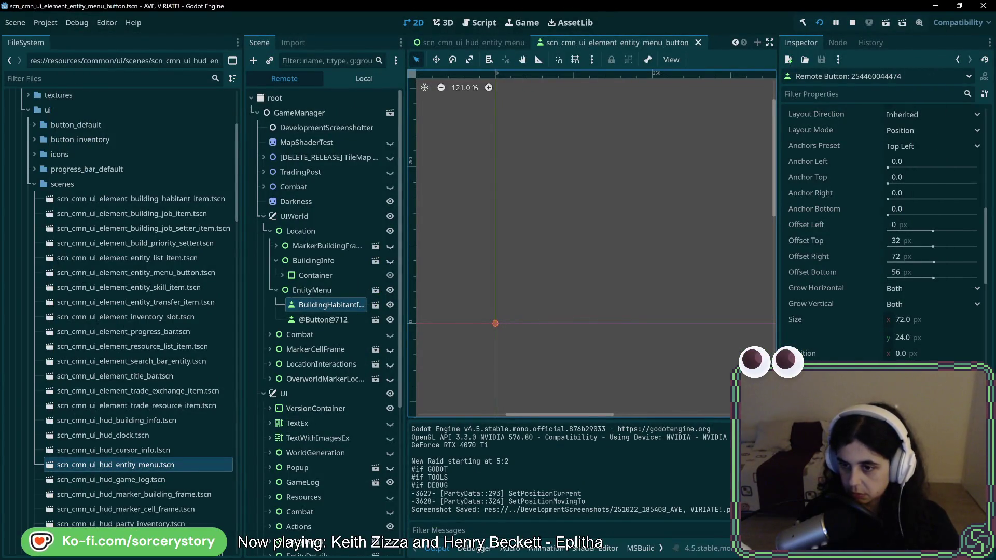
pyautogui.scroll(-5, 882, 234)
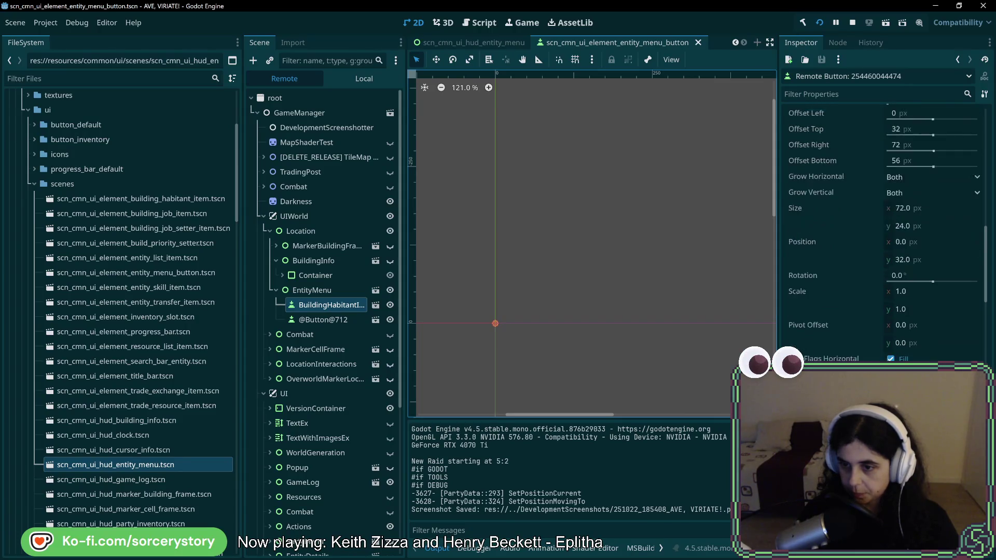
pyautogui.scroll(10, 882, 233)
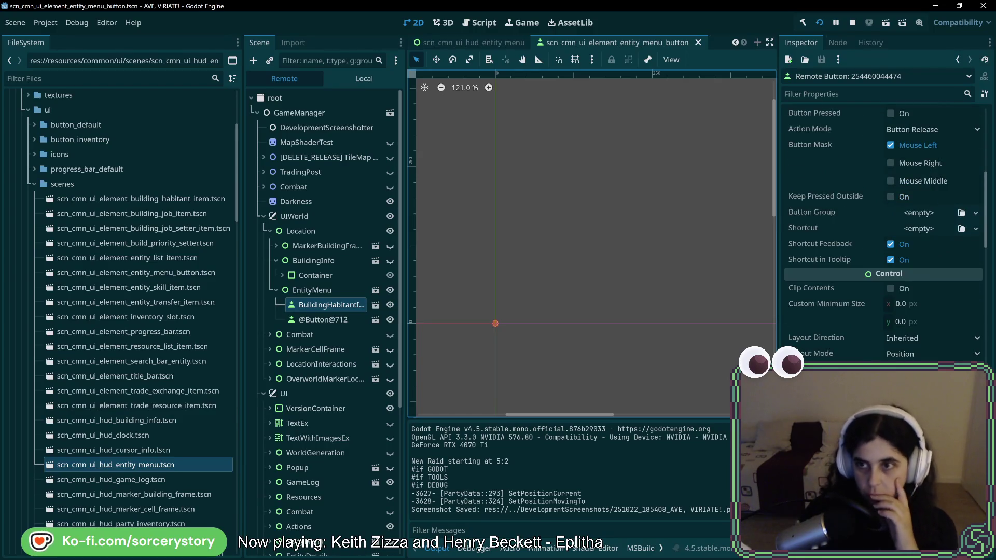
pyautogui.scroll(5, 882, 233)
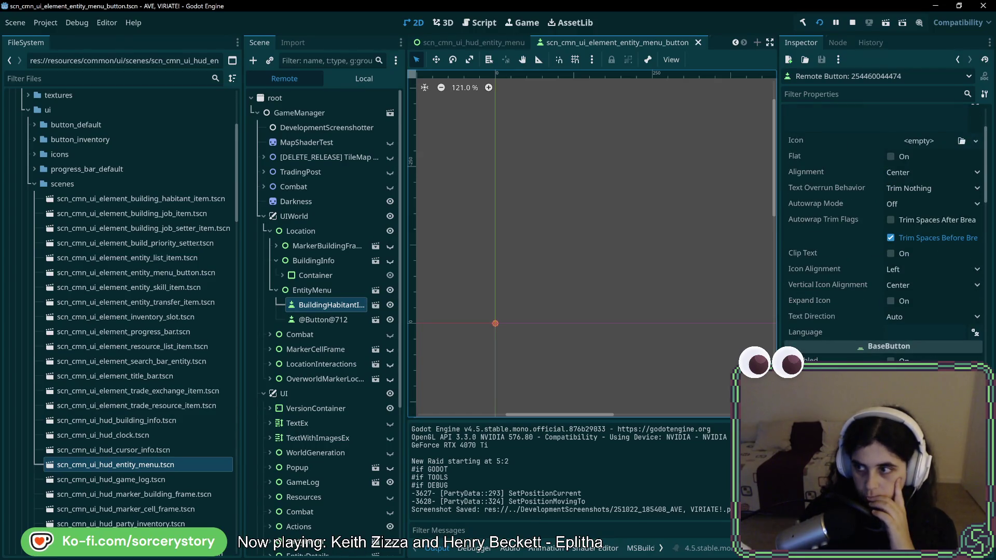
pyautogui.scroll(3, 882, 234)
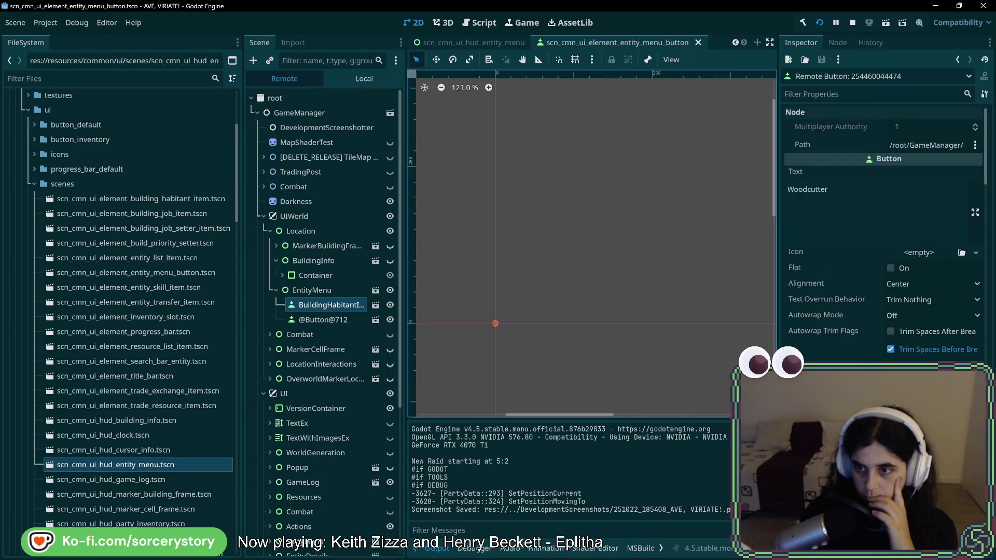
pyautogui.click(308, 320)
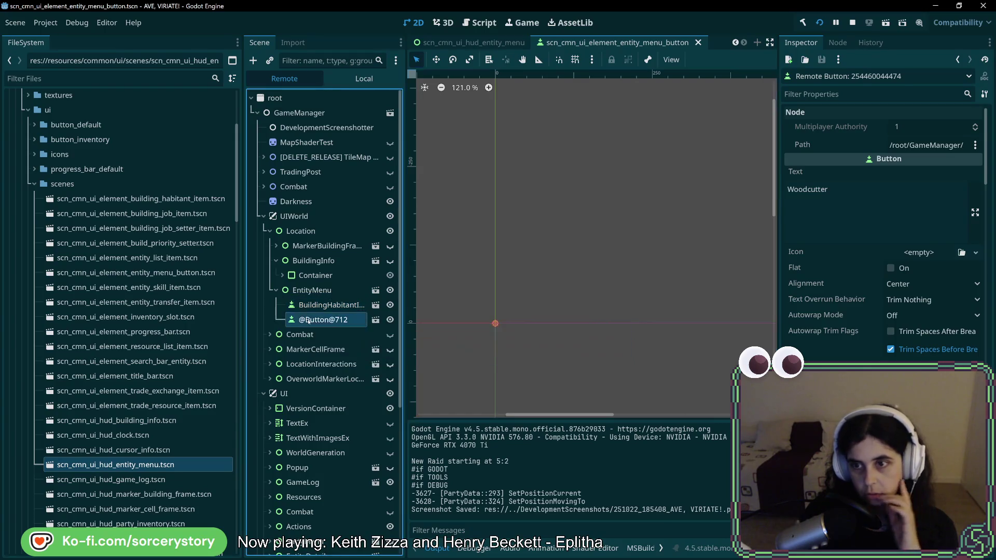
pyautogui.scroll(-10, 882, 233)
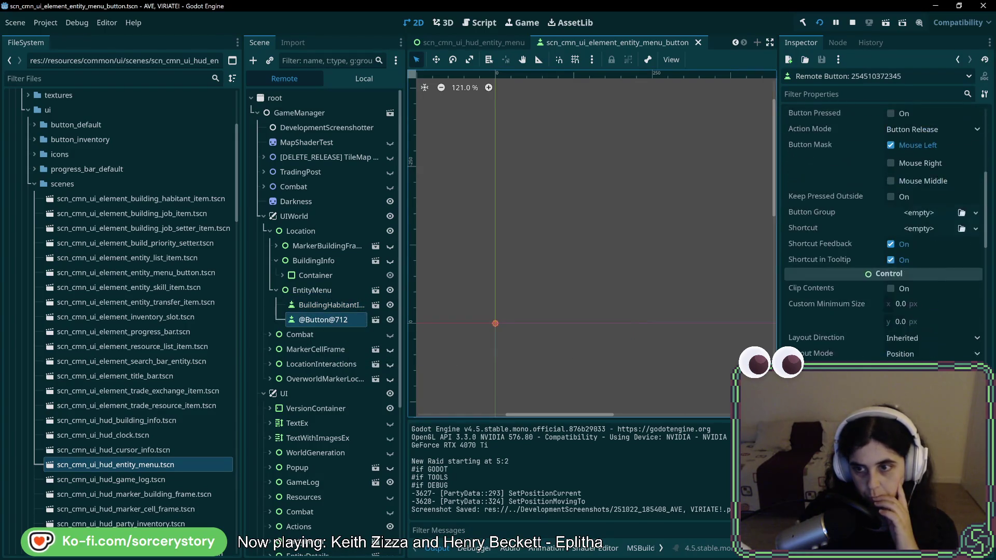
pyautogui.scroll(-3, 882, 233)
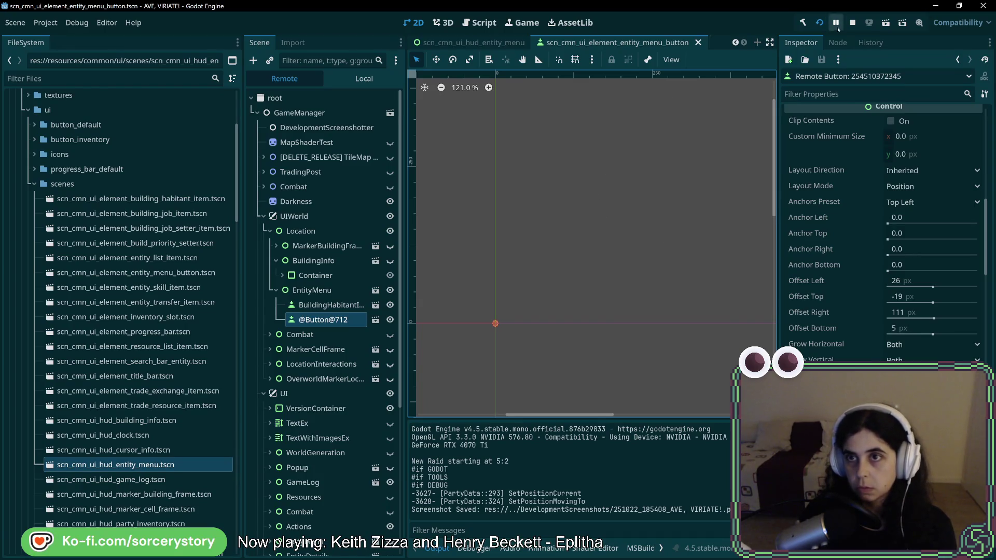
pyautogui.click(852, 23)
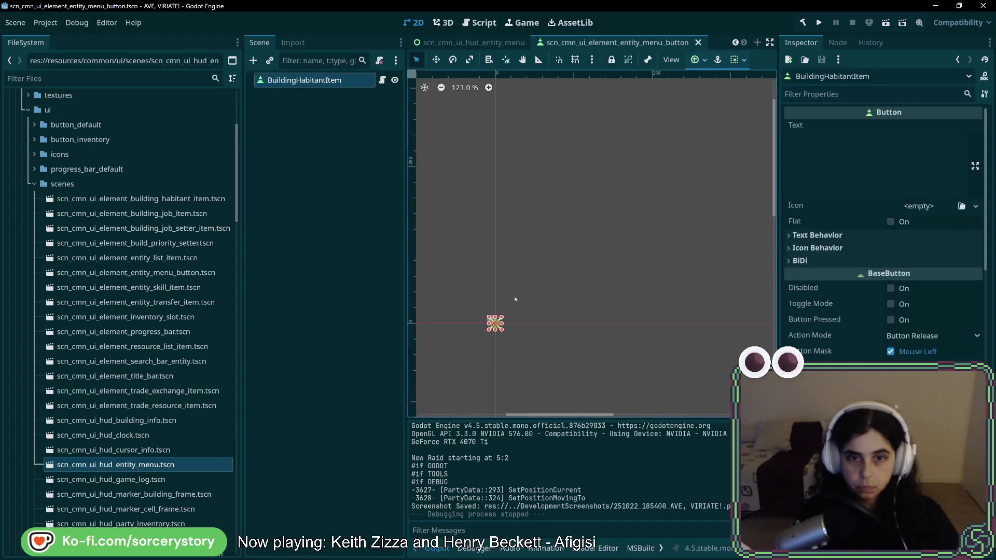
# - Restore the button's 12 px size and set all four anchor offsets to 0
pyautogui.scroll(10, 493, 326)
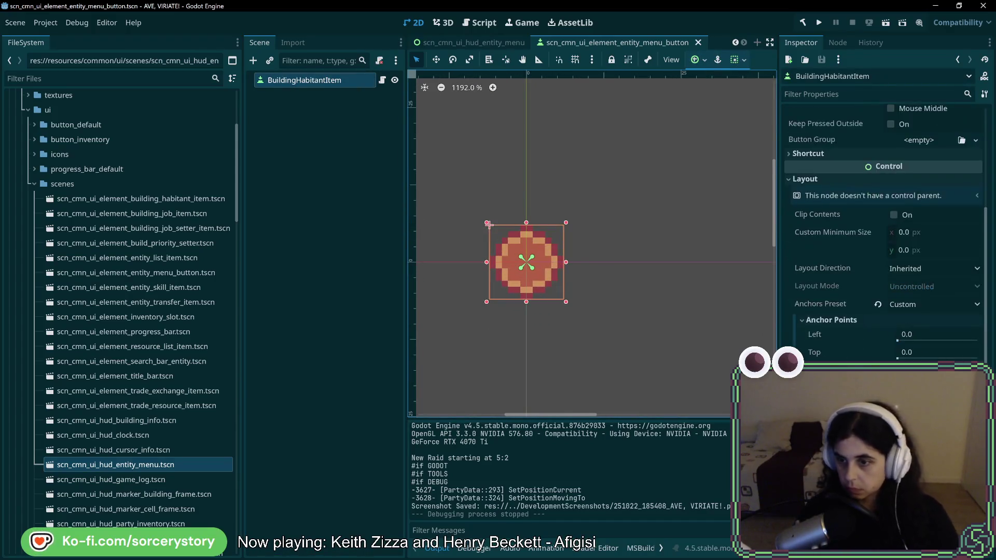
pyautogui.scroll(-3, 942, 304)
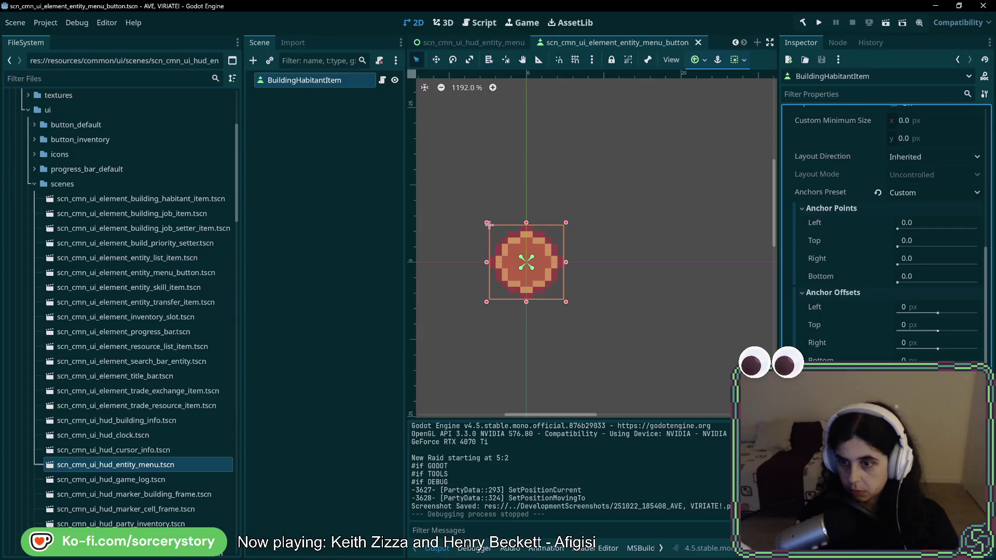
pyautogui.click(489, 224)
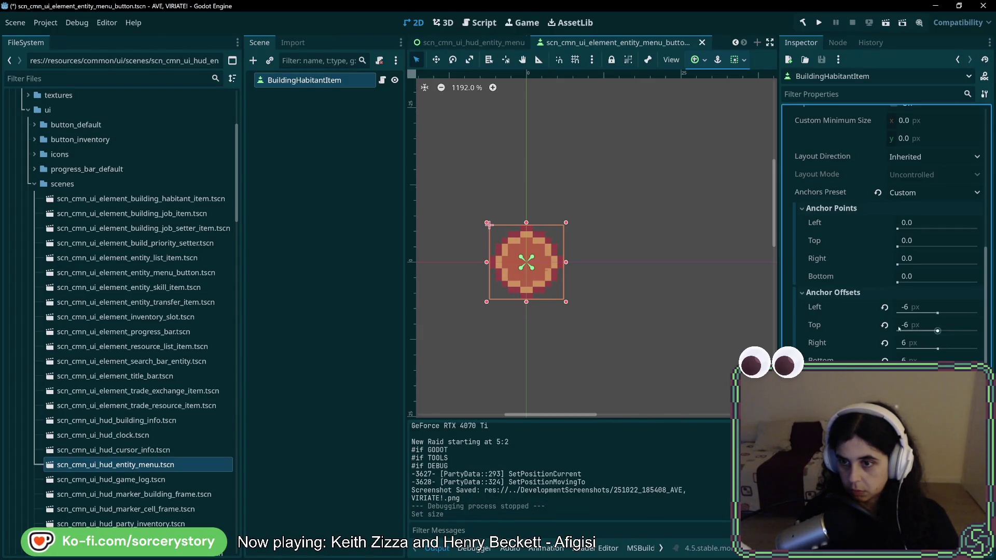
pyautogui.click(906, 307)
pyautogui.write('0')
pyautogui.press('Tab')
pyautogui.write('0')
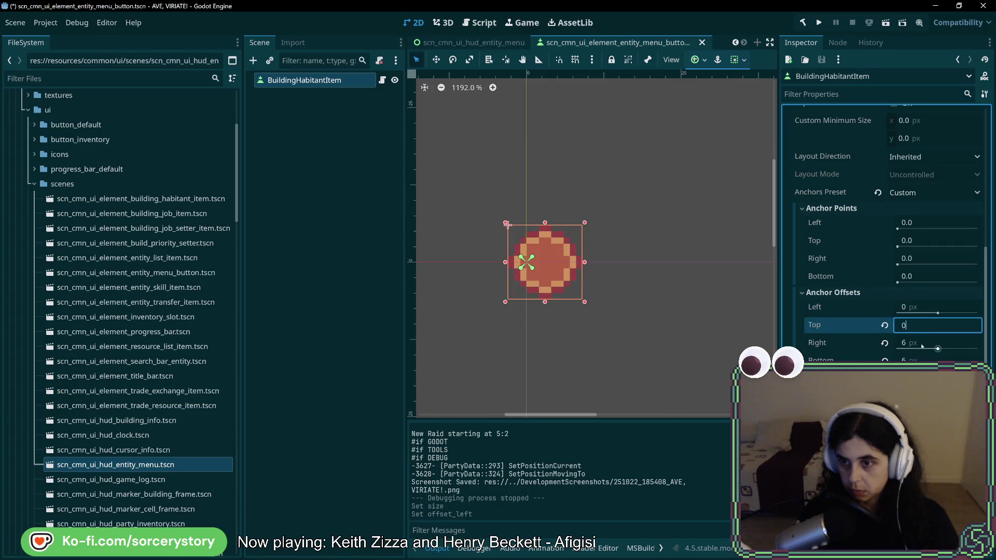
pyautogui.press('Tab')
pyautogui.write('0')
pyautogui.press('Tab')
pyautogui.write('0')
pyautogui.press('Return')
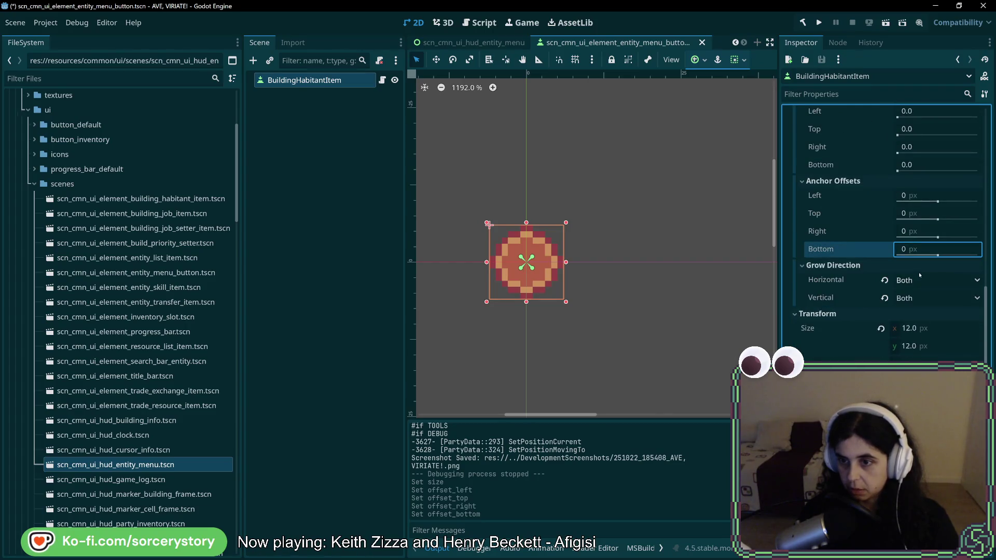
# - Try test label text 'asdsadsa' on the button, then clear the Text field
pyautogui.scroll(10, 898, 322)
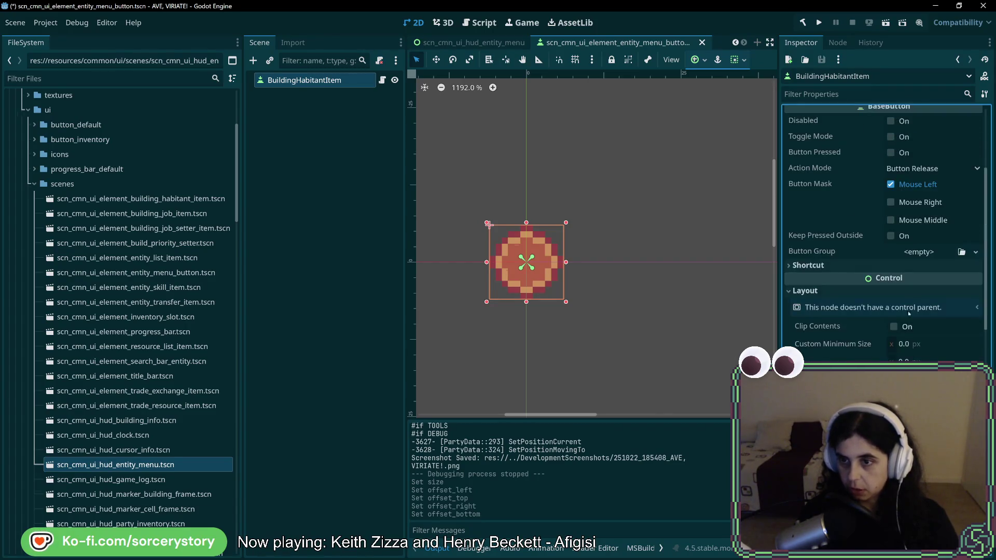
pyautogui.scroll(2, 899, 322)
pyautogui.click(882, 132)
pyautogui.write('asdsadsa')
pyautogui.scroll(-10, 872, 242)
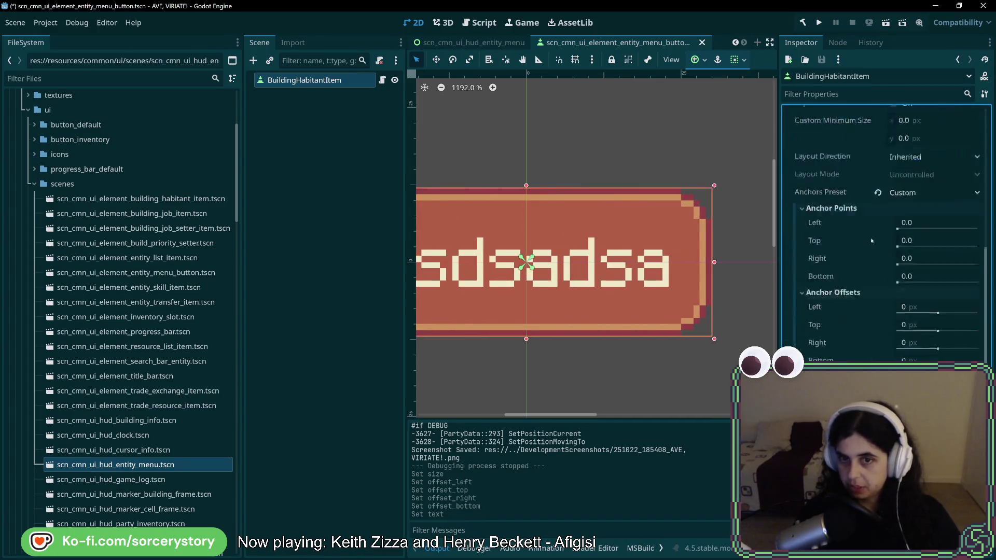
pyautogui.scroll(3, 882, 223)
pyautogui.write('asdsadasd')
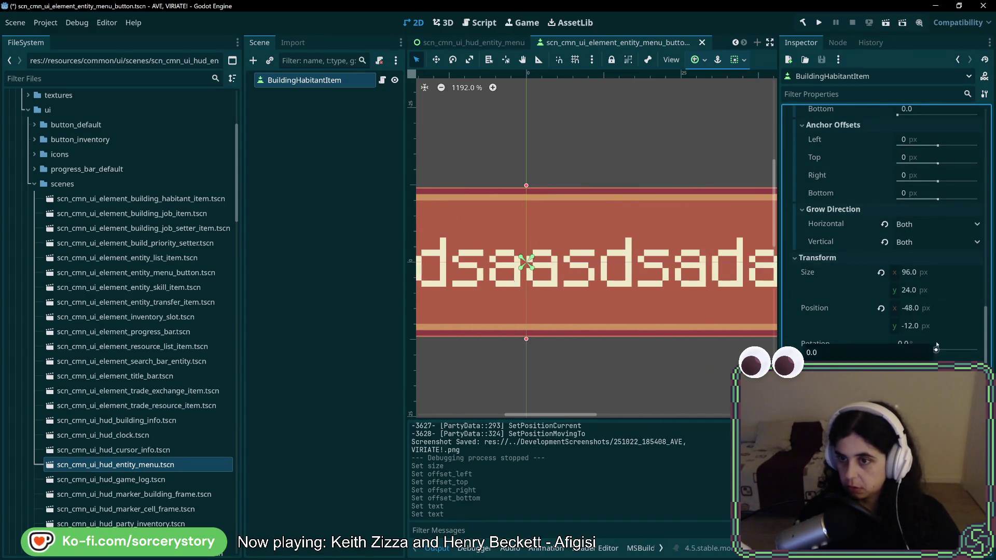
pyautogui.hotkey('ctrl', 'a')
pyautogui.press('BackSpace')
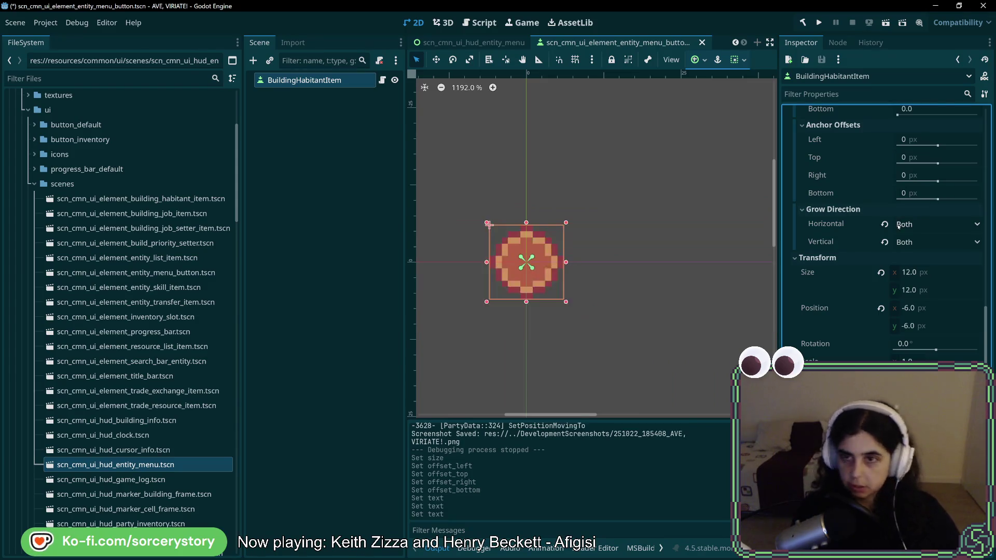
# - Switch to the scn_cmn_ui_hud_entity_menu scene
pyautogui.scroll(-3, 897, 236)
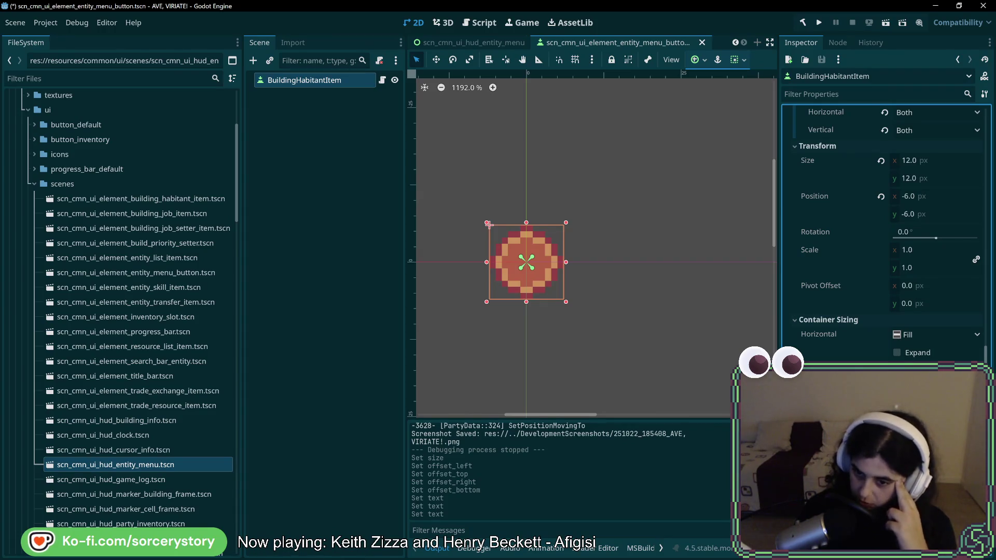
pyautogui.scroll(5, 884, 233)
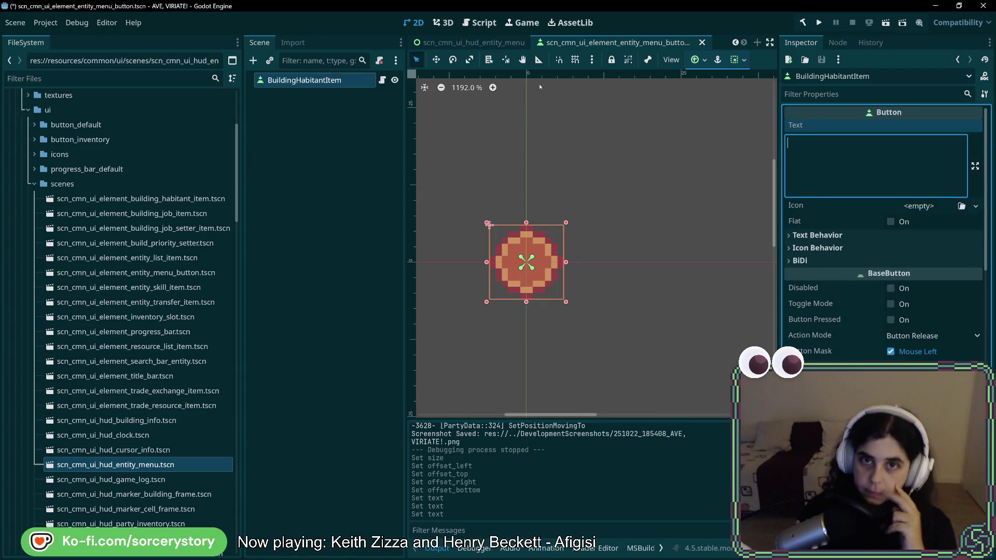
pyautogui.click(469, 43)
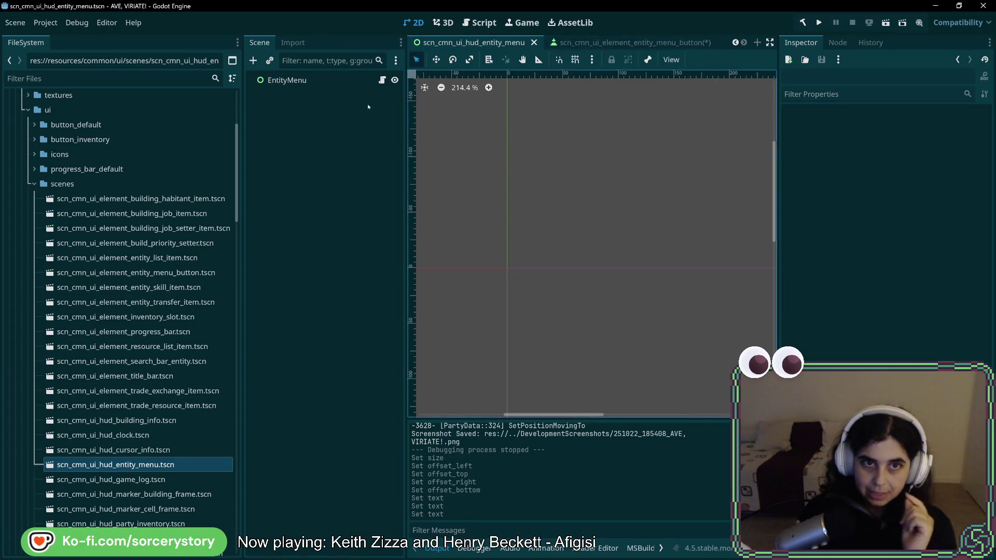
# - Instance two entity menu buttons as children of EntityMenu in the HUD scene
pyautogui.rightClick(264, 80)
pyautogui.click(309, 103)
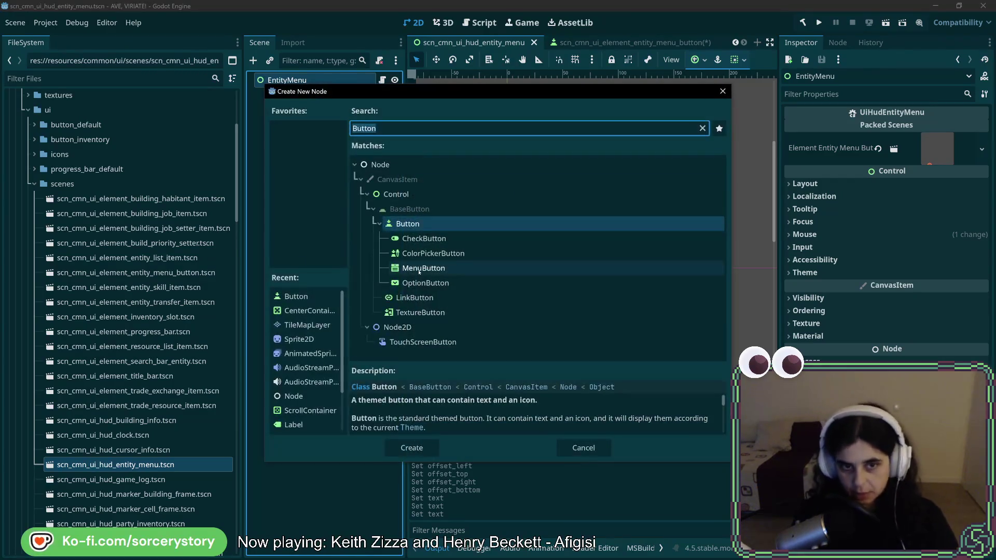
pyautogui.press('Escape')
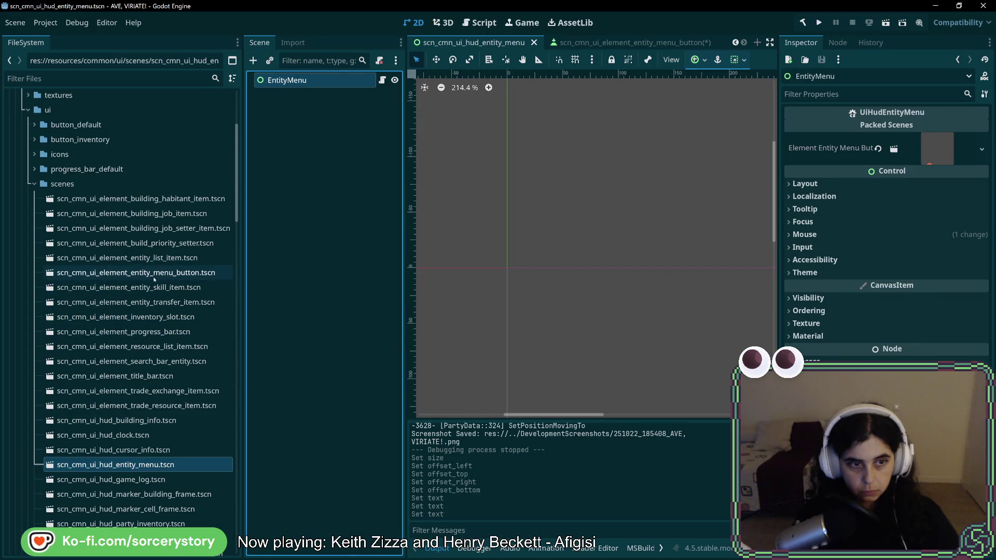
pyautogui.moveTo(153, 279)
pyautogui.mouseDown()
pyautogui.moveTo(338, 174)
pyautogui.moveTo(317, 89)
pyautogui.mouseUp()
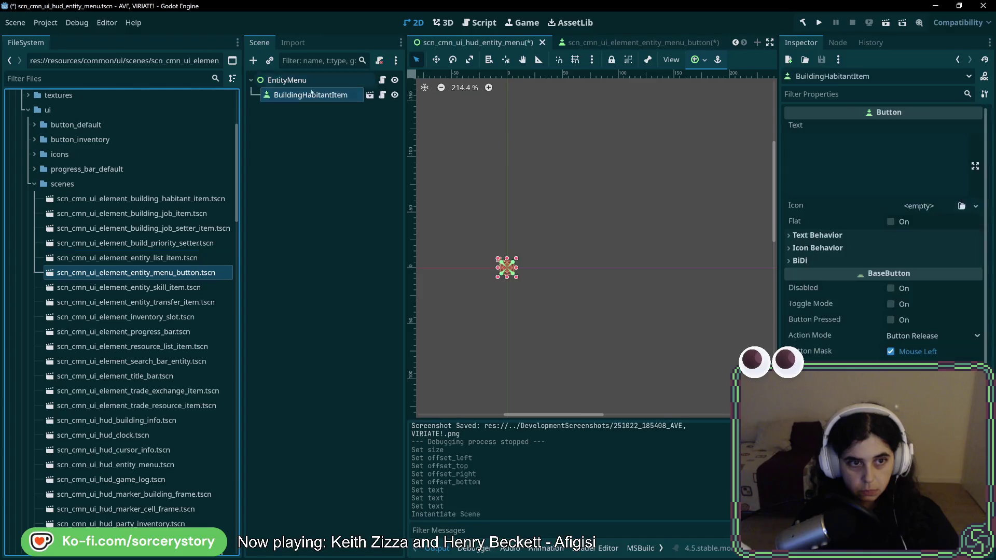
pyautogui.moveTo(178, 275)
pyautogui.mouseDown()
pyautogui.moveTo(381, 94)
pyautogui.moveTo(291, 82)
pyautogui.mouseUp()
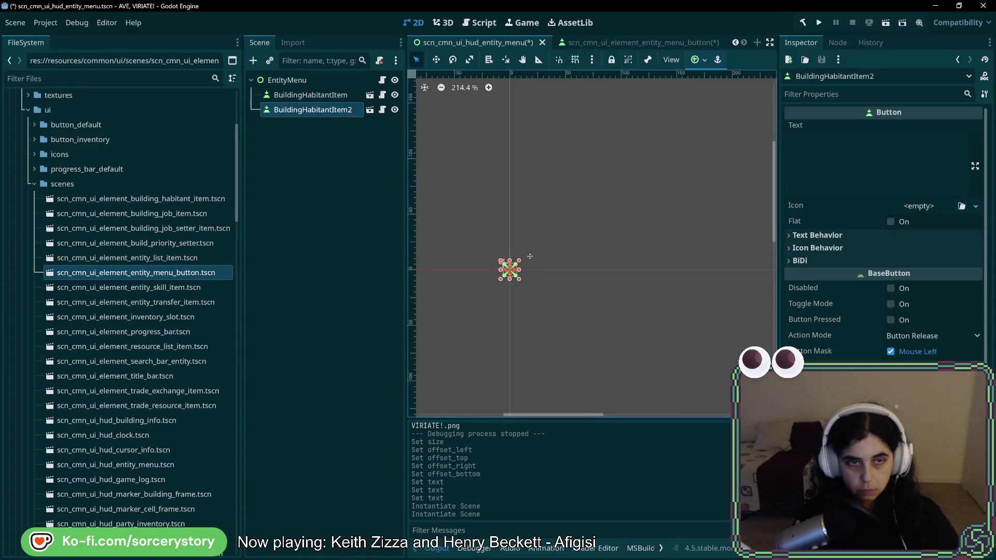
# - Position the first BuildingHabitantItem at x 0, y 32
pyautogui.scroll(5, 559, 253)
pyautogui.scroll(4, 551, 265)
pyautogui.click(310, 94)
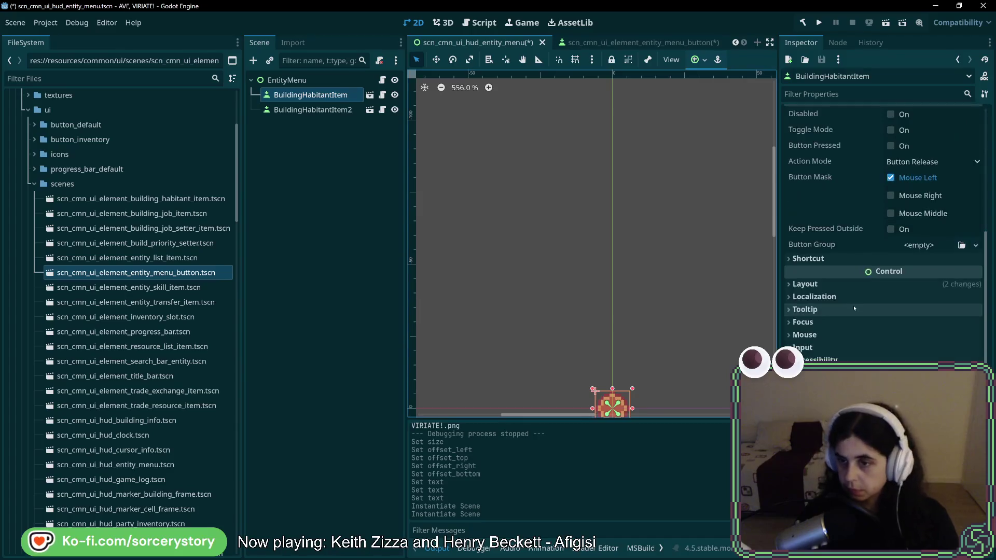
pyautogui.scroll(-3, 536, 298)
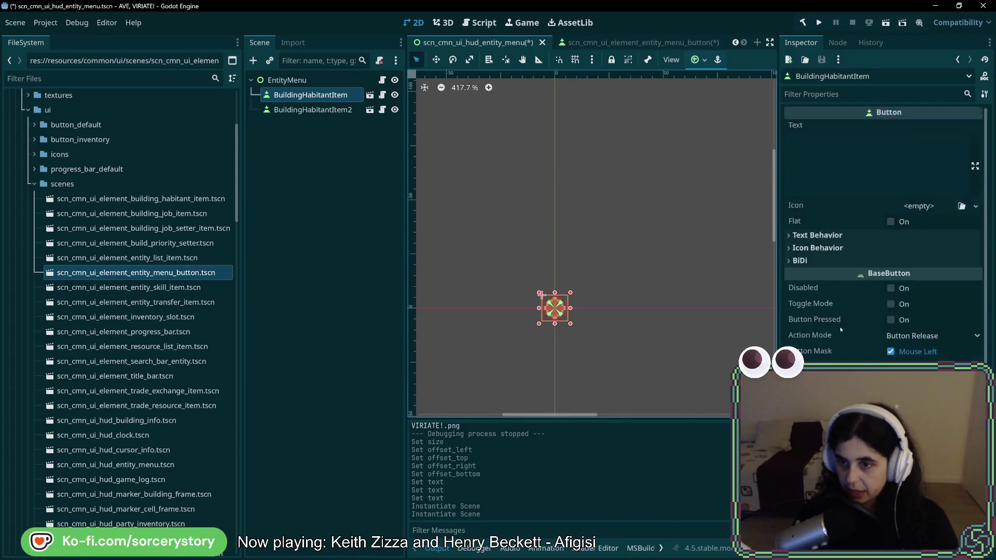
pyautogui.click(799, 284)
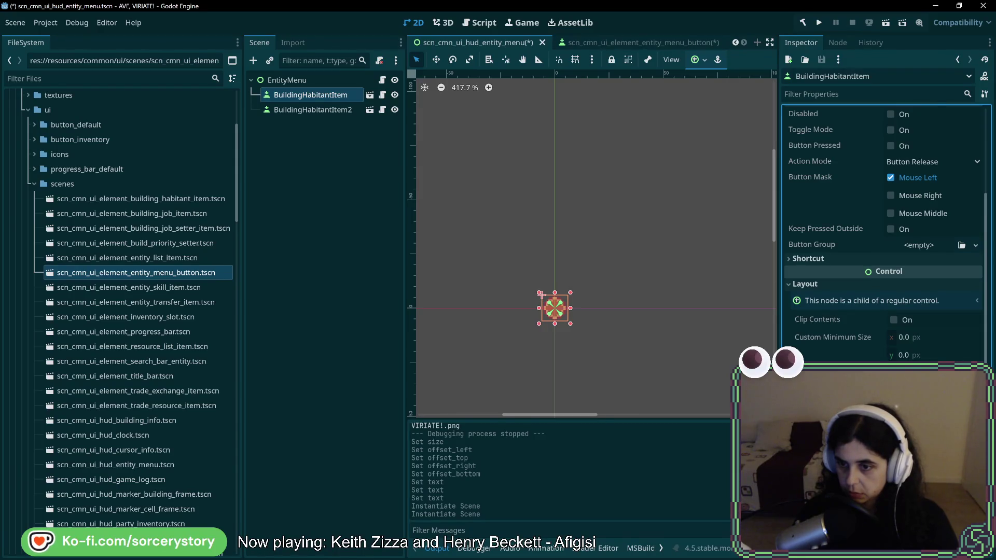
pyautogui.scroll(-4, 884, 234)
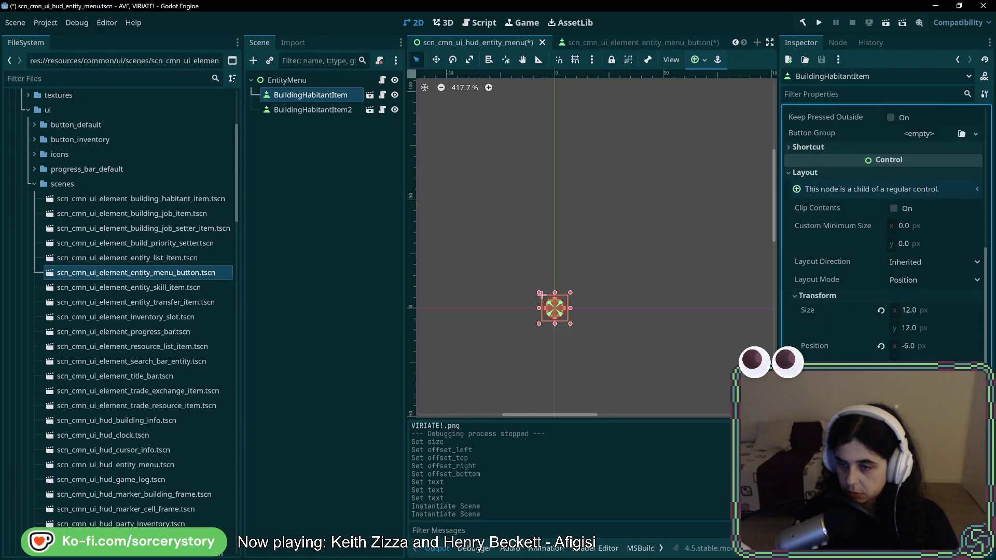
pyautogui.click(934, 347)
pyautogui.press('Tab')
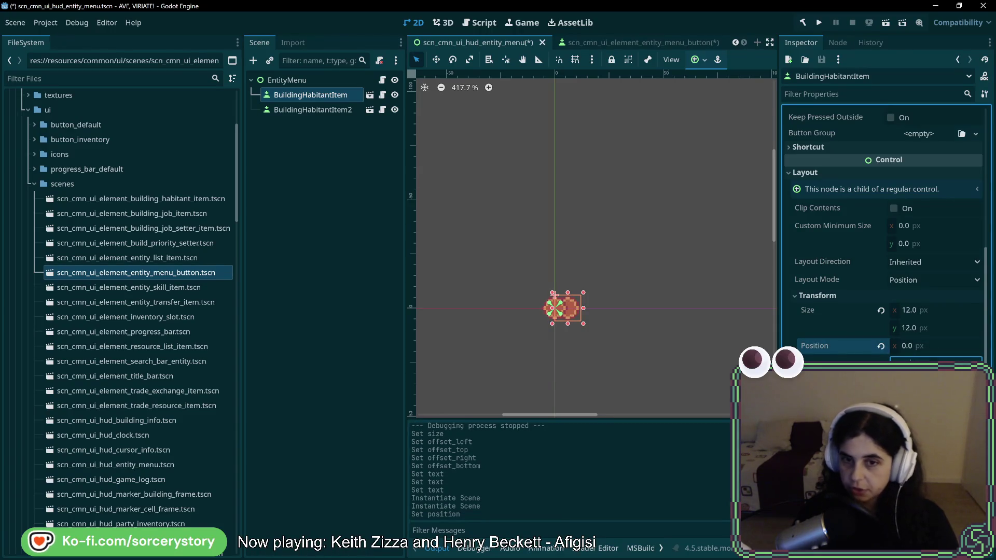
pyautogui.write('32')
pyautogui.press('Return')
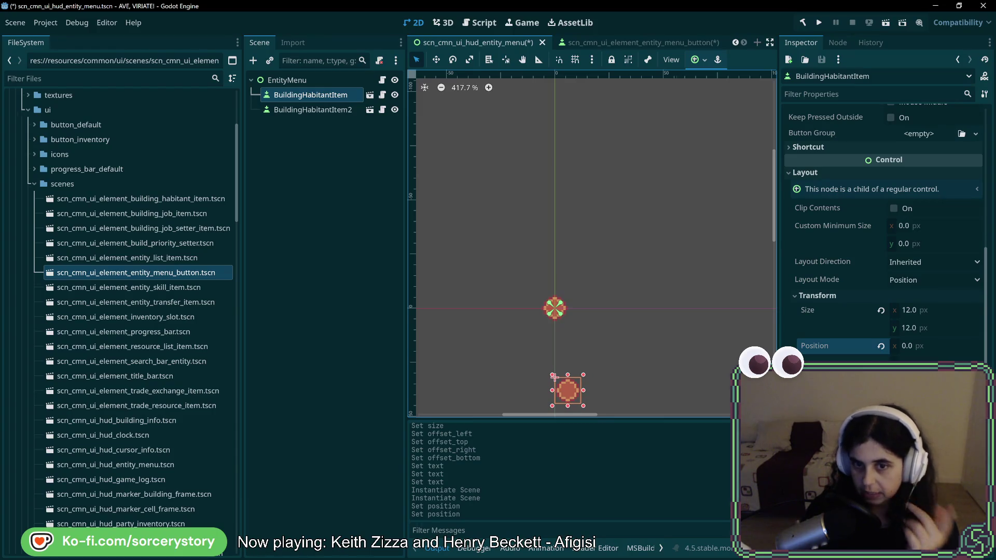
# - Edit BuildingHabitantItem2's Transform Position to move it upward, leaving x at -6.0
pyautogui.click(349, 110)
pyautogui.scroll(-4, 831, 259)
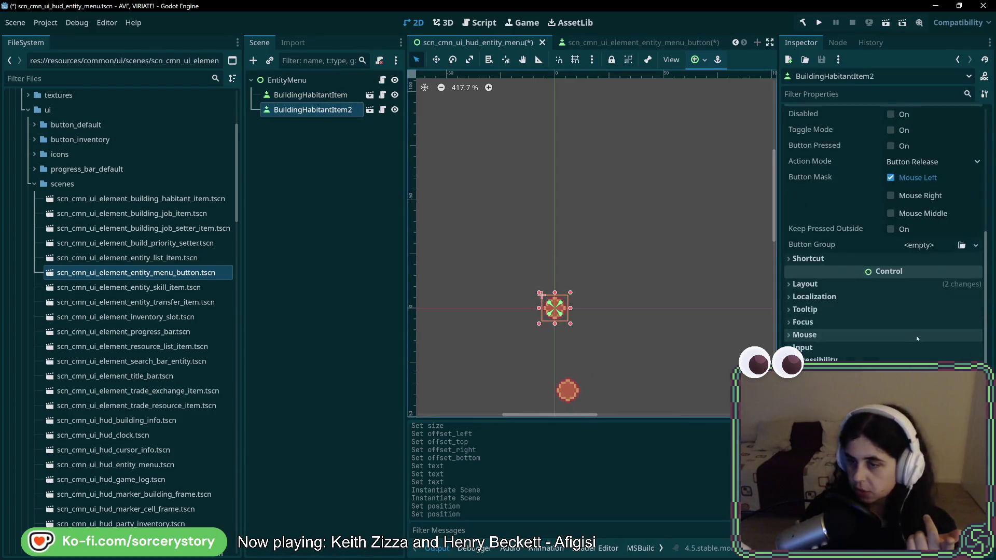
pyautogui.click(789, 284)
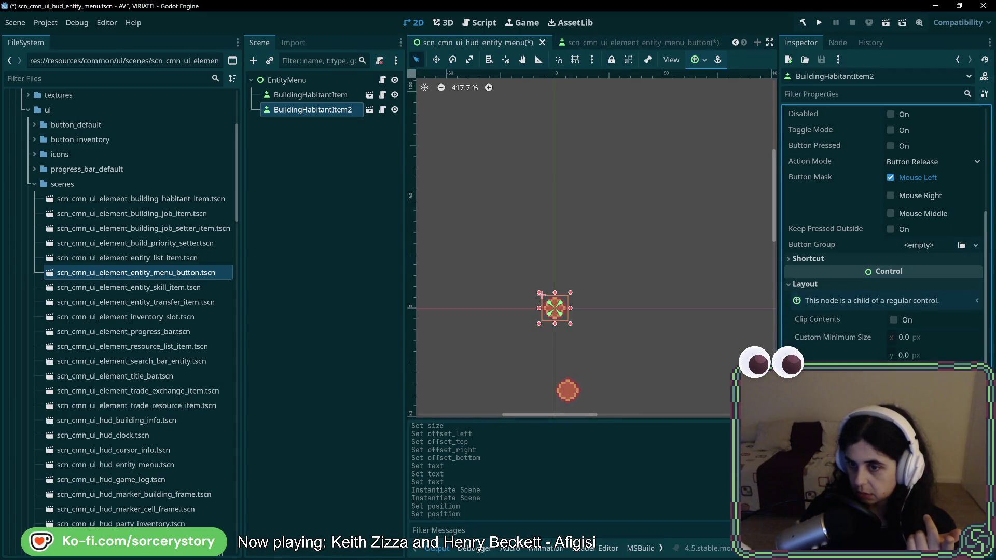
pyautogui.scroll(-3, 929, 353)
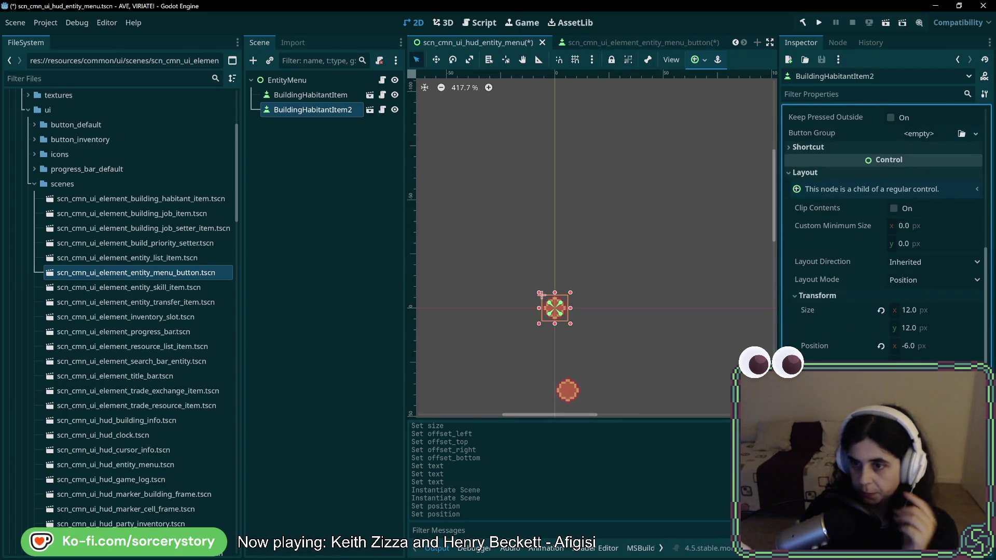
pyautogui.click(929, 350)
pyautogui.click(937, 348)
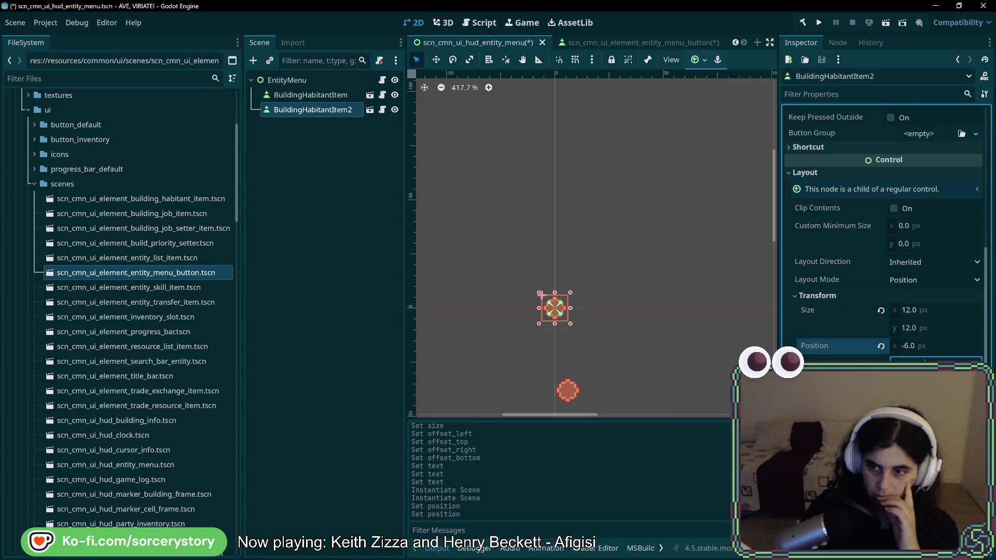
pyautogui.press('Return')
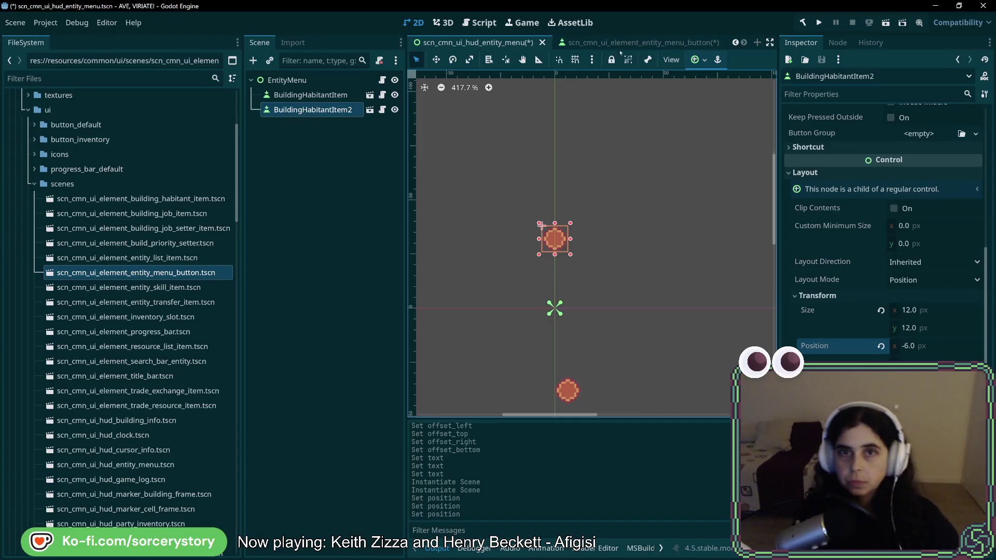
pyautogui.click(646, 46)
pyautogui.scroll(-3, 888, 321)
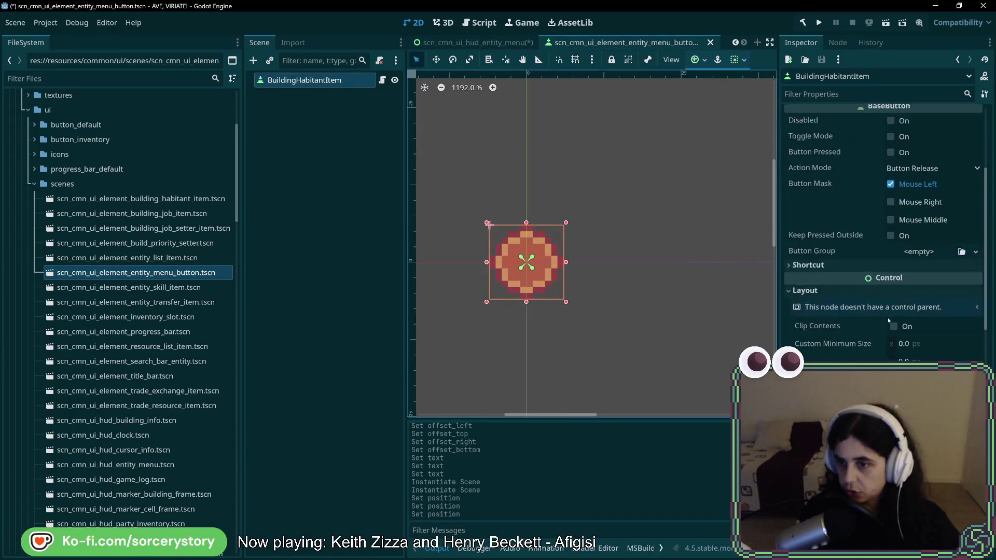
# - Experiment with the anchor points, undo, and set the Right anchor back to 0.0
pyautogui.scroll(-2, 902, 321)
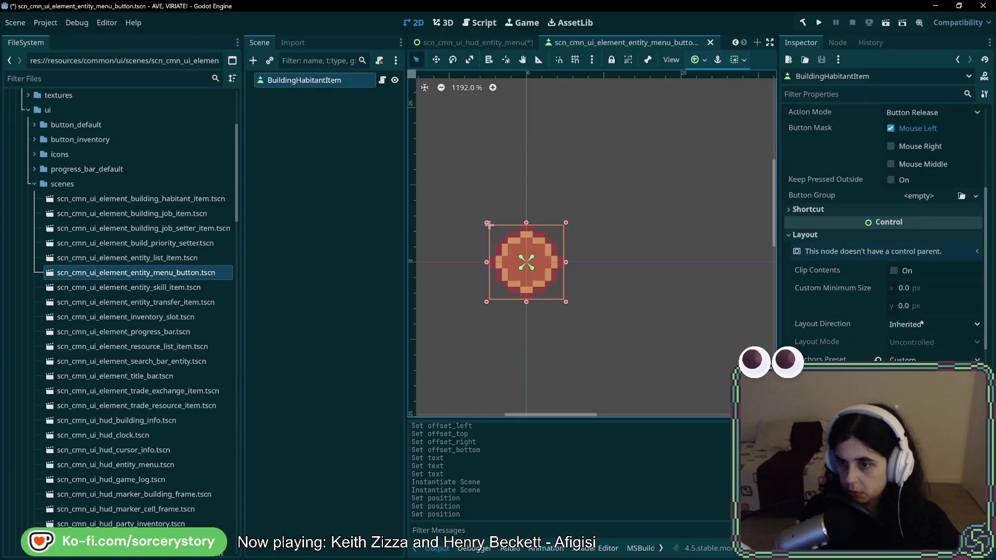
pyautogui.scroll(-2, 922, 326)
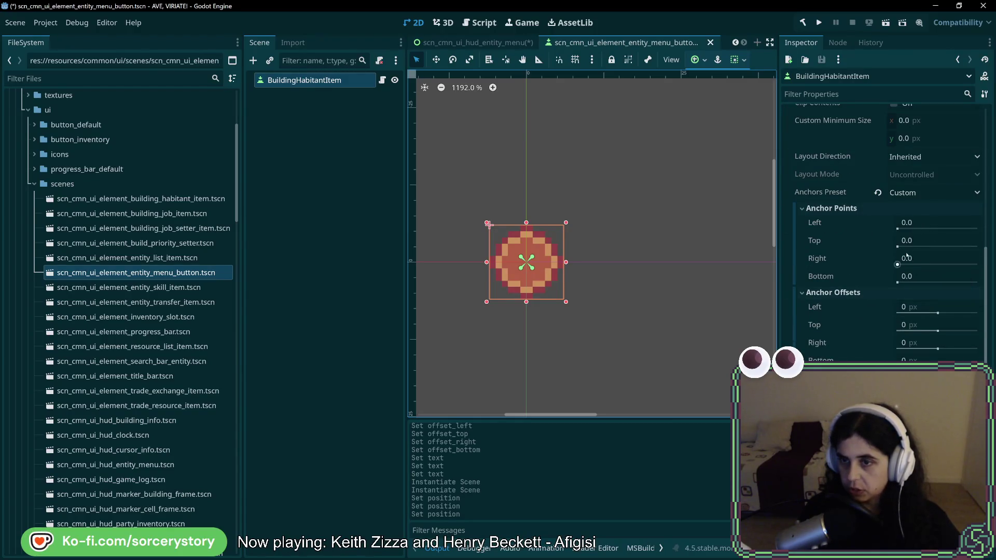
pyautogui.moveTo(897, 229); pyautogui.dragTo(897, 229)
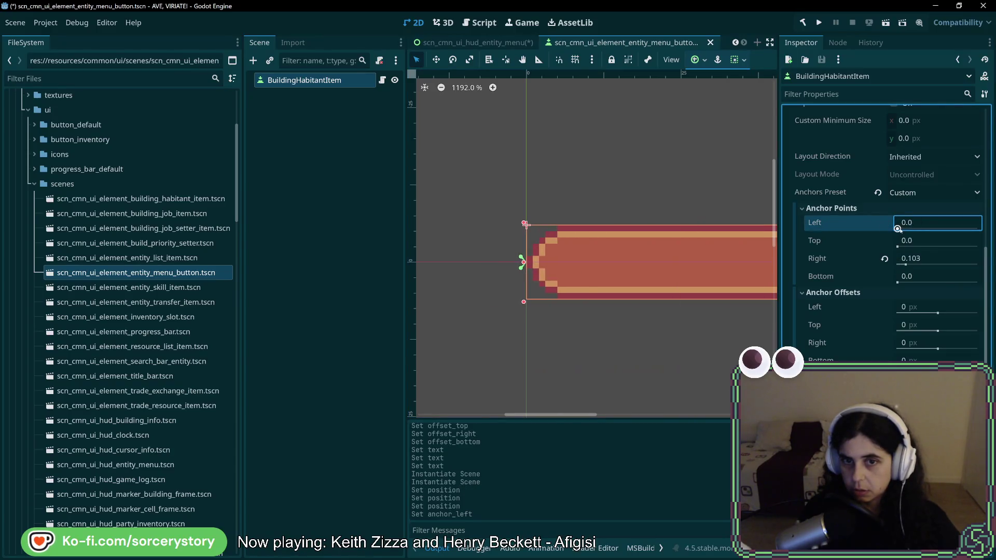
pyautogui.scroll(-4, 738, 266)
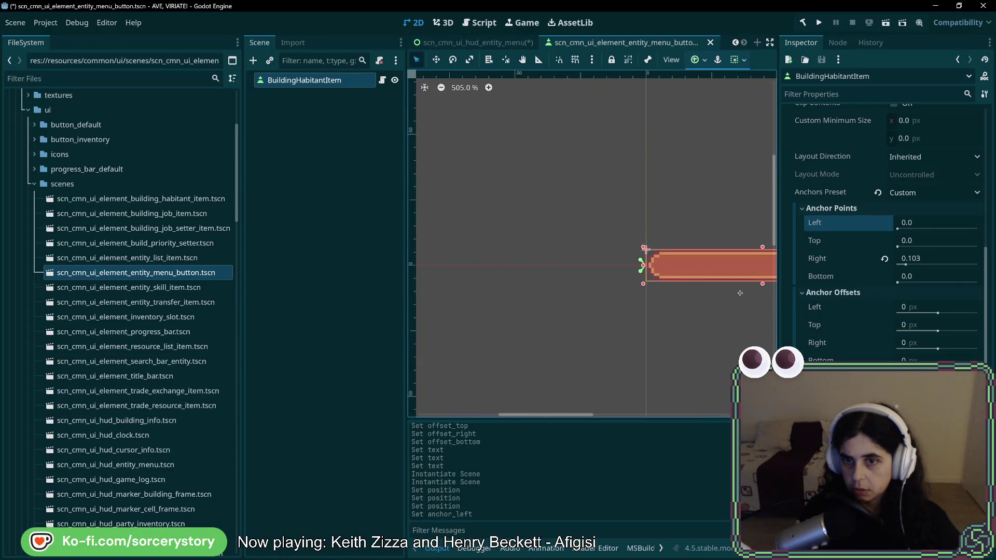
pyautogui.hscroll(5, 531, 281)
pyautogui.scroll(-5, 532, 282)
pyautogui.hotkey('ctrl', 'z')
pyautogui.hotkey('ctrl', 'z')
pyautogui.hotkey('ctrl', 'z')
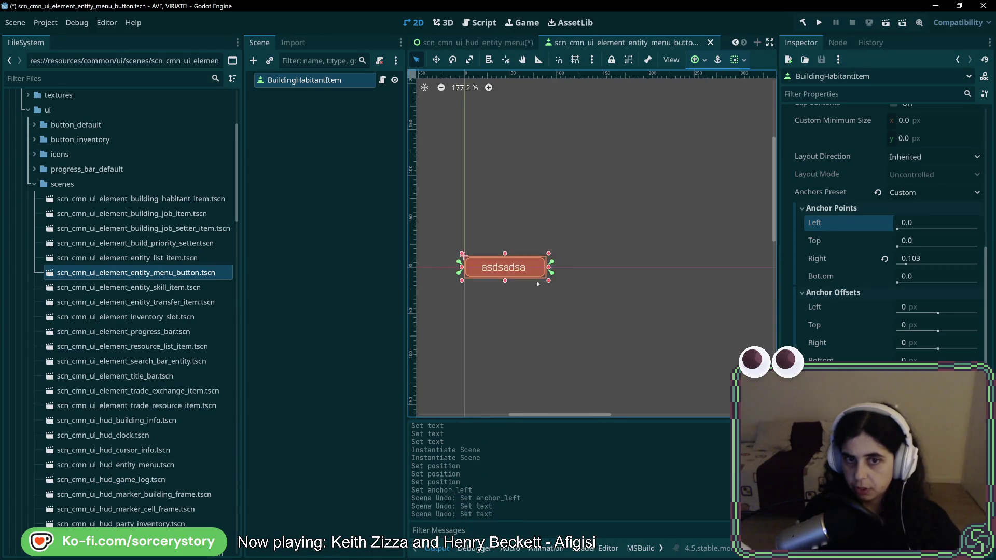
pyautogui.moveTo(907, 264); pyautogui.dragTo(898, 263)
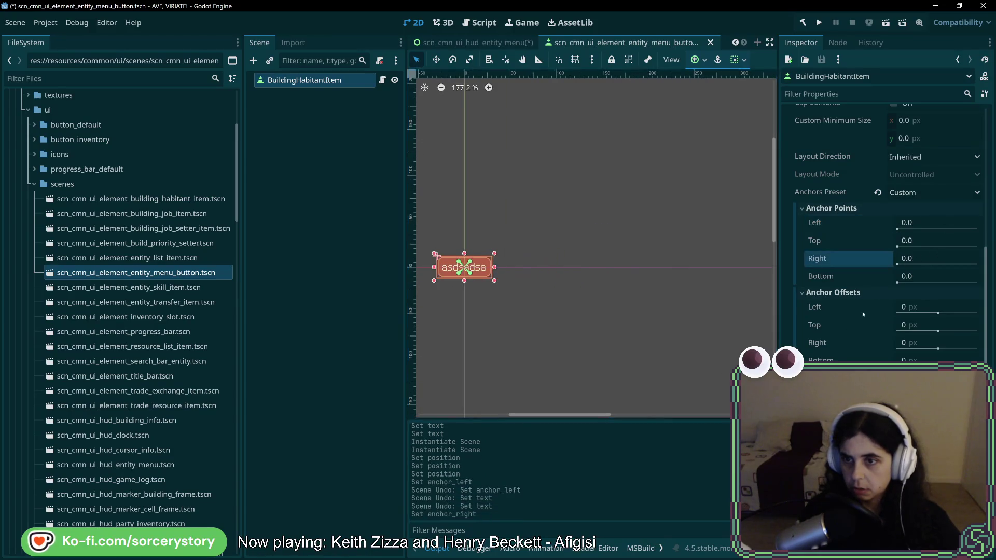
# - Delete the placeholder text 'asdsadsa' from the button
pyautogui.scroll(5, 613, 280)
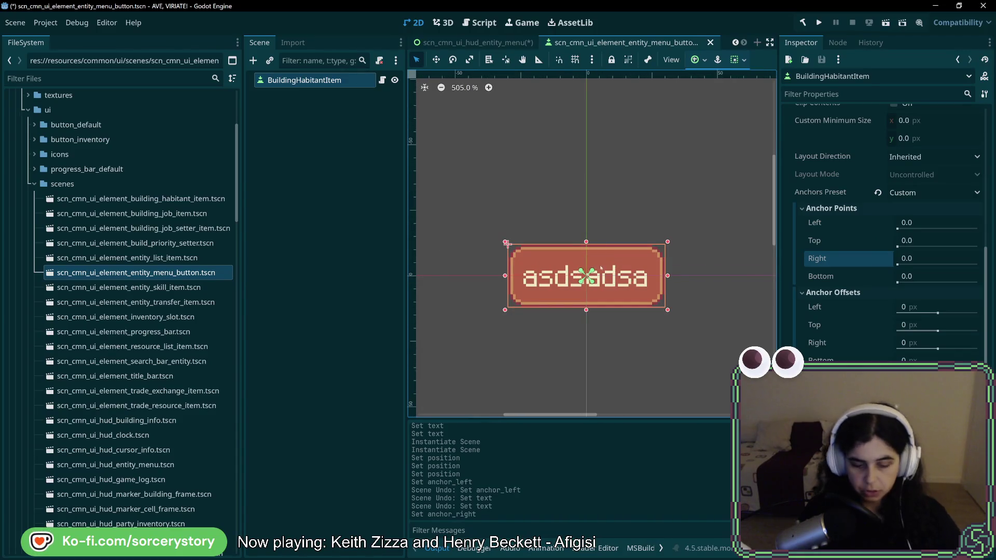
pyautogui.scroll(5, 880, 120)
pyautogui.click(877, 150)
pyautogui.hotkey('ctrl', 'a')
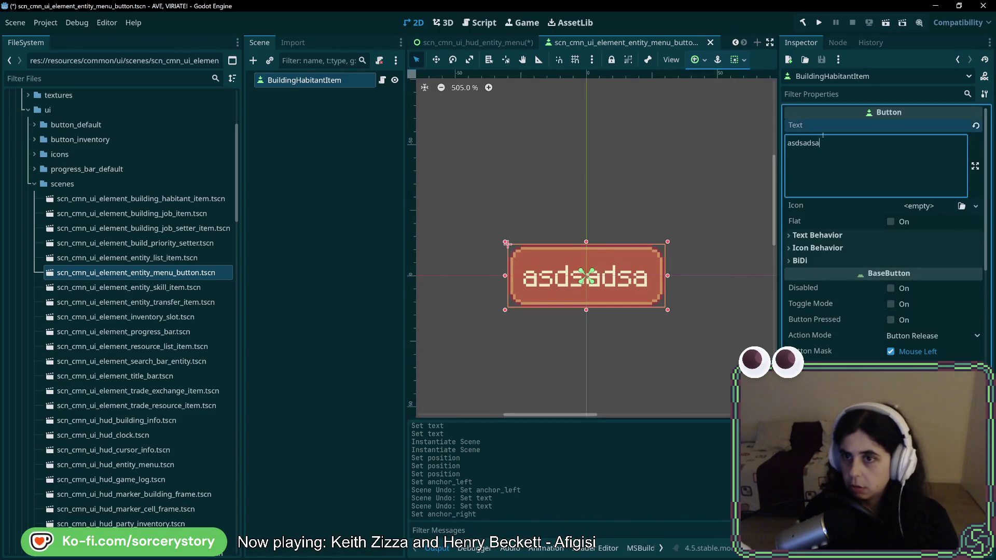
pyautogui.press('BackSpace')
pyautogui.scroll(-6, 875, 245)
pyautogui.scroll(-3, 875, 245)
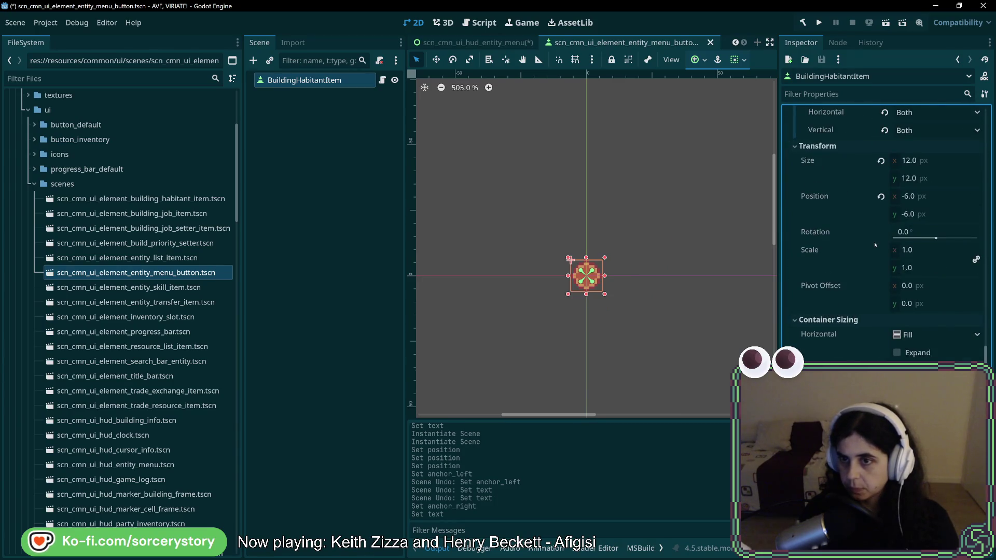
pyautogui.scroll(5, 875, 245)
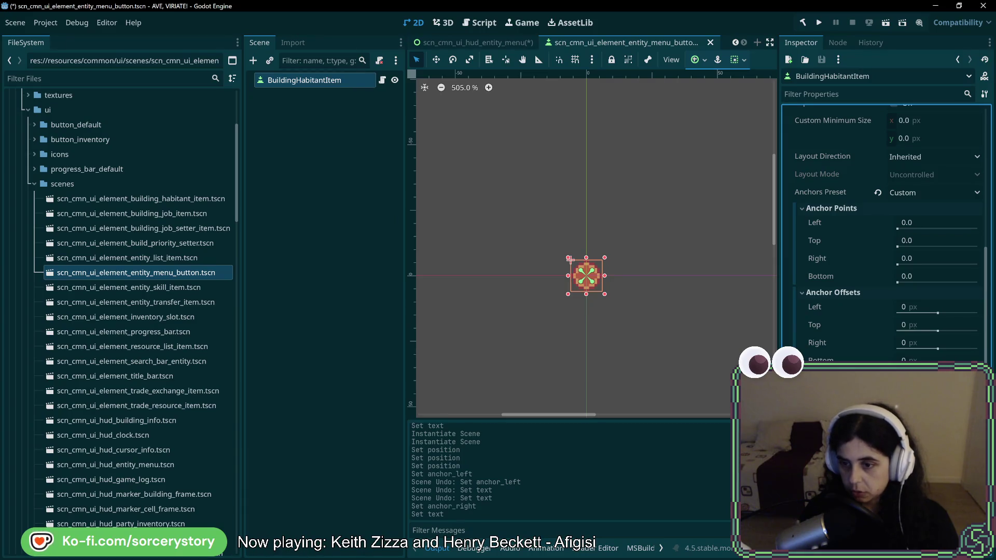
# - Nudge the button, then reset its Right and Bottom anchor offsets to 0
pyautogui.moveTo(570, 260)
pyautogui.mouseDown()
pyautogui.moveTo(586, 260)
pyautogui.moveTo(586, 275)
pyautogui.mouseUp()
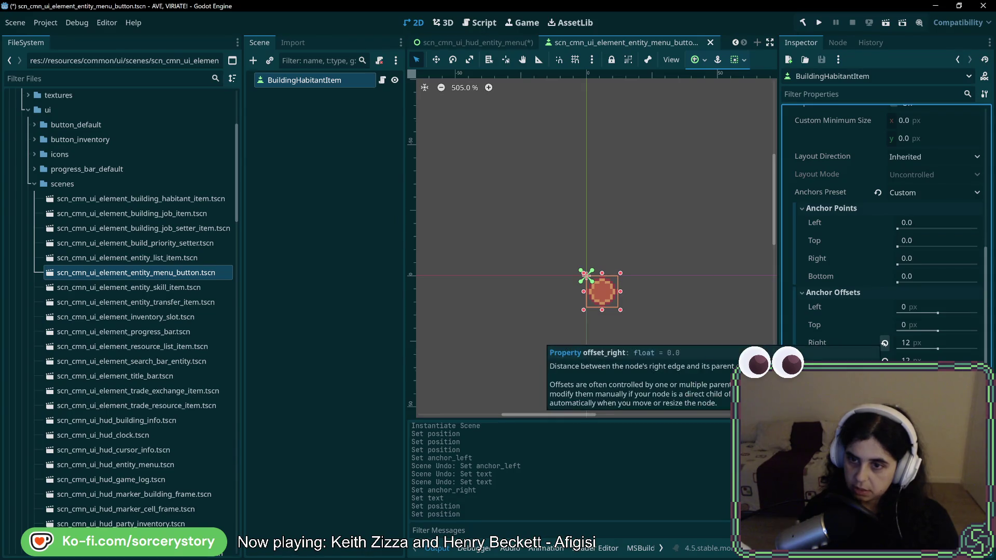
pyautogui.click(885, 343)
pyautogui.click(886, 360)
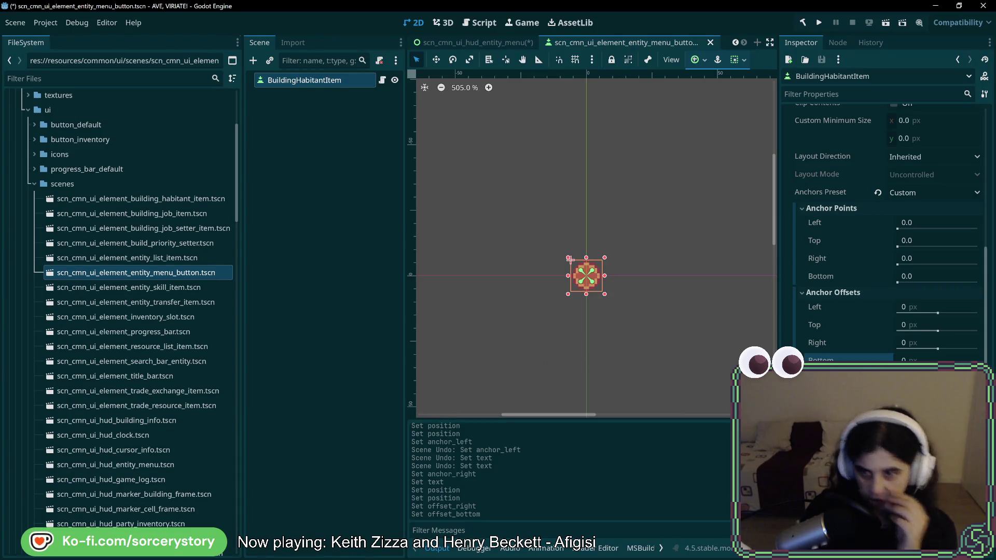
pyautogui.scroll(6, 569, 259)
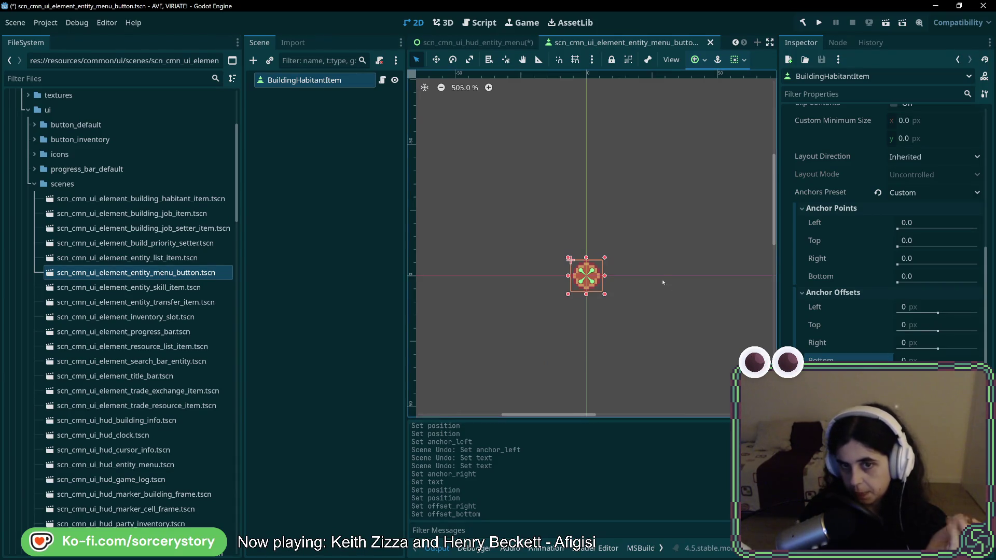
pyautogui.scroll(9, 537, 253)
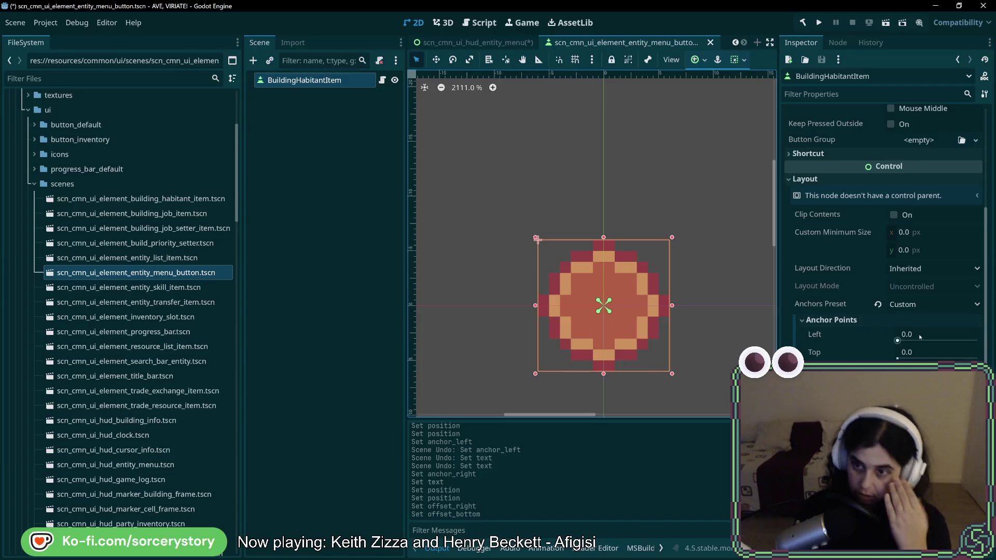
# - Keep layout direction Inherited and apply the Center anchors preset to the button
pyautogui.scroll(-2, 918, 336)
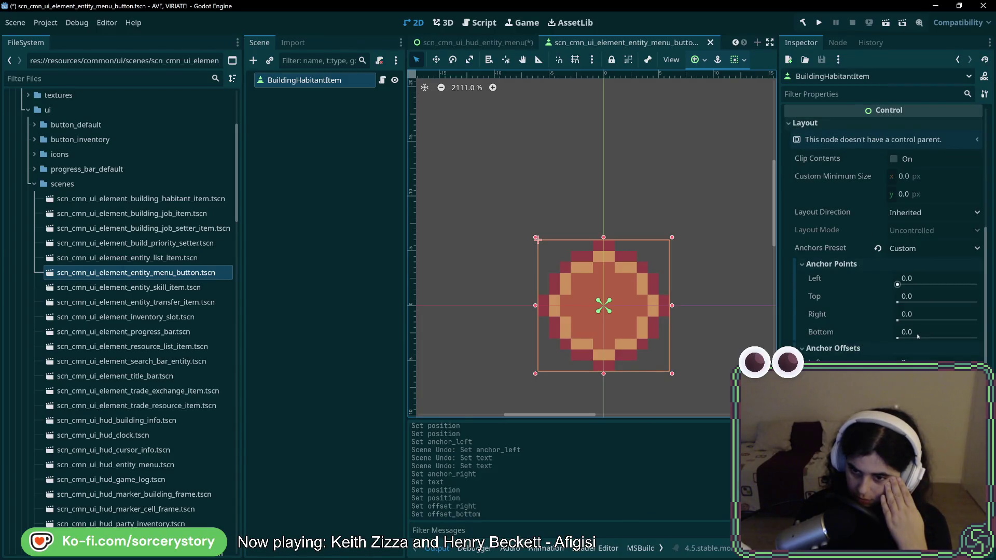
pyautogui.scroll(-6, 918, 336)
pyautogui.scroll(-2, 918, 336)
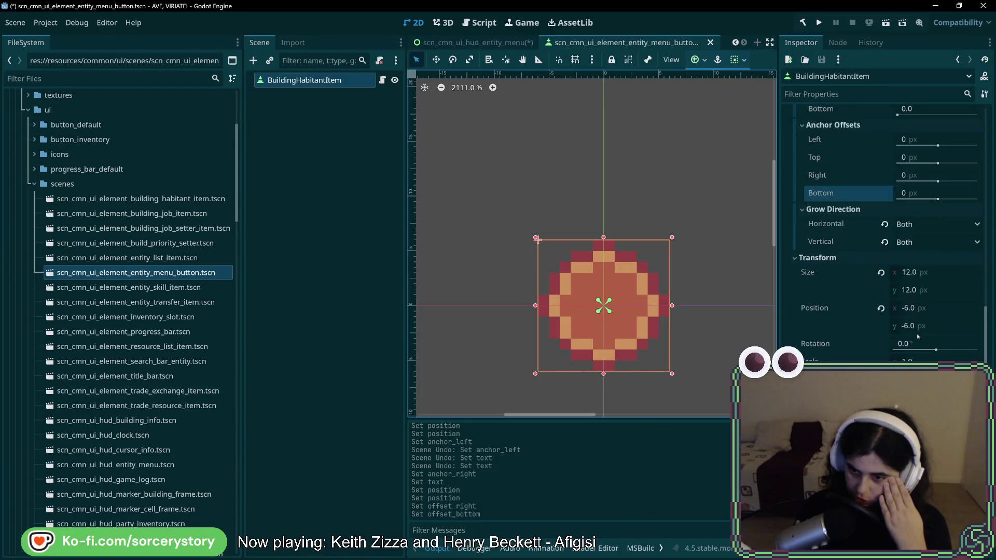
pyautogui.scroll(-2, 917, 336)
pyautogui.scroll(-2, 918, 337)
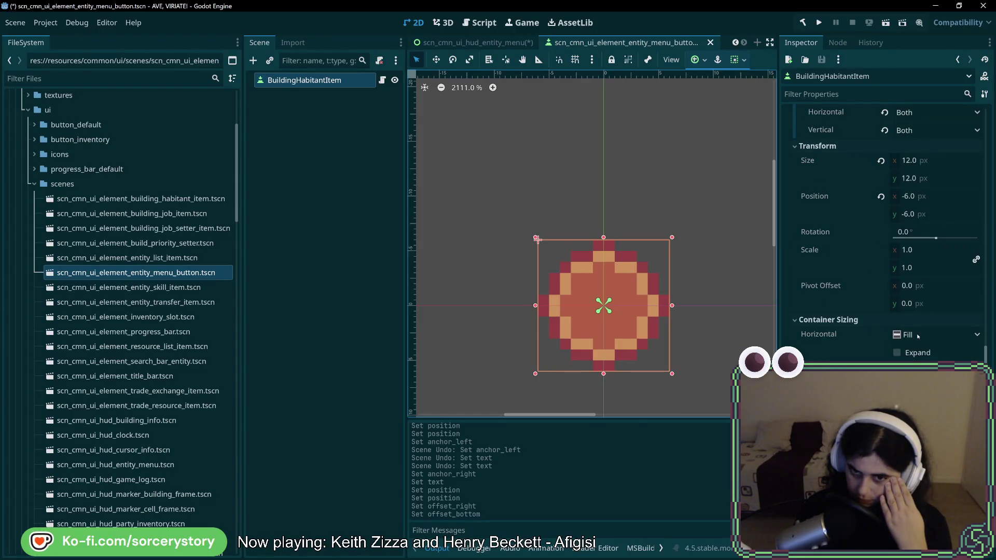
pyautogui.scroll(12, 925, 333)
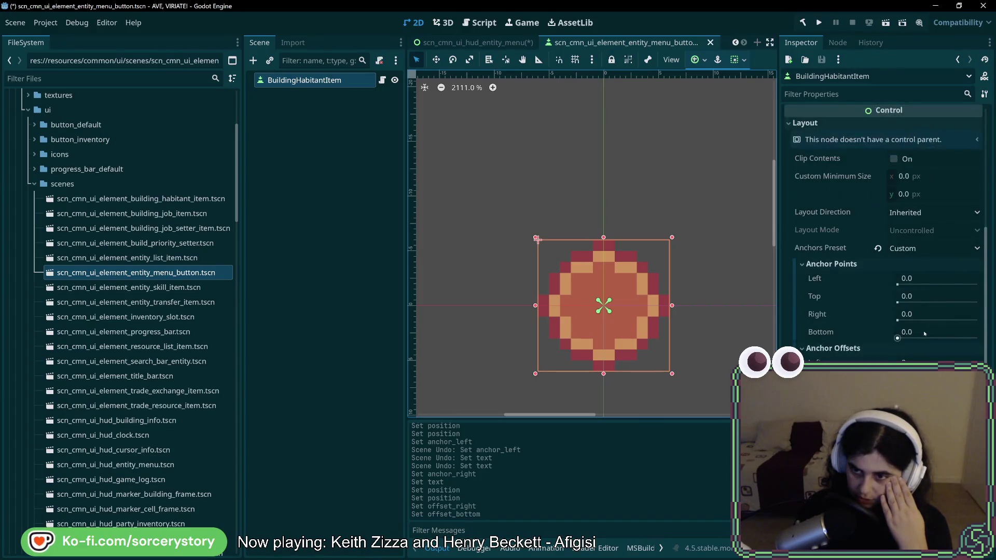
pyautogui.click(925, 213)
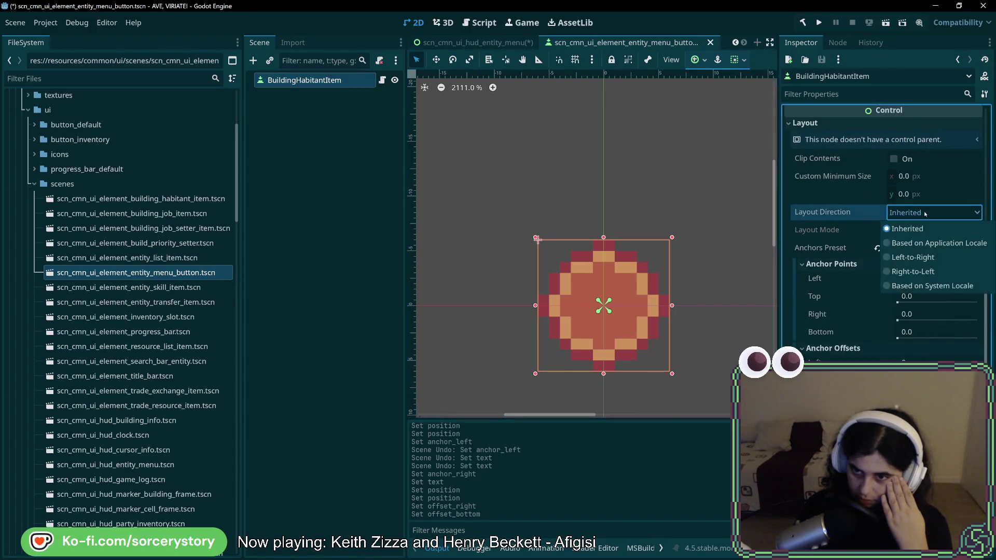
pyautogui.click(925, 213)
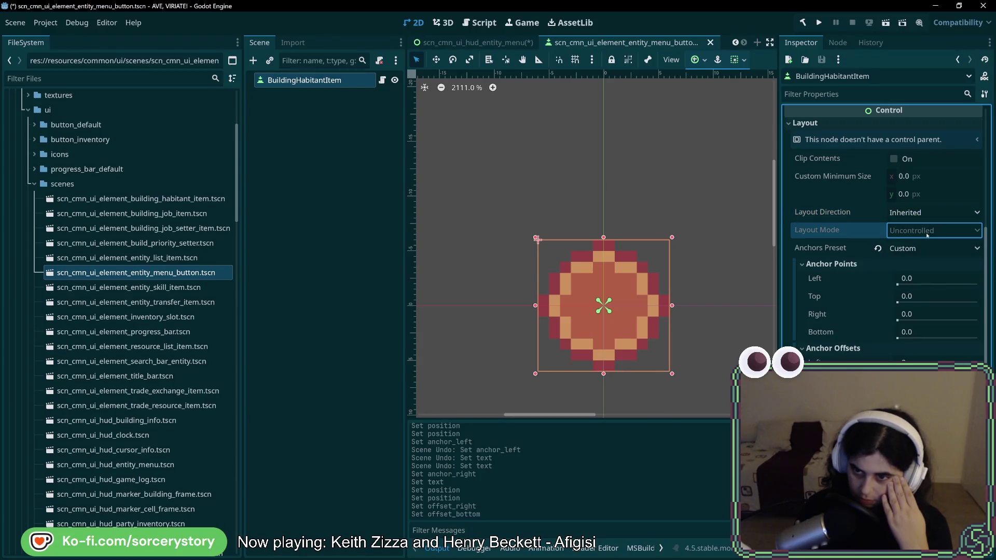
pyautogui.click(924, 250)
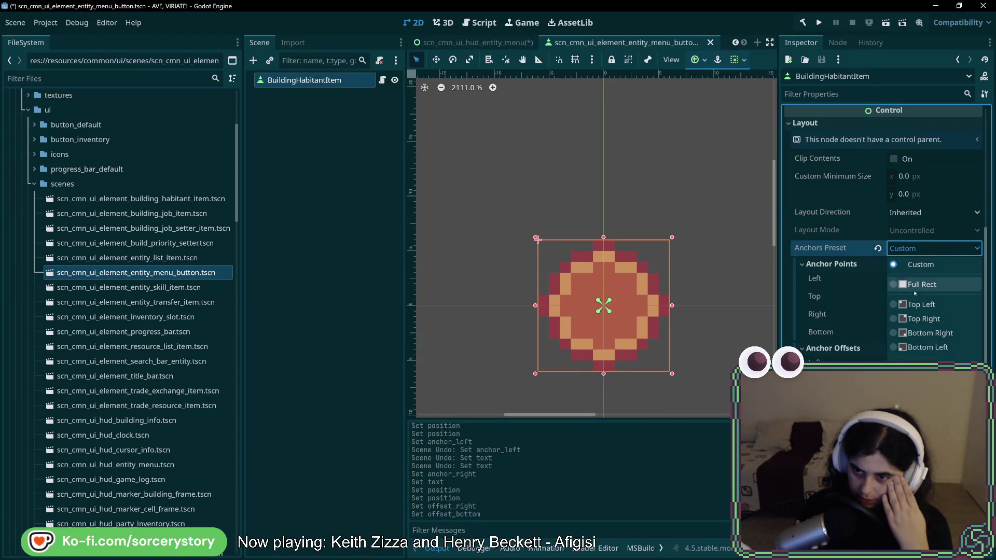
pyautogui.click(924, 420)
# - Frame the button, then undo the Center preset to restore Custom zero anchors
pyautogui.scroll(-6, 690, 351)
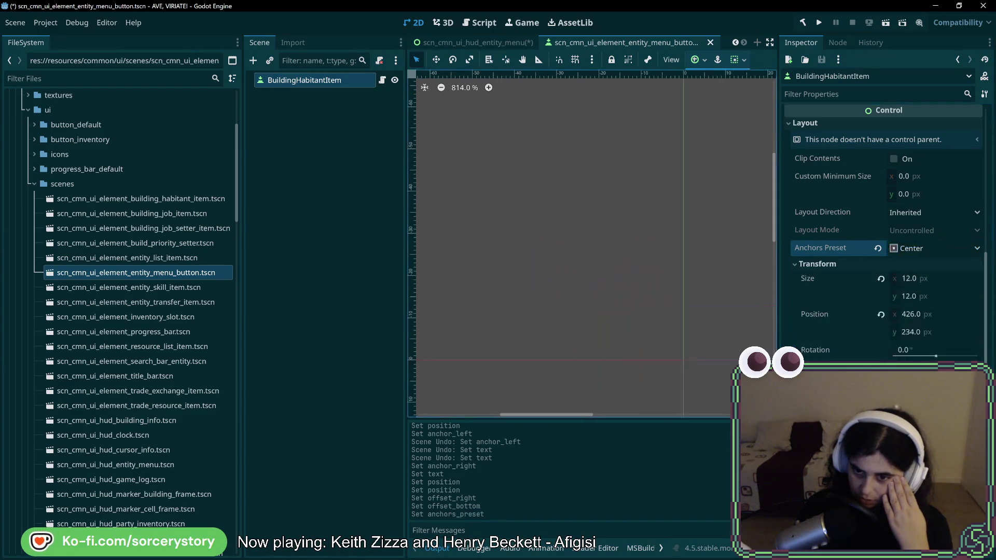
pyautogui.scroll(-6, 690, 351)
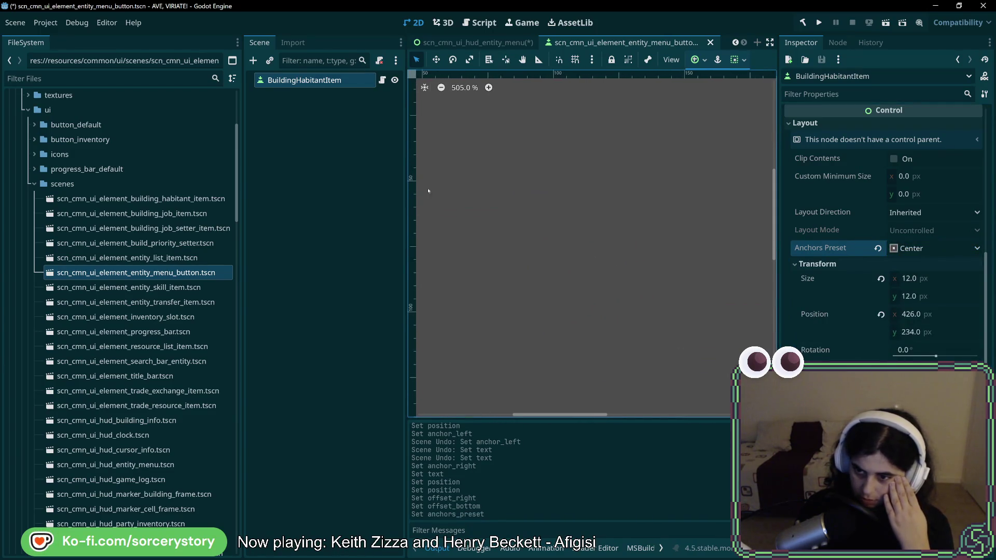
pyautogui.hotkey('shift', 'f')
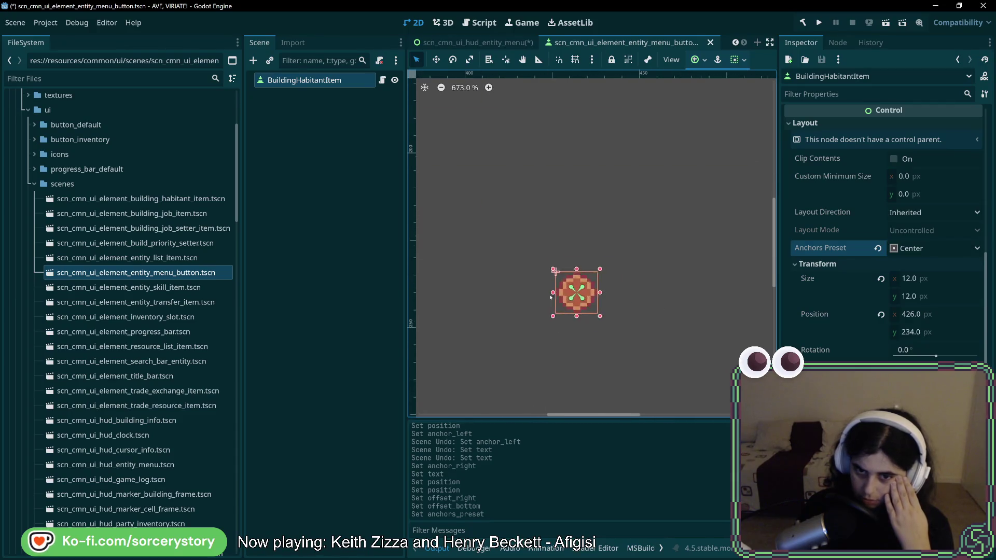
pyautogui.scroll(-7, 659, 241)
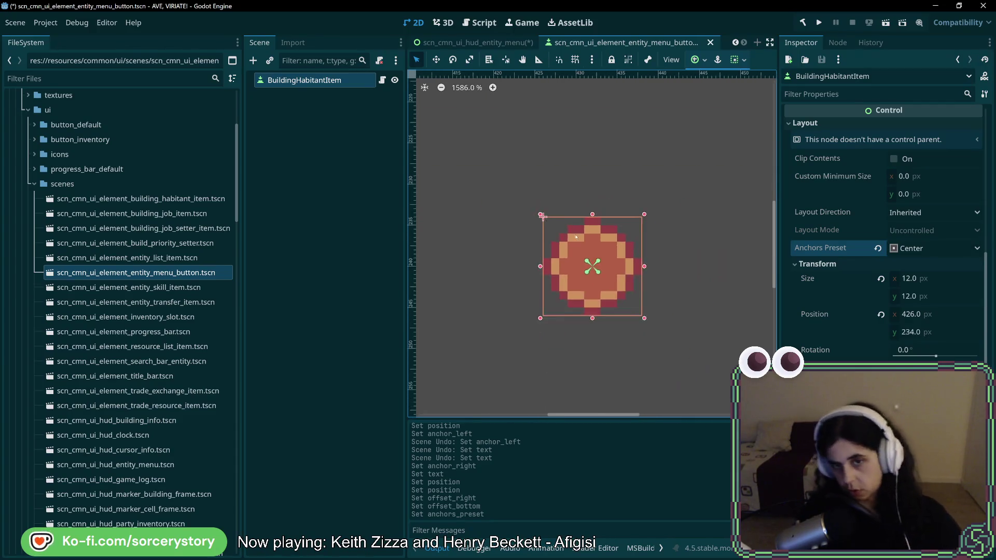
pyautogui.hotkey('ctrl', 'z')
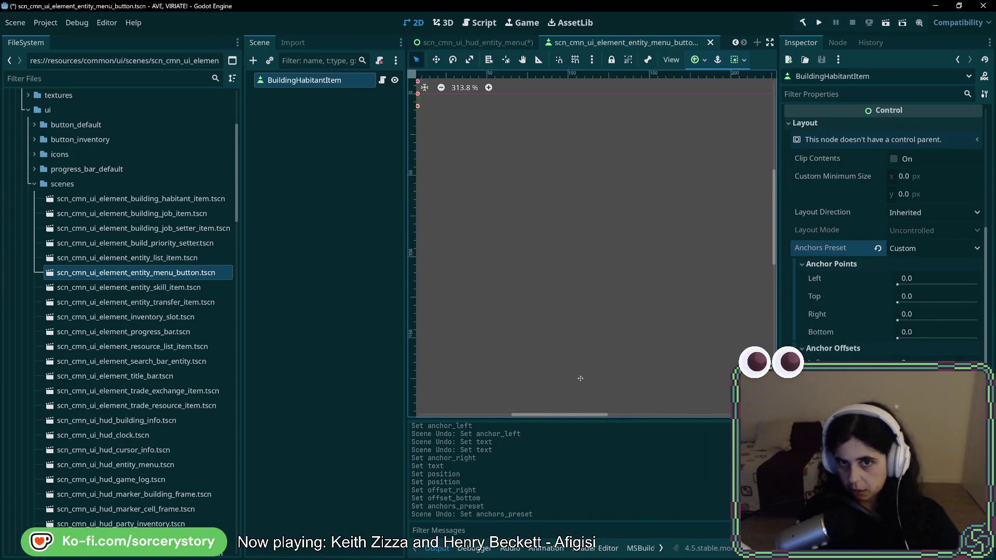
pyautogui.scroll(-2, 642, 340)
pyautogui.scroll(7, 575, 296)
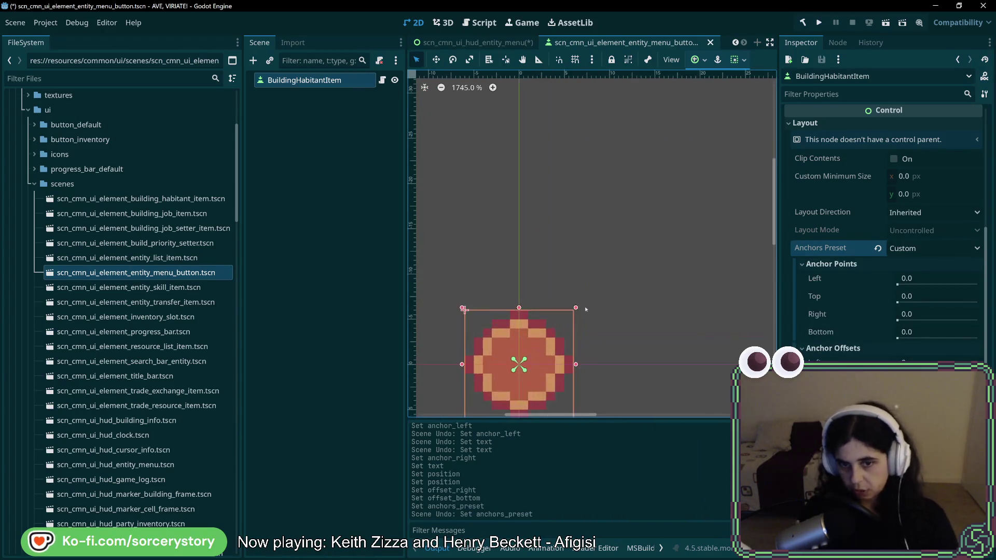
pyautogui.scroll(-3, 882, 233)
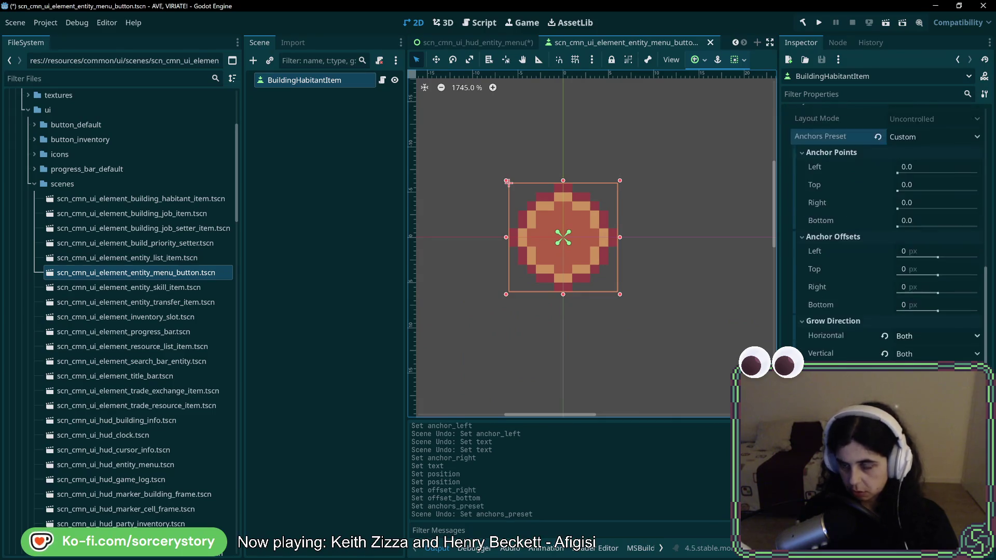
pyautogui.scroll(-3, 882, 234)
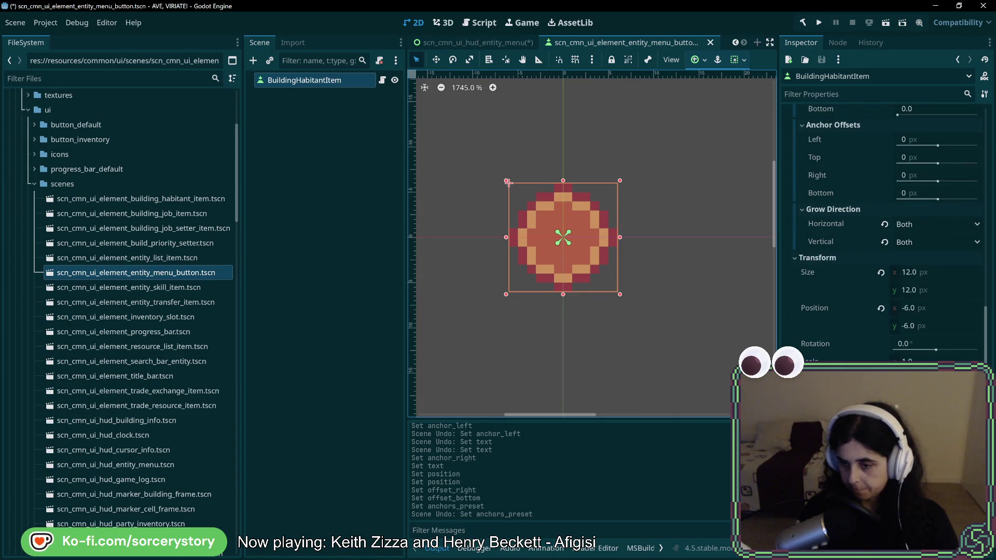
pyautogui.scroll(-3, 882, 234)
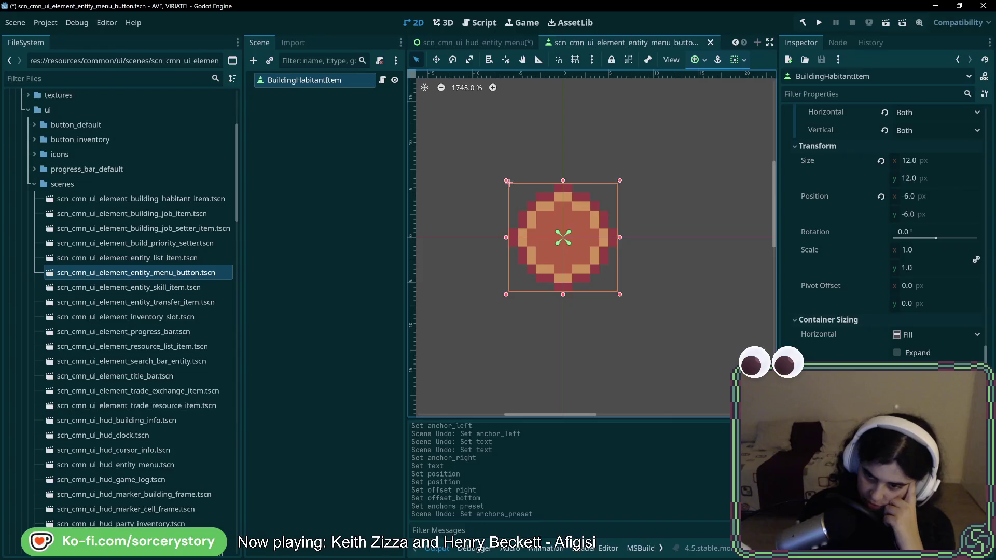
pyautogui.scroll(5, 882, 233)
pyautogui.scroll(5, 882, 233)
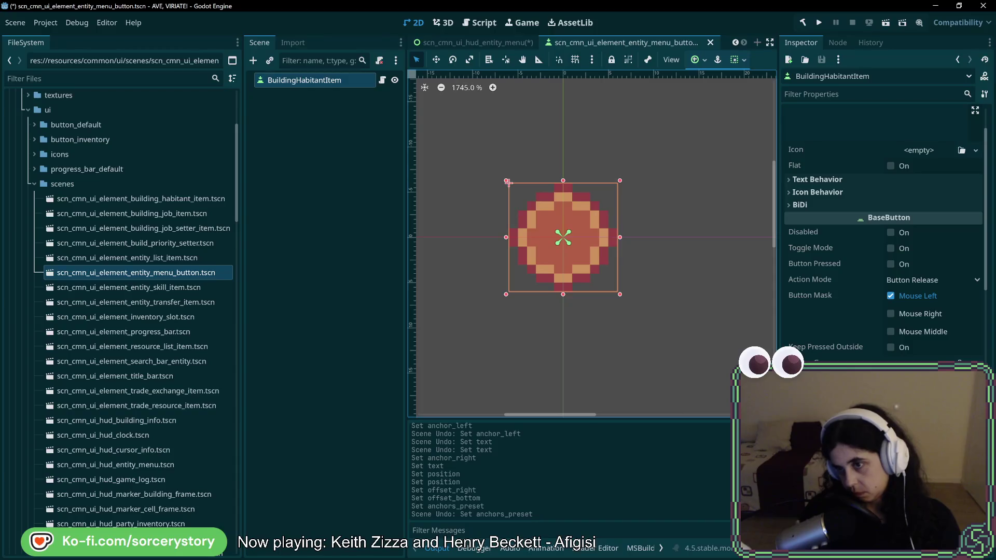
pyautogui.scroll(-5, 882, 233)
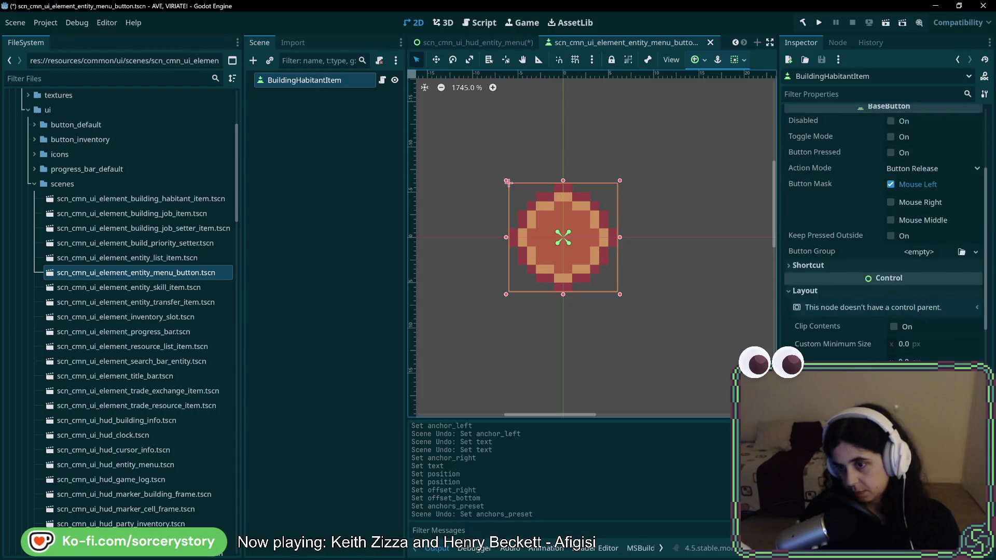
pyautogui.scroll(-3, 882, 233)
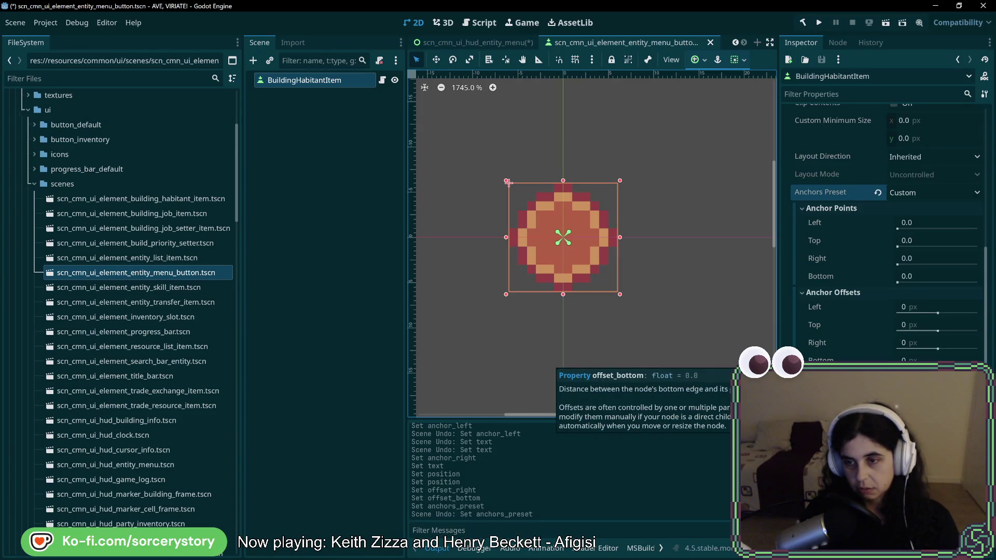
pyautogui.scroll(-3, 882, 233)
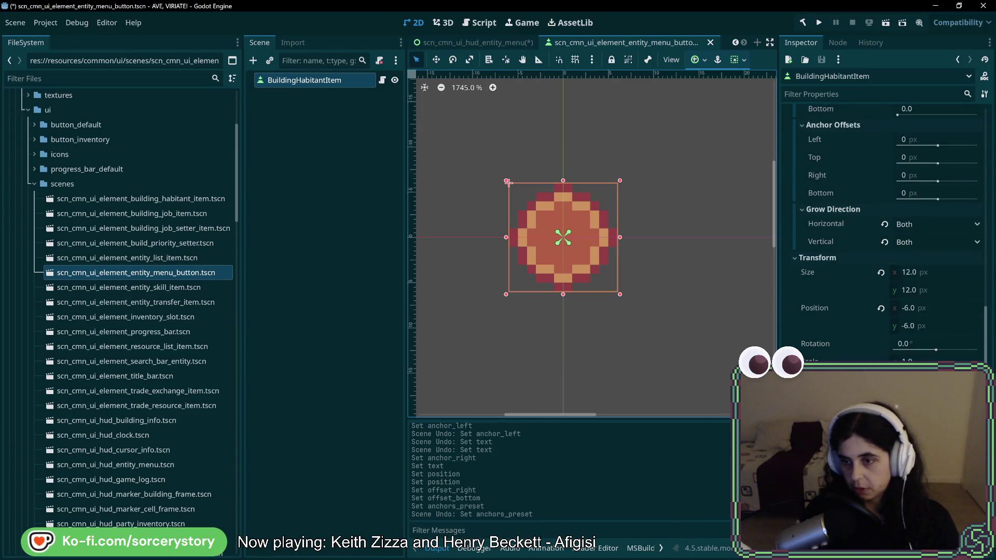
pyautogui.scroll(-3, 881, 233)
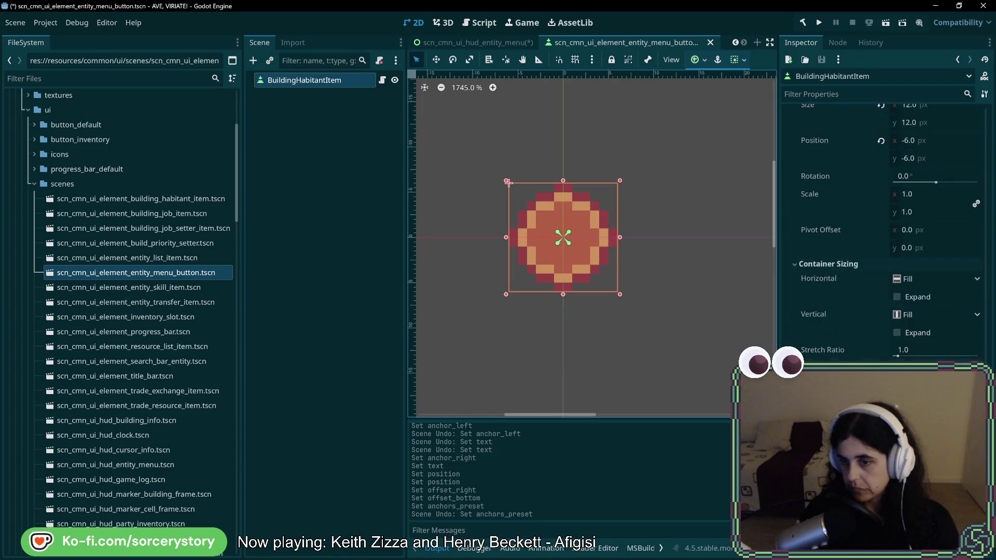
pyautogui.scroll(8, 882, 234)
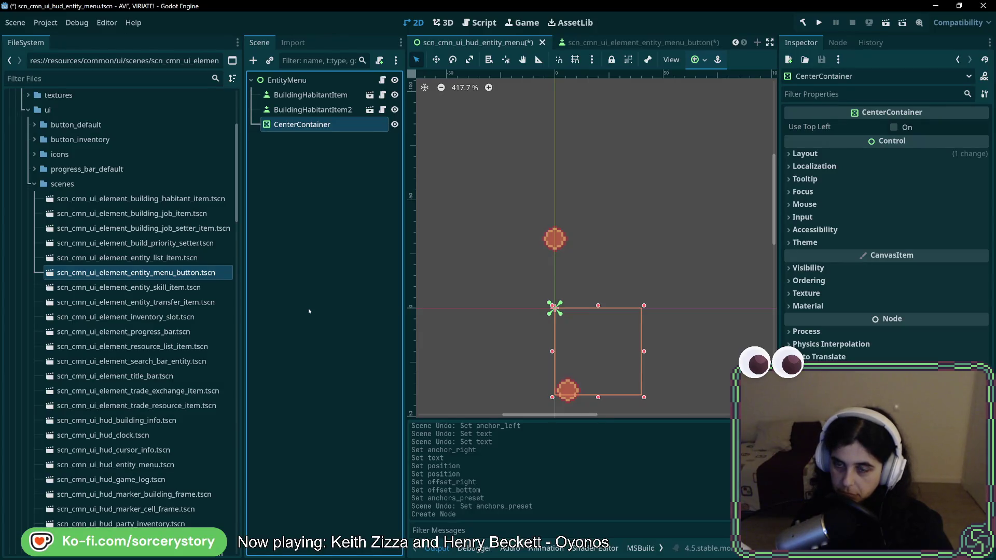
# - In the Inspector's Layout section, set the CenterContainer's Layout Mode to Anchors and Anchors Preset to Center
pyautogui.click(814, 166)
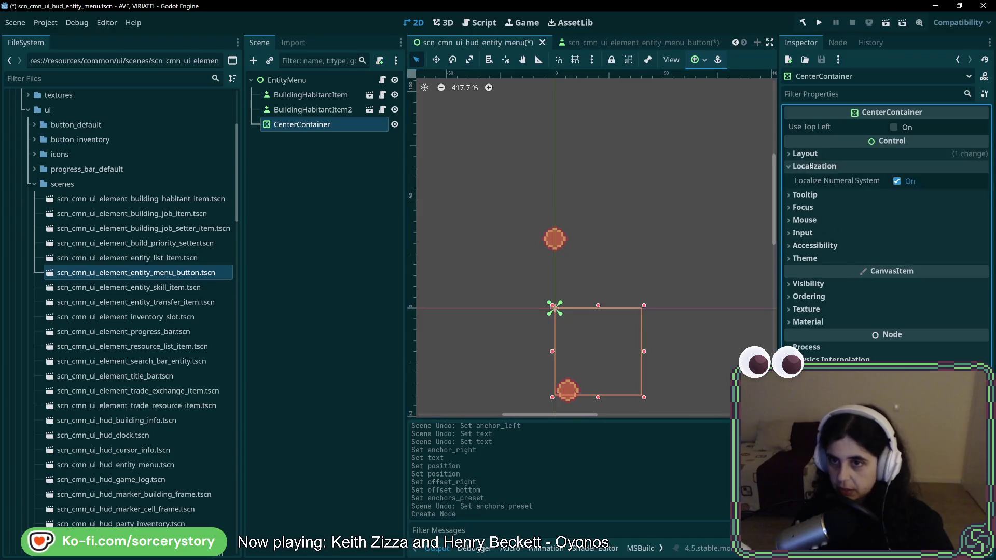
pyautogui.click(815, 196)
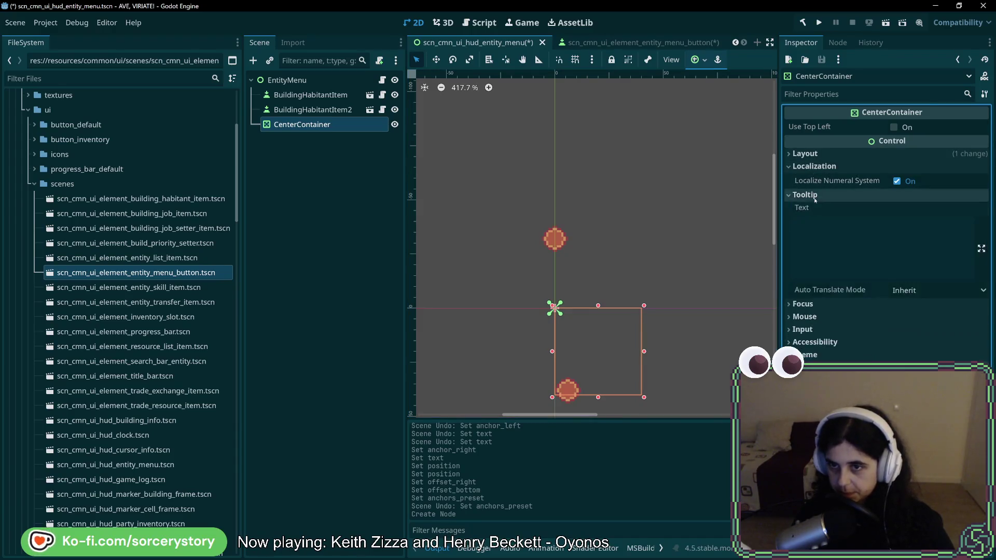
pyautogui.click(812, 166)
pyautogui.click(809, 179)
pyautogui.click(811, 154)
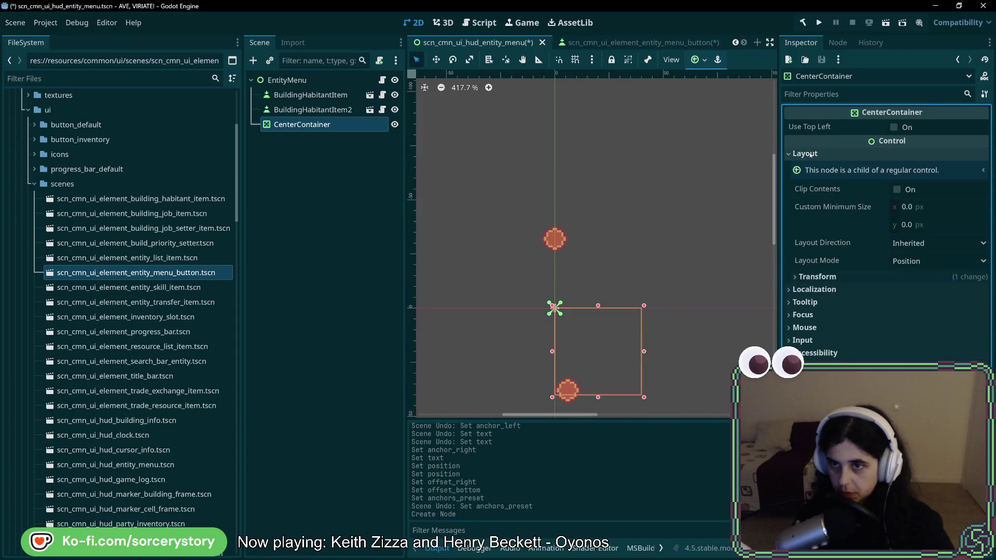
pyautogui.click(896, 262)
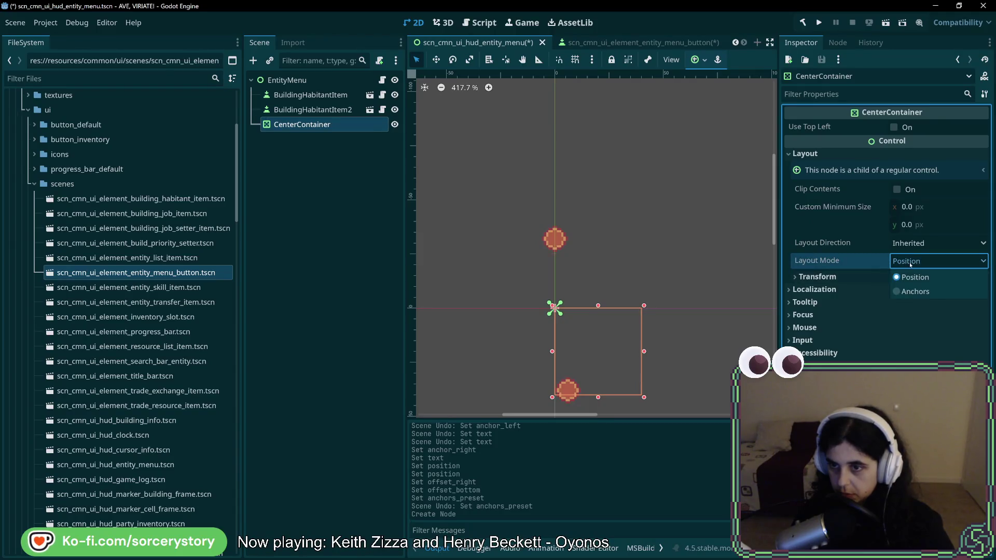
pyautogui.click(922, 292)
pyautogui.click(915, 280)
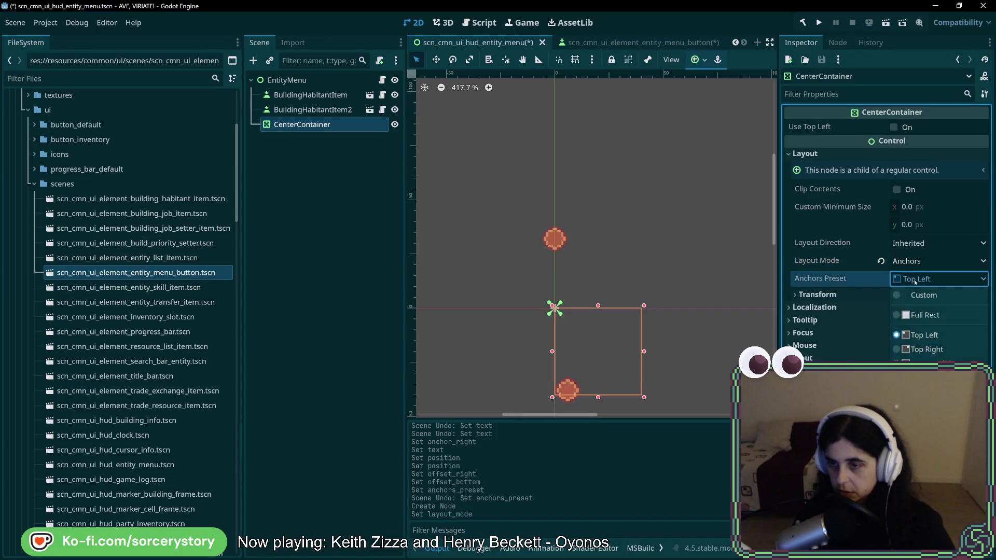
pyautogui.click(923, 456)
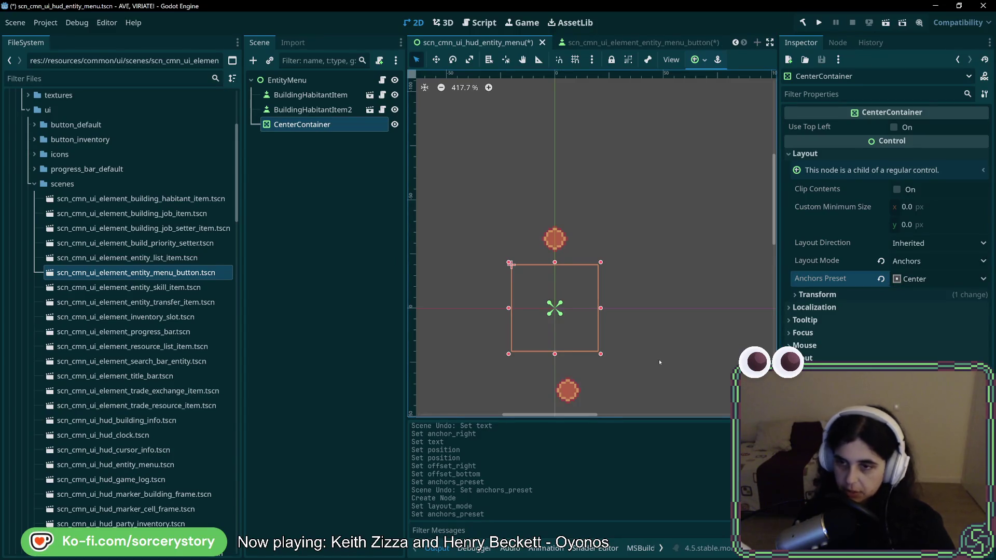
pyautogui.click(895, 294)
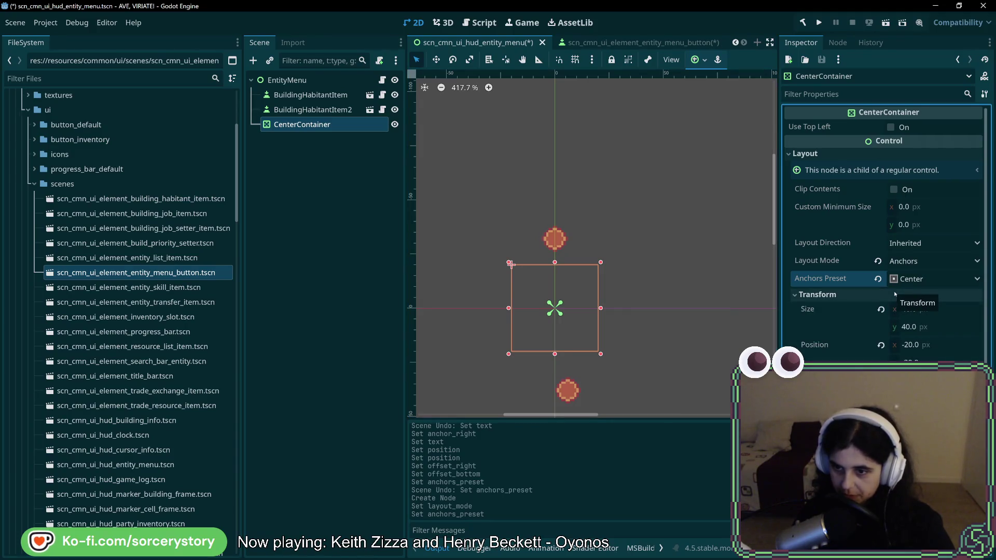
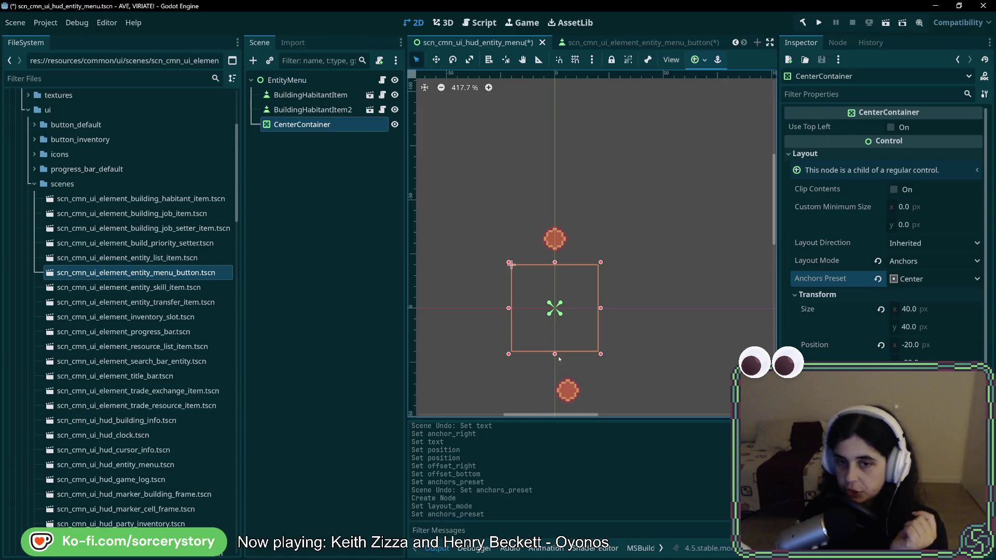
# - Select the BuildingHabitantItem instance in the HUD entity menu scene
pyautogui.click(327, 106)
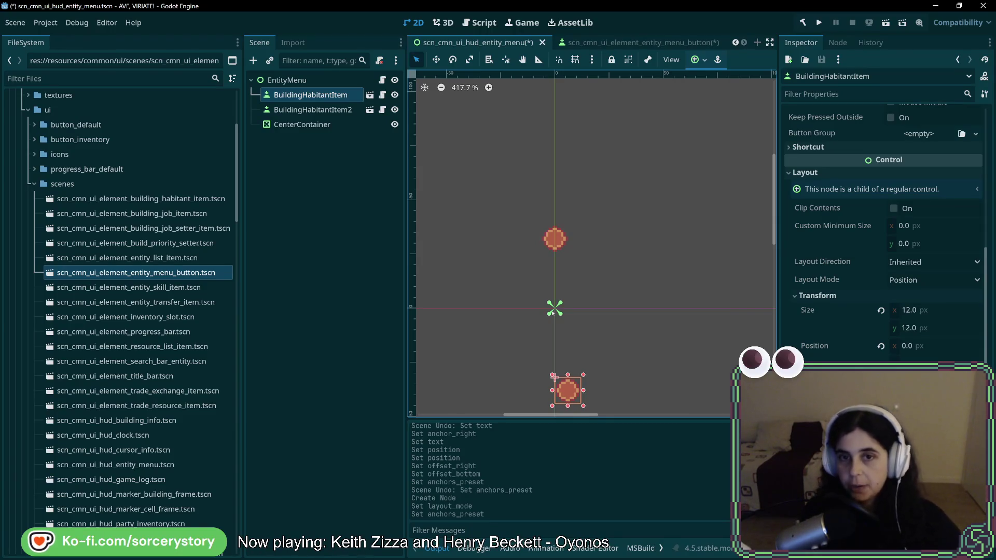
pyautogui.scroll(-2, 529, 359)
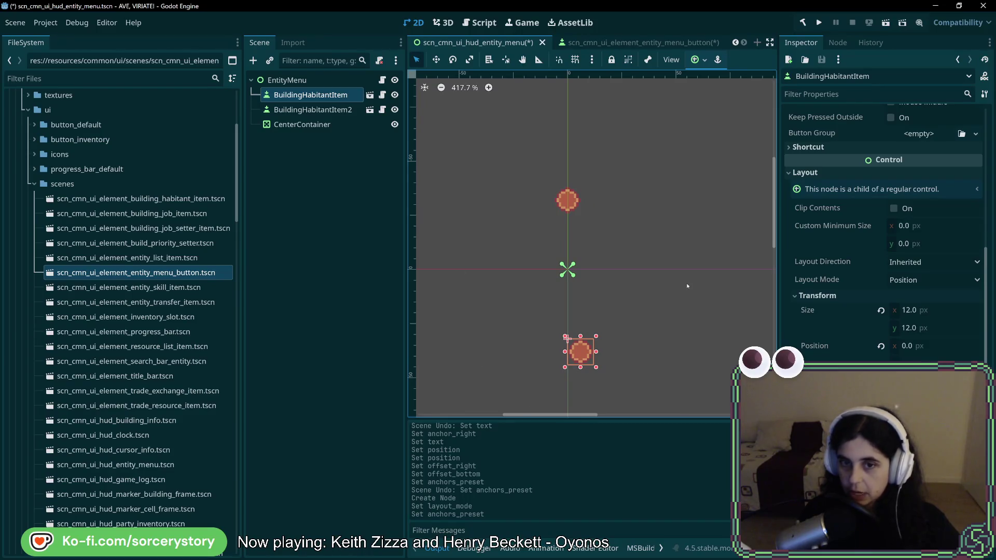
pyautogui.click(337, 97)
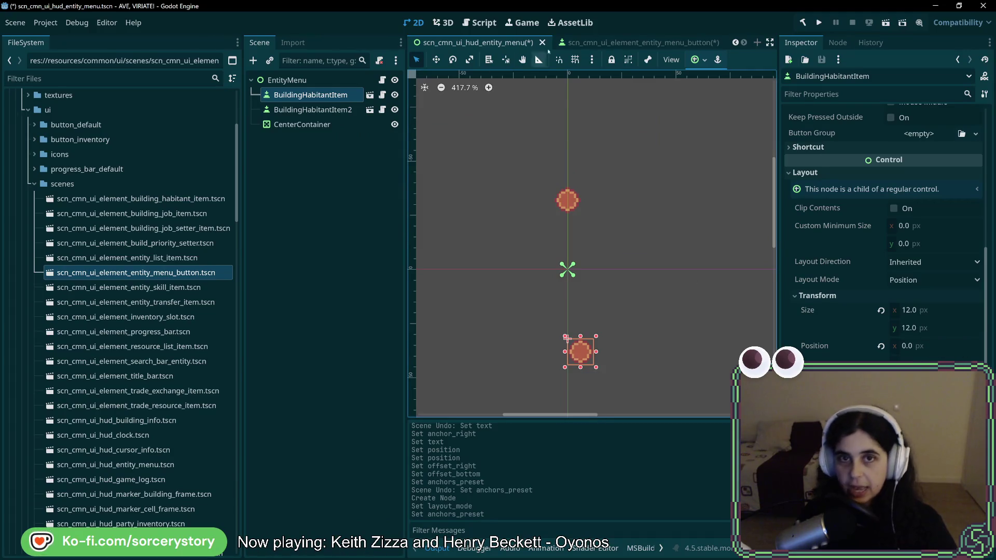
# - Label the entity menu button 'asdsadasdas', then go back to the HUD entity menu scene
pyautogui.click(638, 42)
pyautogui.scroll(-4, 731, 257)
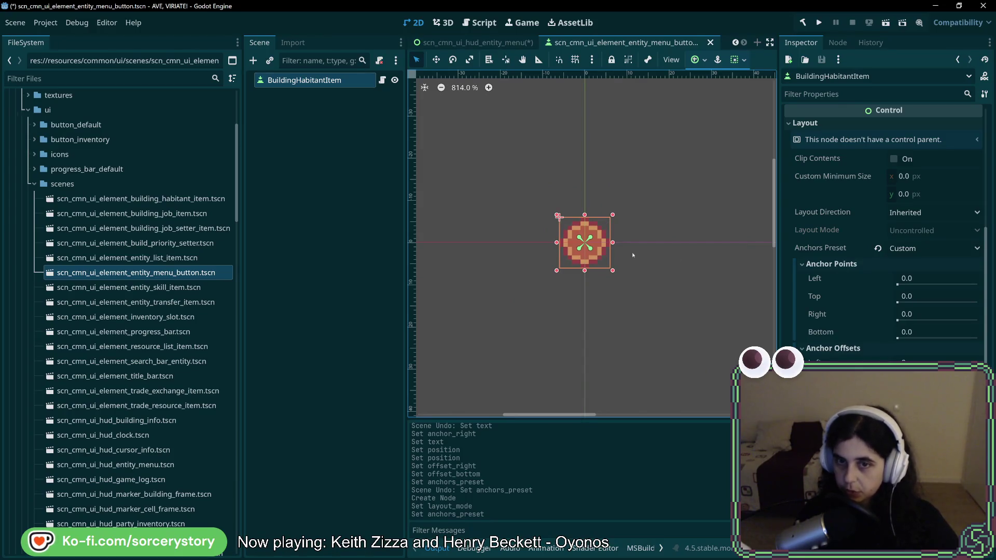
pyautogui.scroll(5, 834, 175)
pyautogui.click(834, 176)
pyautogui.write('asdsadasdas')
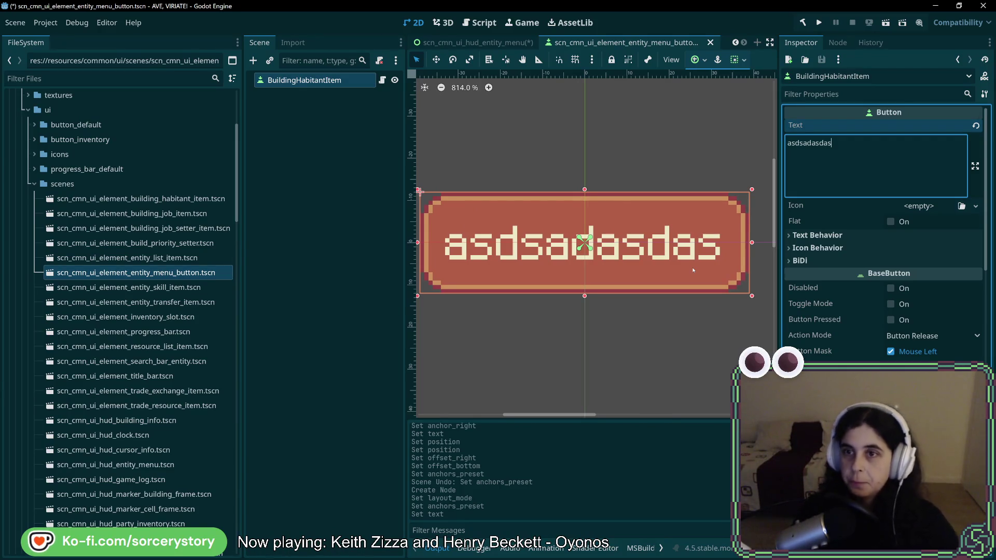
pyautogui.click(482, 46)
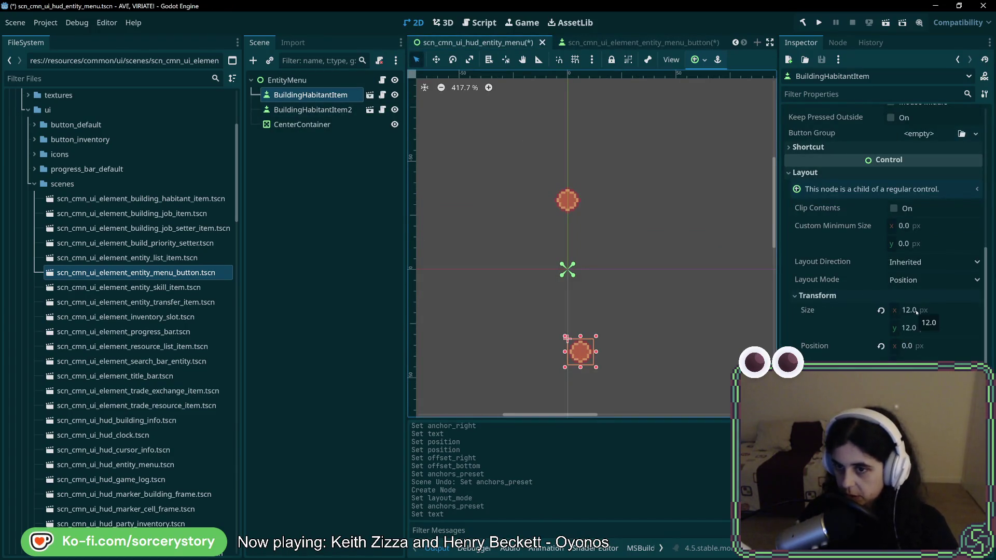
# - Move BuildingHabitantItem to the origin by setting its Transform Position x and y
pyautogui.click(921, 352)
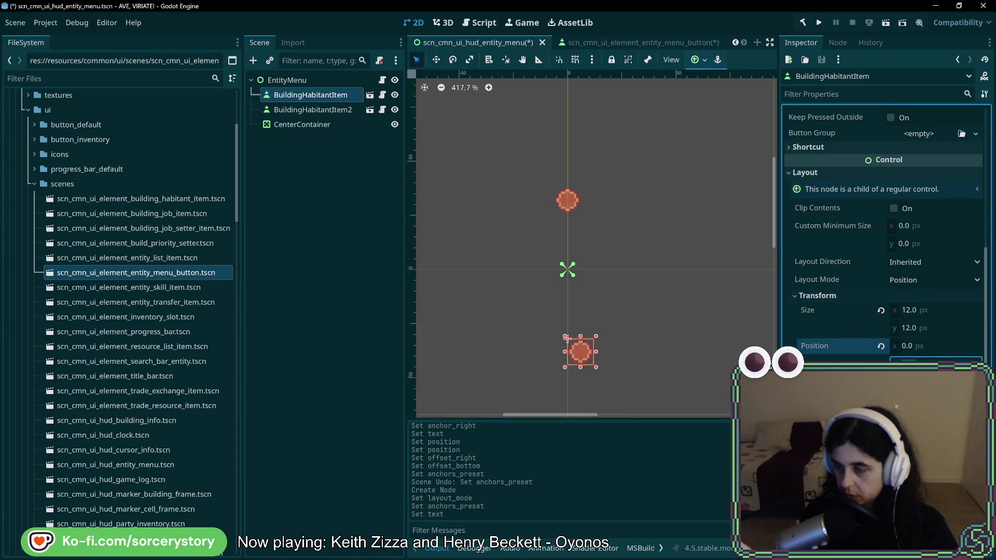
pyautogui.press('Return')
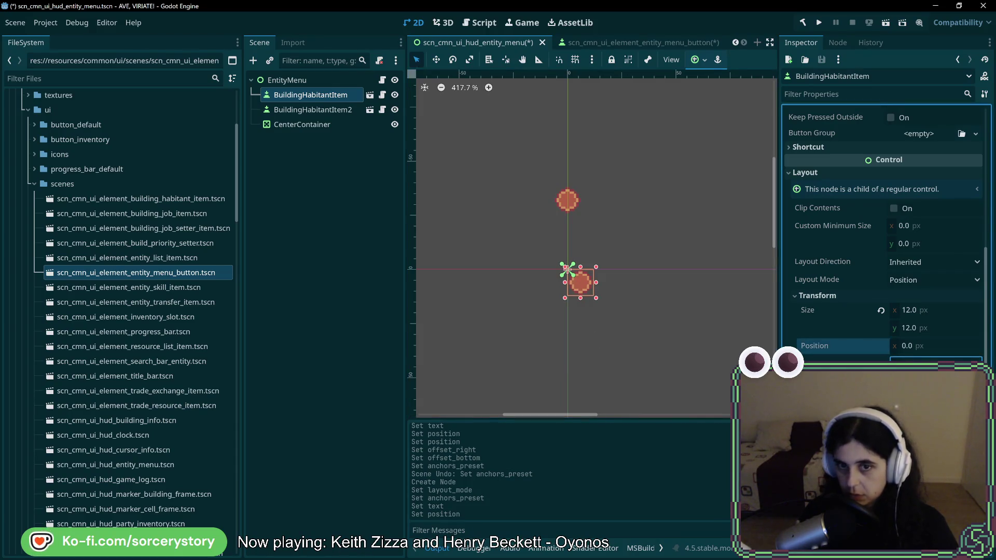
pyautogui.scroll(3, 573, 279)
pyautogui.scroll(3, 574, 279)
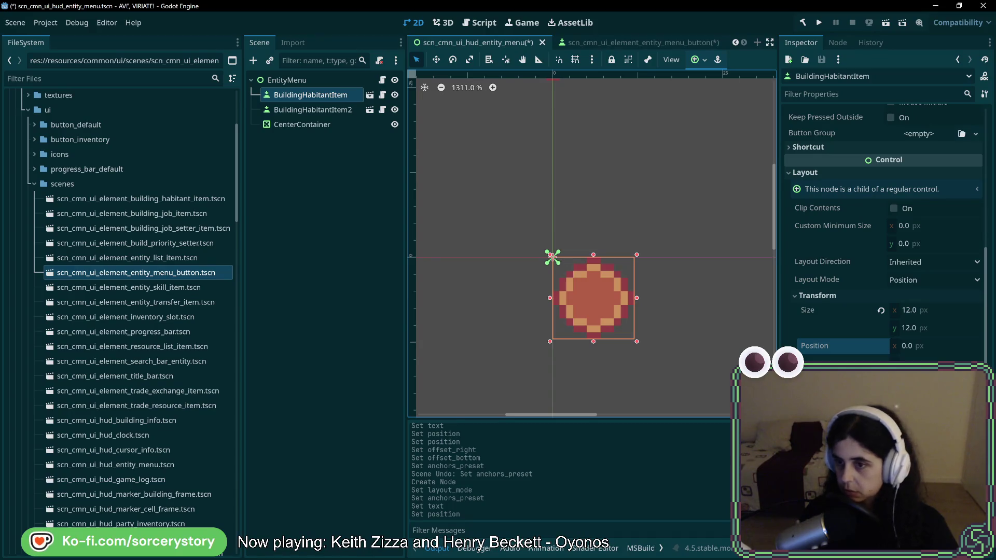
pyautogui.click(926, 362)
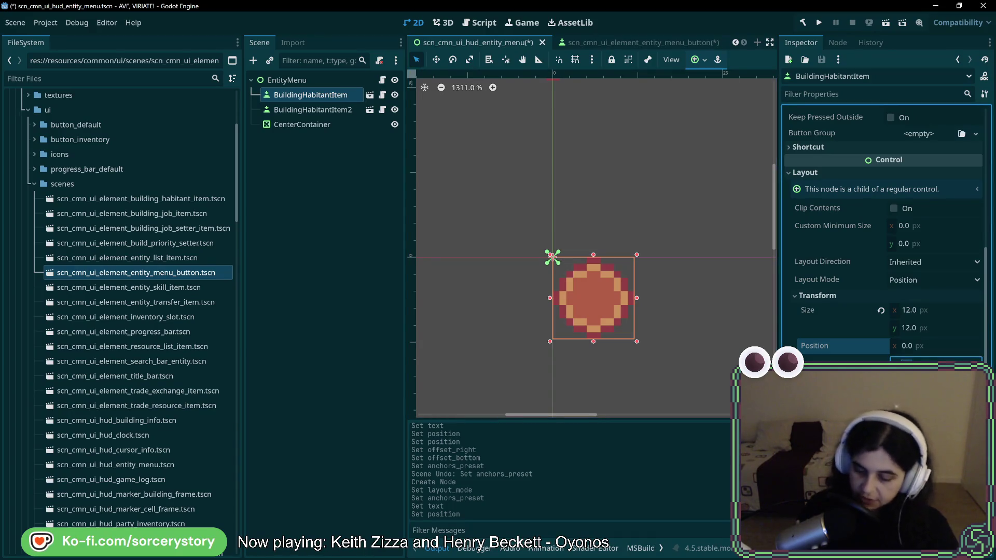
pyautogui.press('Return')
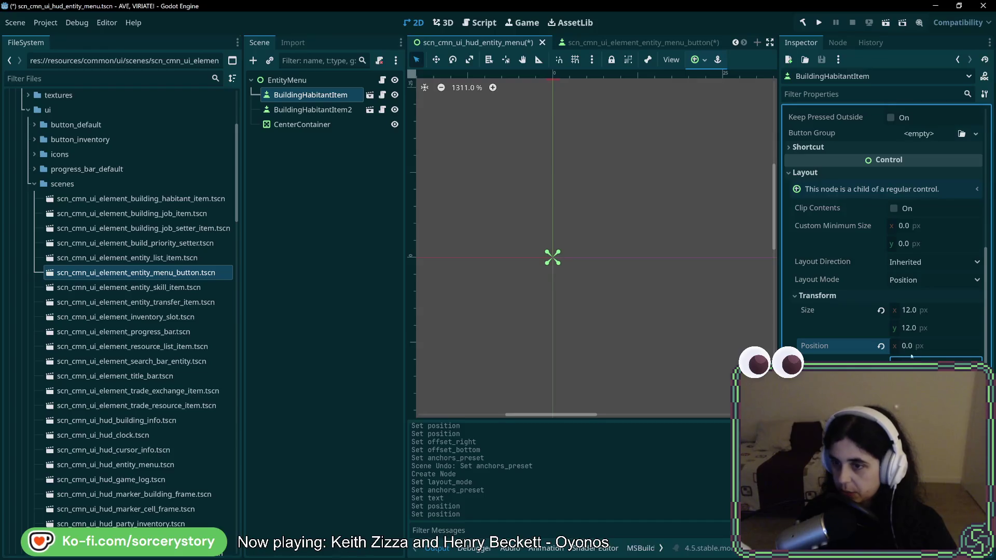
pyautogui.scroll(-5, 664, 349)
pyautogui.scroll(1, 600, 274)
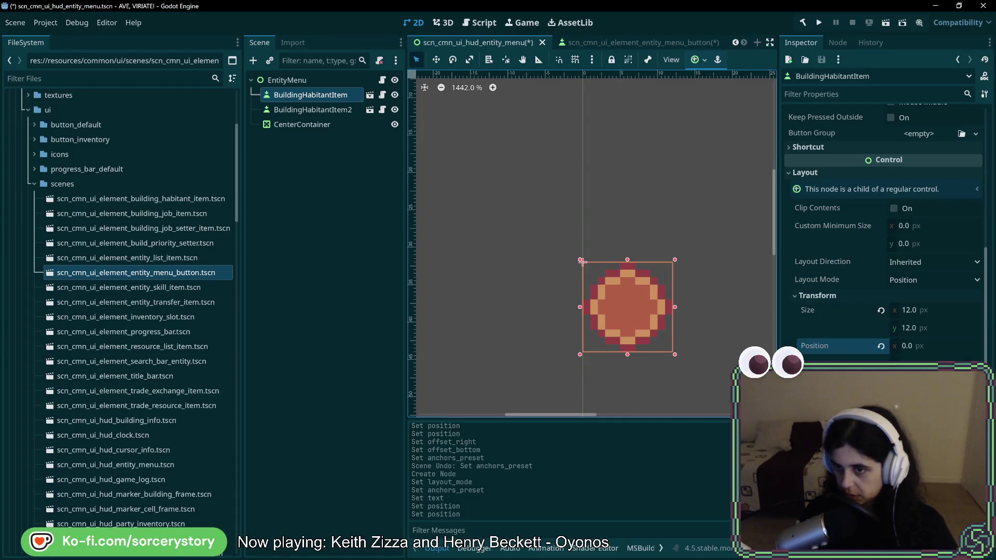
# - Drag the item's pivot offset to its centre and nudge the item upward
pyautogui.click(825, 345)
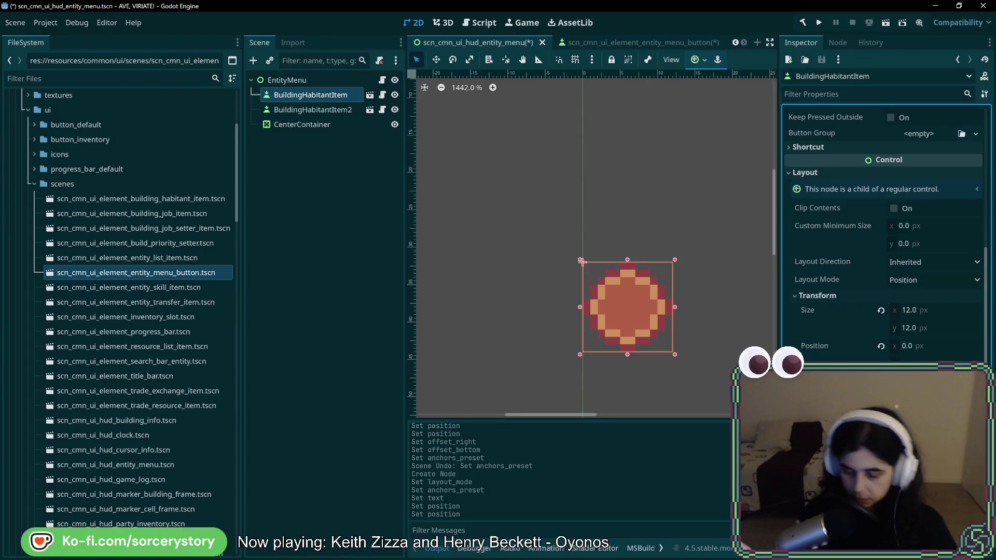
pyautogui.moveTo(582, 261); pyautogui.dragTo(583, 217)
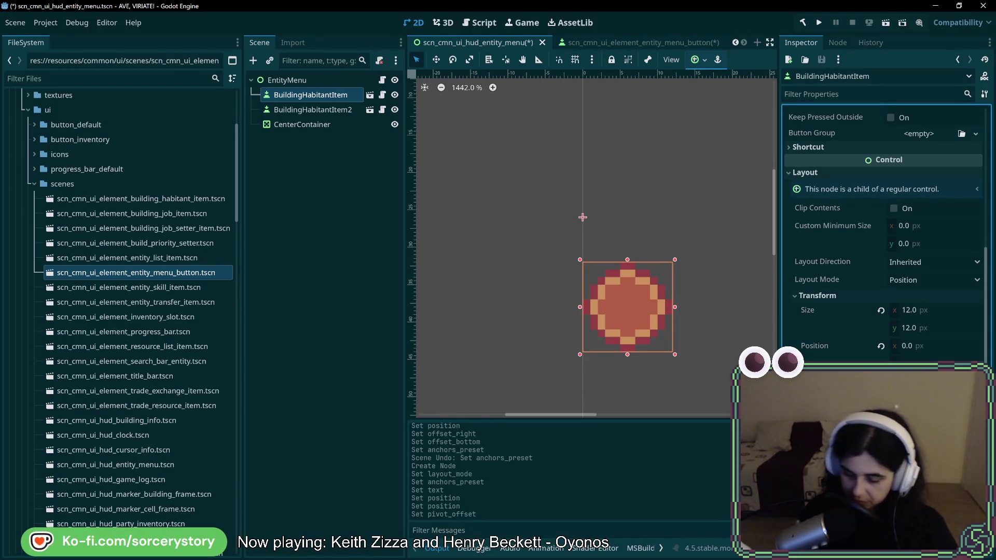
pyautogui.moveTo(582, 217)
pyautogui.mouseDown()
pyautogui.moveTo(582, 306)
pyautogui.moveTo(538, 307)
pyautogui.moveTo(627, 307)
pyautogui.mouseUp()
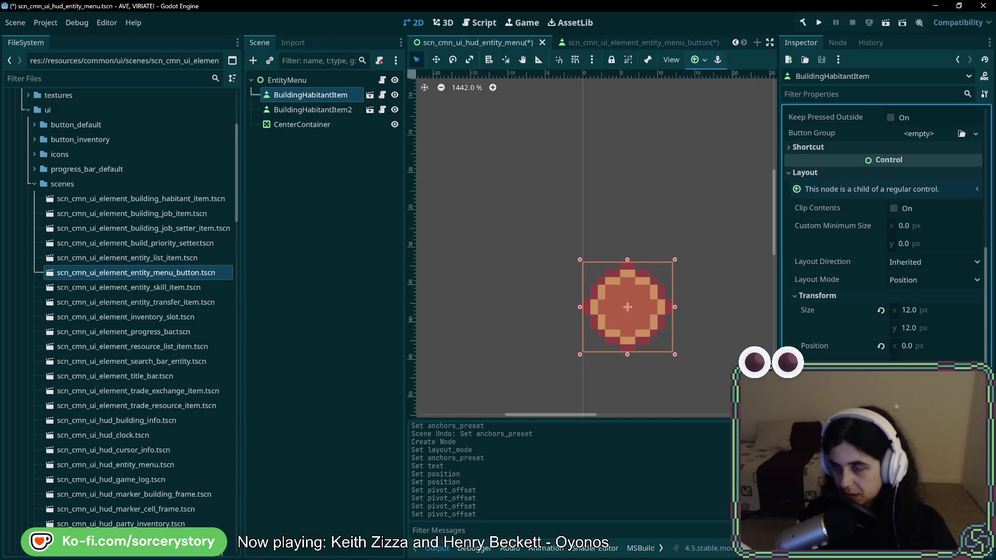
pyautogui.scroll(4, 885, 233)
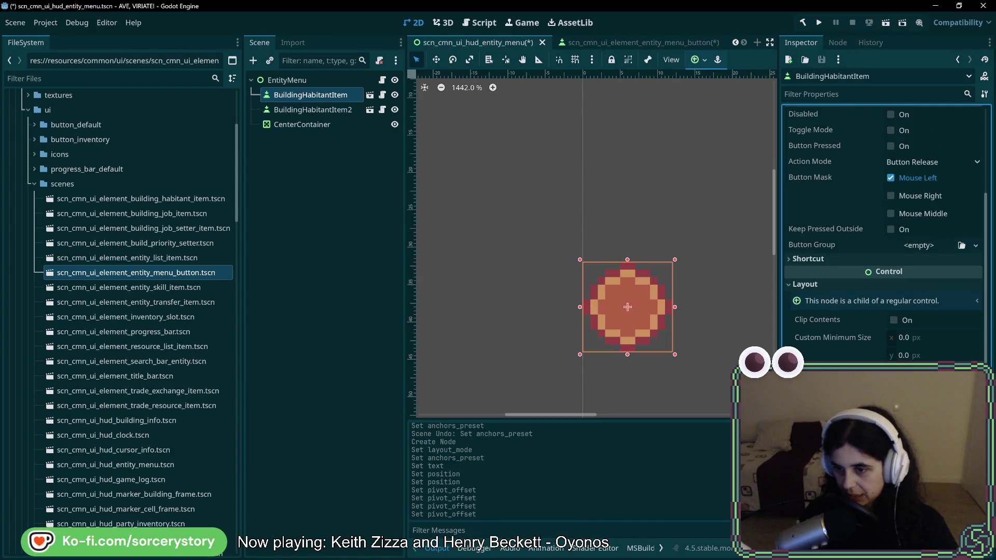
pyautogui.press('Up')
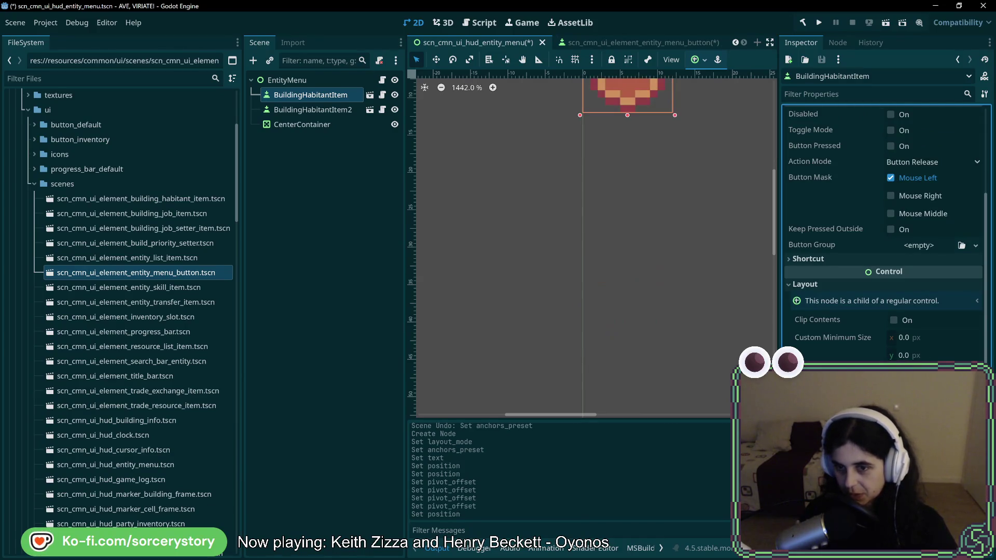
# - Confirm BuildingHabitantItem's Size x of 12 px, then switch to the entity menu button scene
pyautogui.scroll(-2, 652, 352)
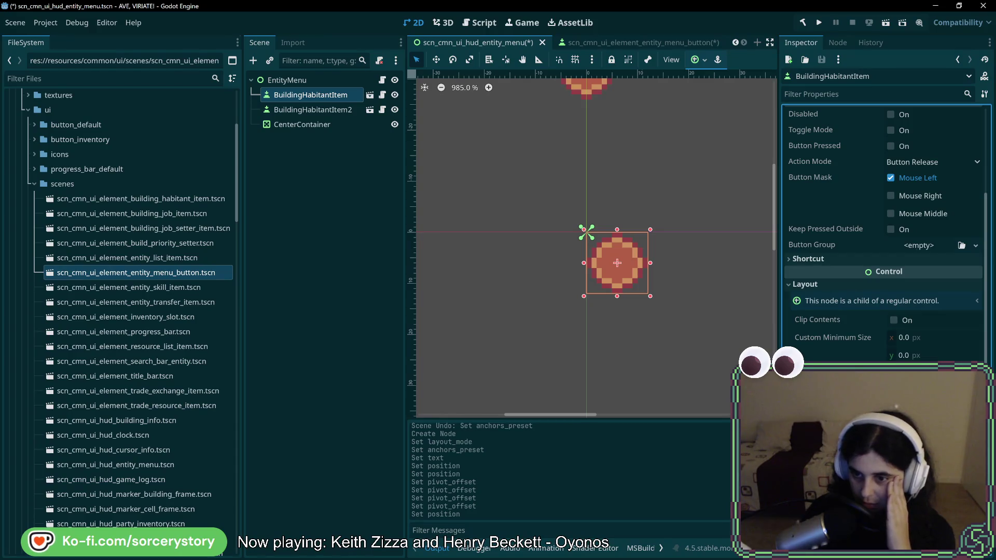
pyautogui.scroll(-3, 934, 259)
pyautogui.click(934, 311)
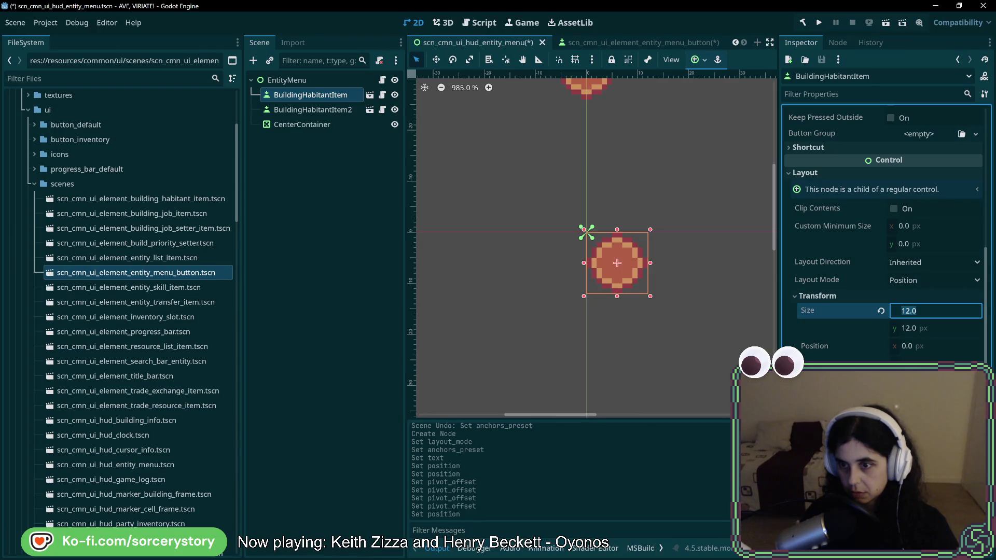
pyautogui.press('Return')
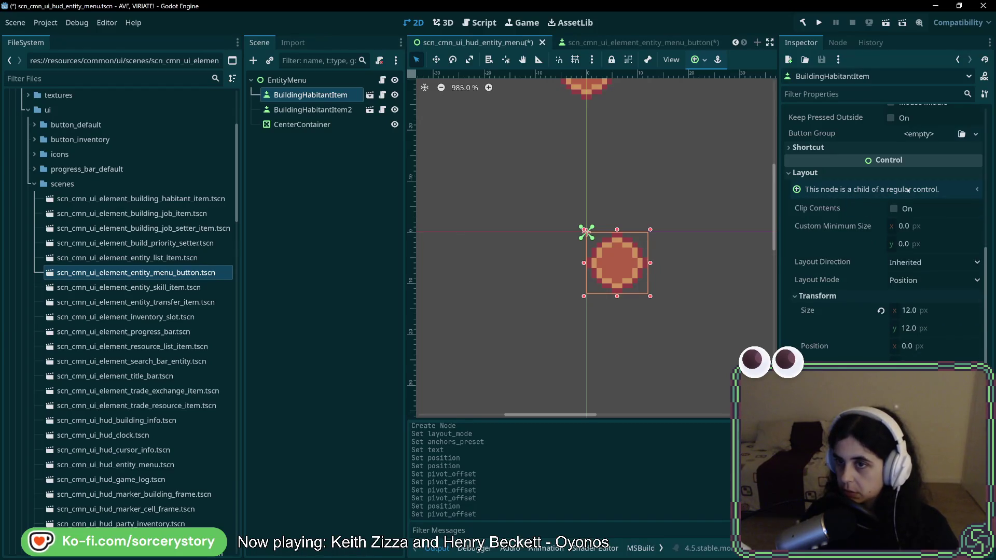
pyautogui.hotkey('ctrl', 'Tab')
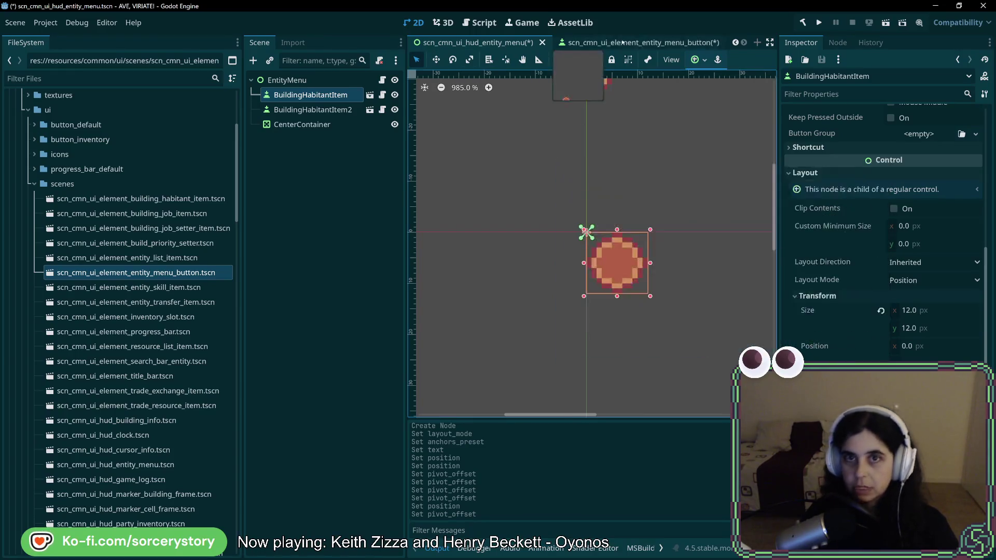
pyautogui.scroll(-5, 928, 319)
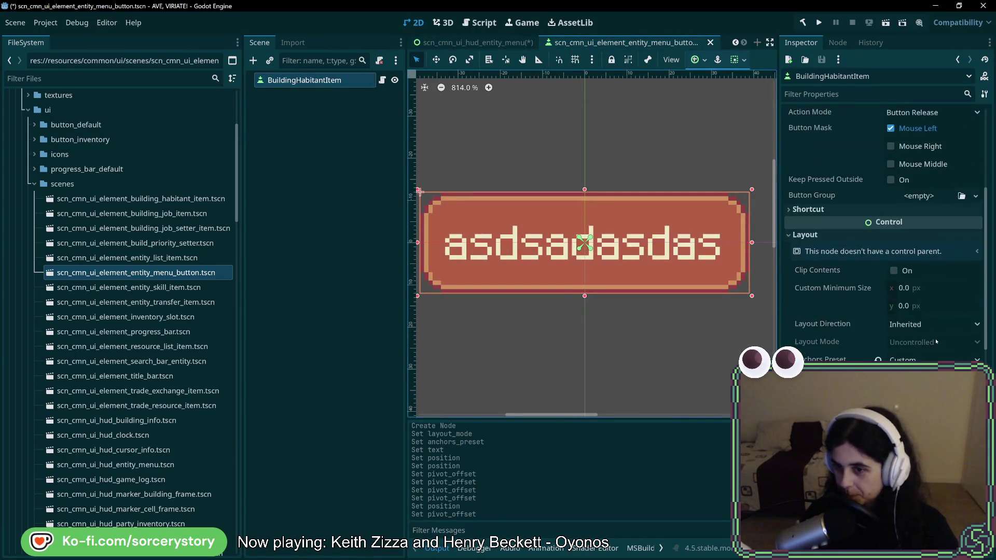
# - Anchor the menu button with the Center preset and bring it back into view
pyautogui.click(968, 255)
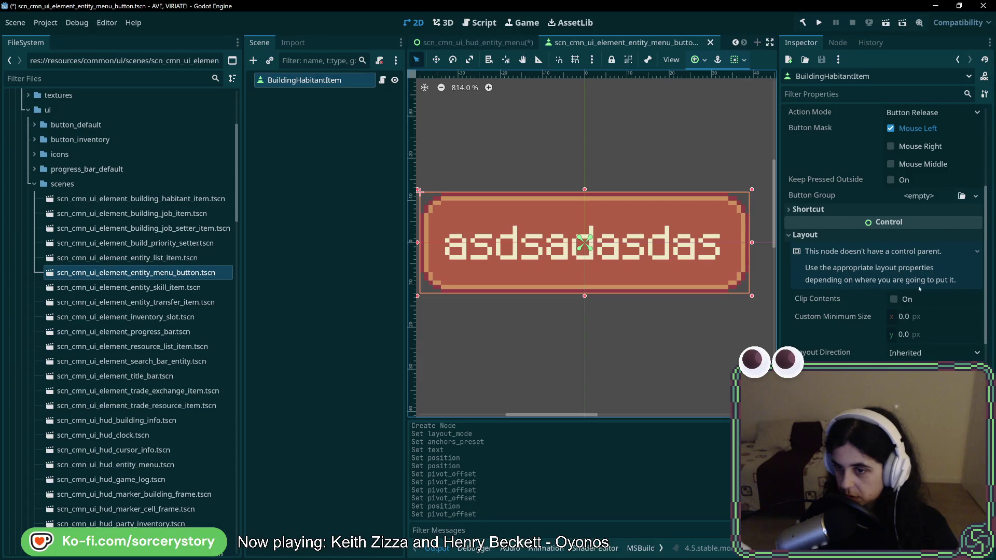
pyautogui.scroll(-3, 920, 288)
pyautogui.scroll(3, 920, 288)
pyautogui.scroll(1, 921, 290)
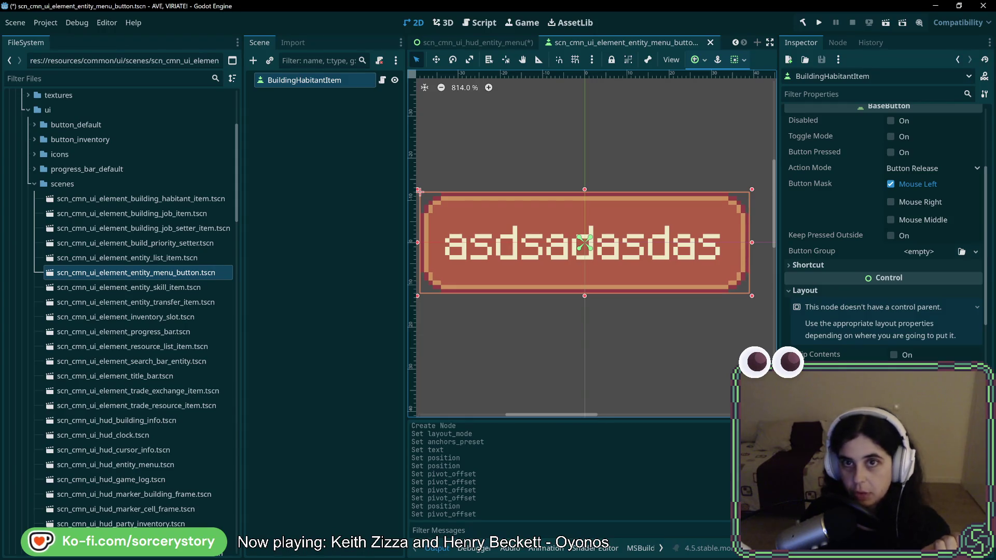
pyautogui.click(704, 61)
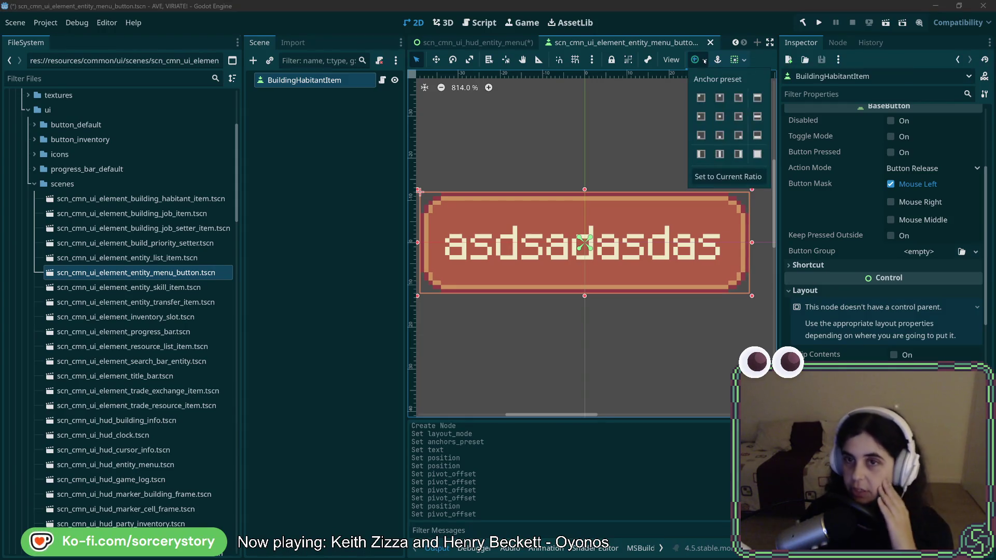
pyautogui.click(720, 116)
pyautogui.scroll(-8, 662, 312)
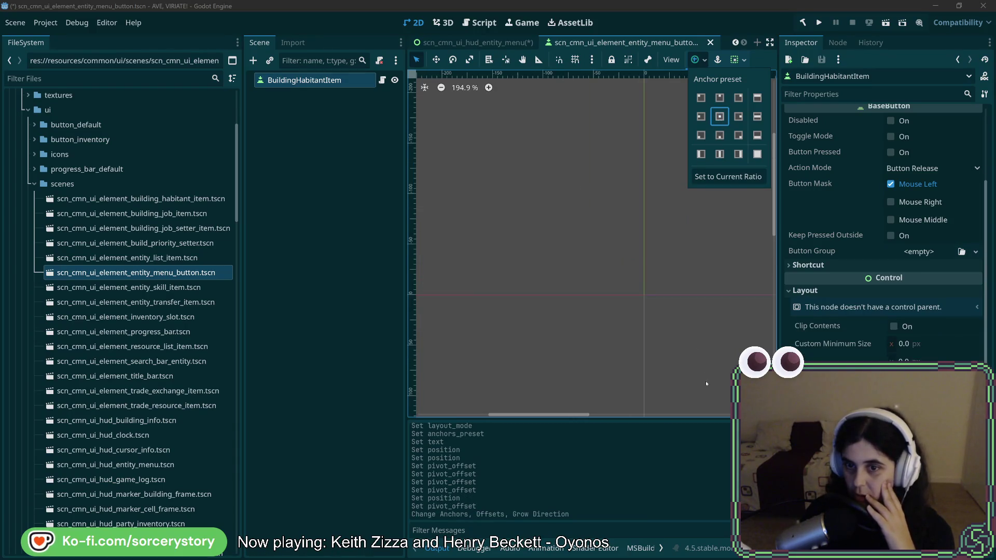
pyautogui.scroll(-5, 593, 251)
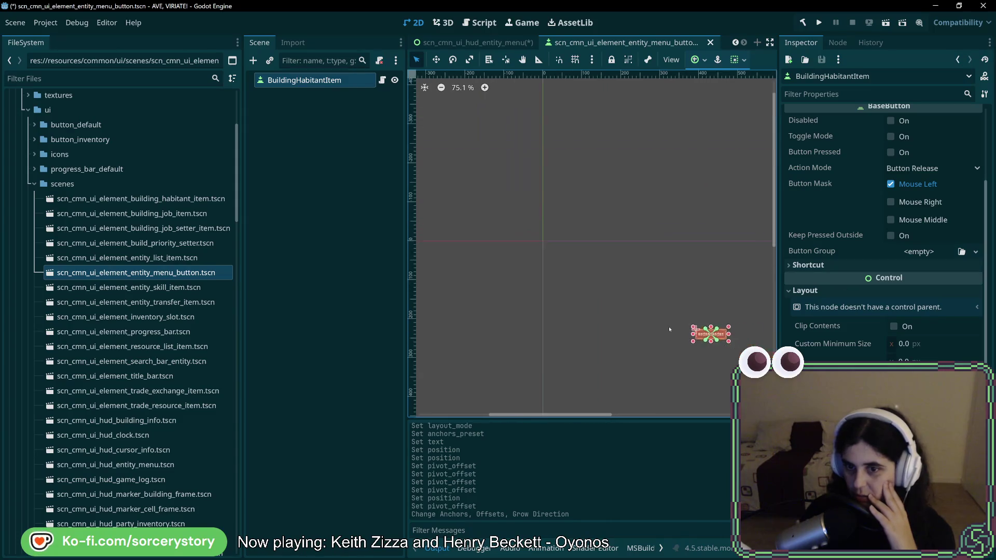
pyautogui.moveTo(668, 325); pyautogui.dragTo(526, 210)
pyautogui.scroll(5, 560, 237)
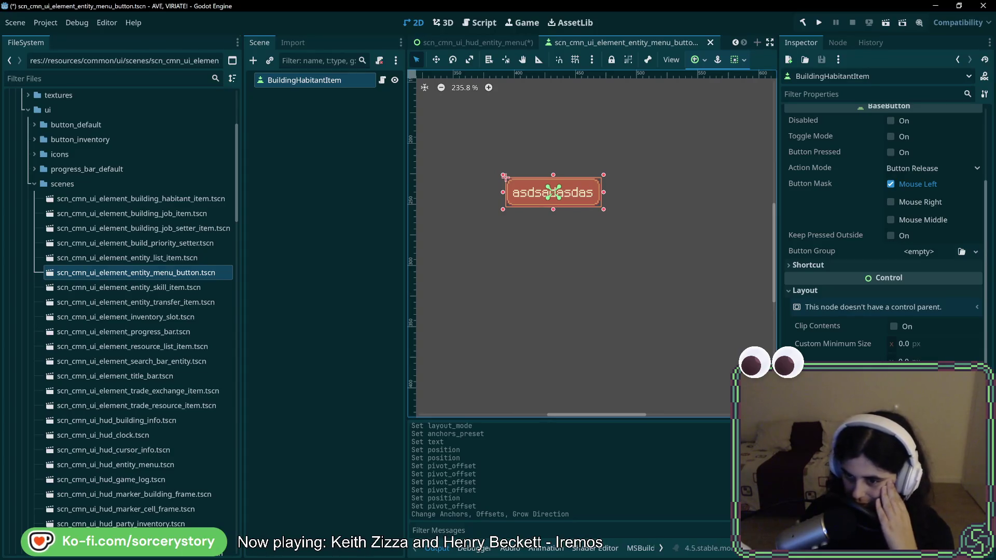
# - Check the anchor presets and pivot offset x, then return to the HUD entity menu scene
pyautogui.click(929, 376)
pyautogui.press('Escape')
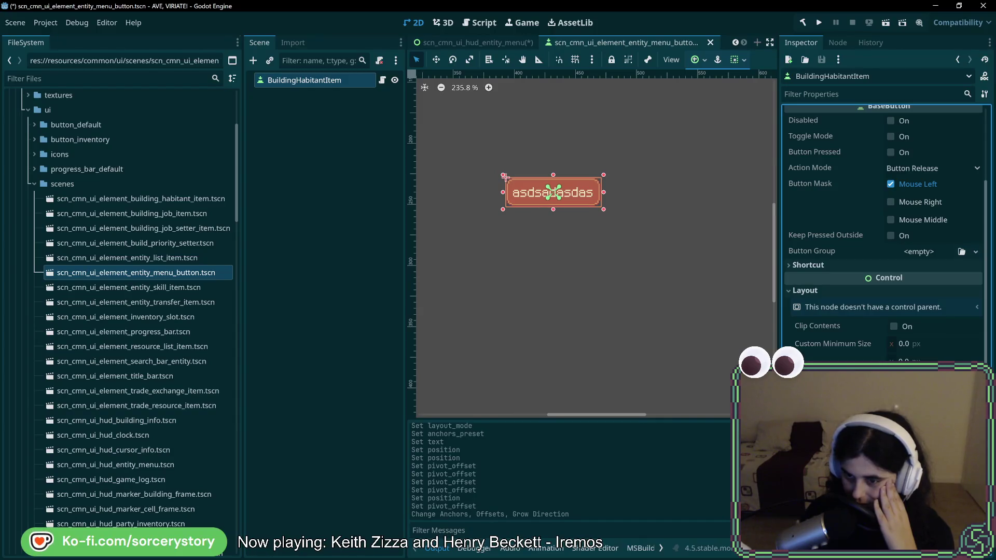
pyautogui.scroll(-10, 885, 233)
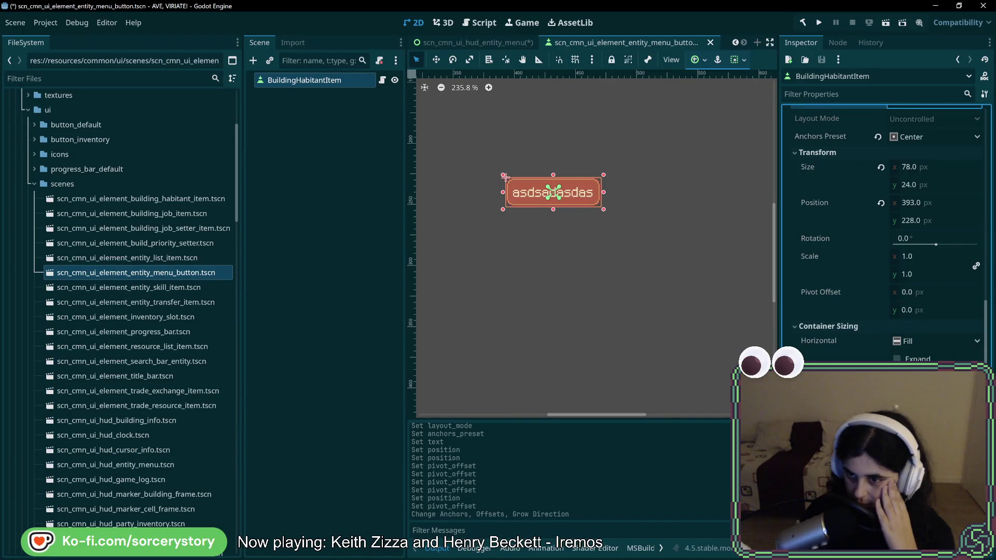
pyautogui.scroll(2, 929, 157)
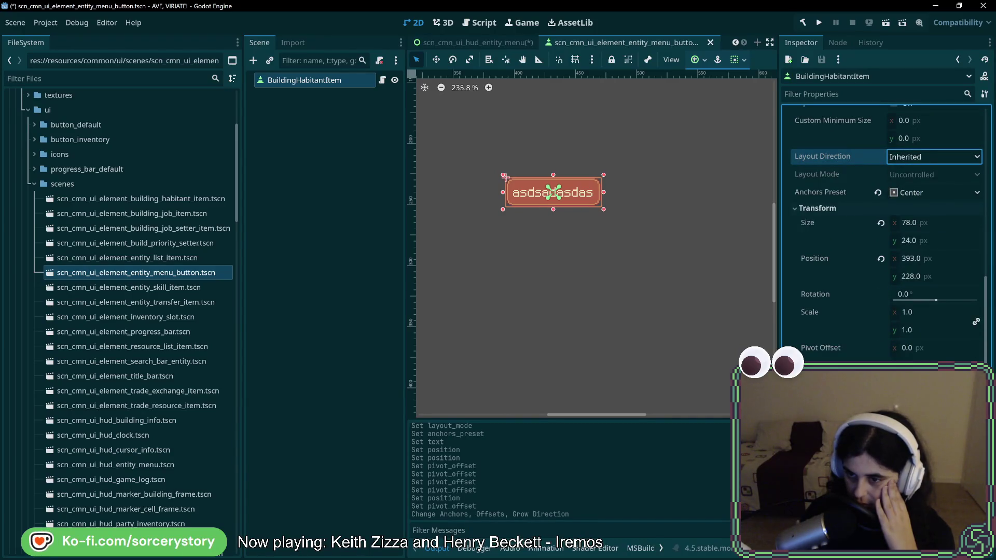
pyautogui.click(932, 355)
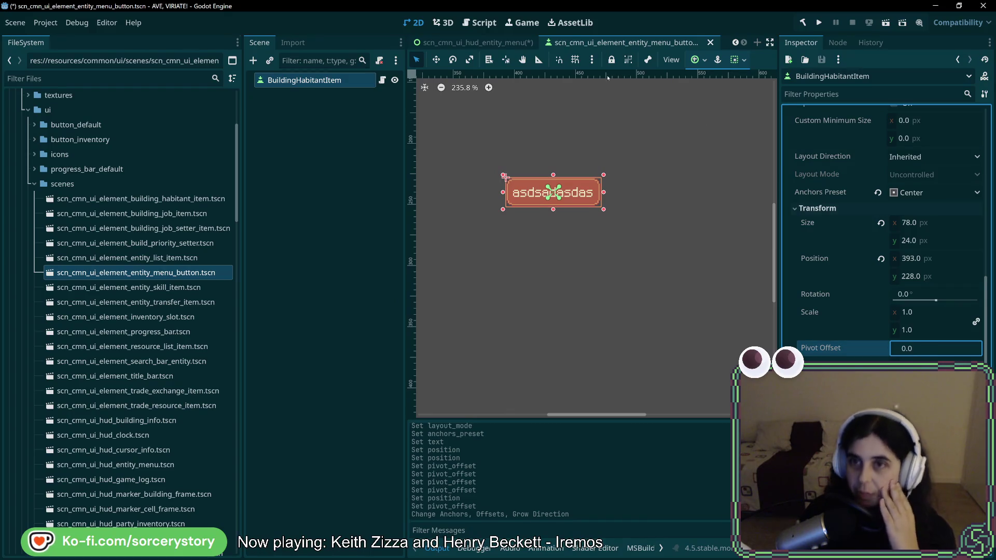
pyautogui.click(475, 42)
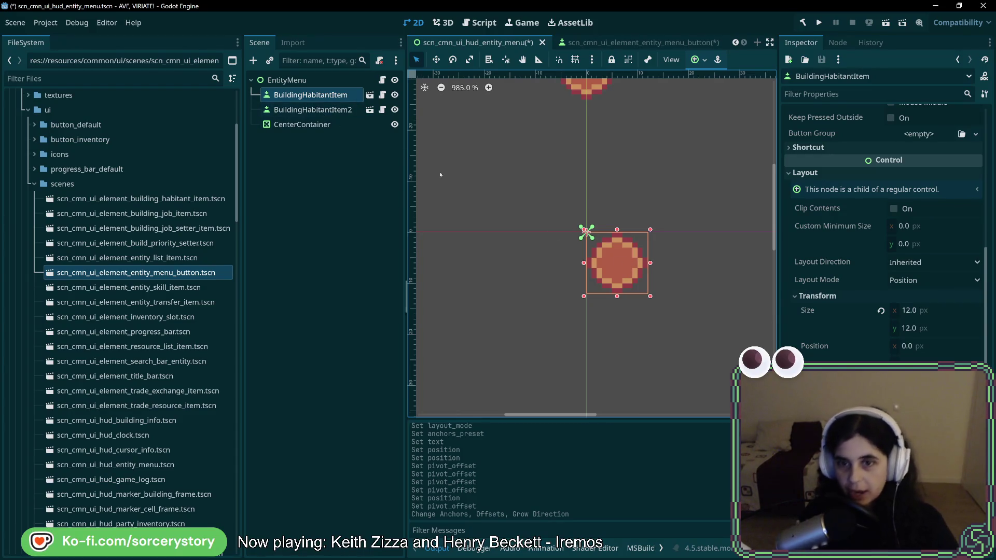
# - Delete the CenterContainer node from EntityMenu
pyautogui.click(345, 126)
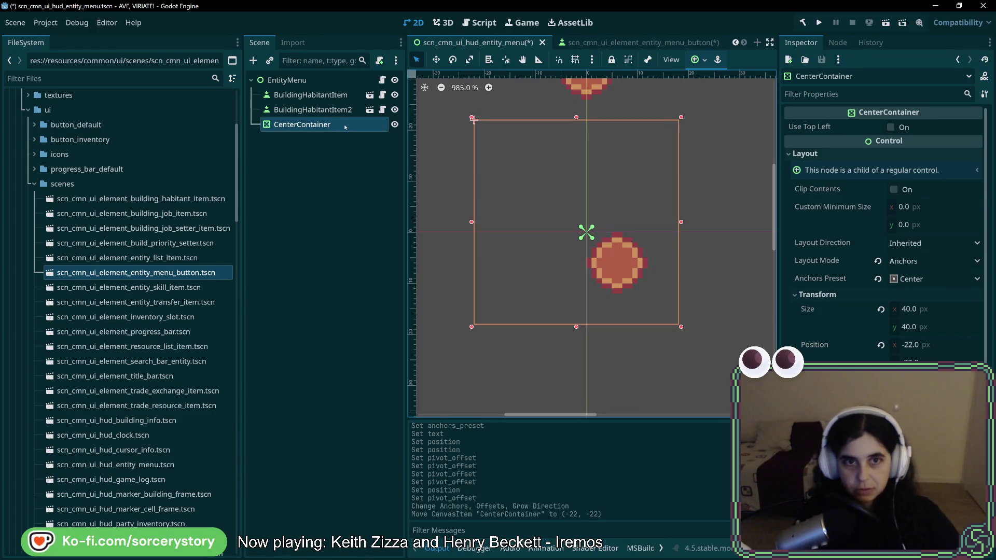
pyautogui.press('Delete')
pyautogui.press('Return')
# - Drag BuildingHabitantItem around and drop it back at (-6, -6) on the origin
pyautogui.moveTo(602, 243); pyautogui.dragTo(611, 256)
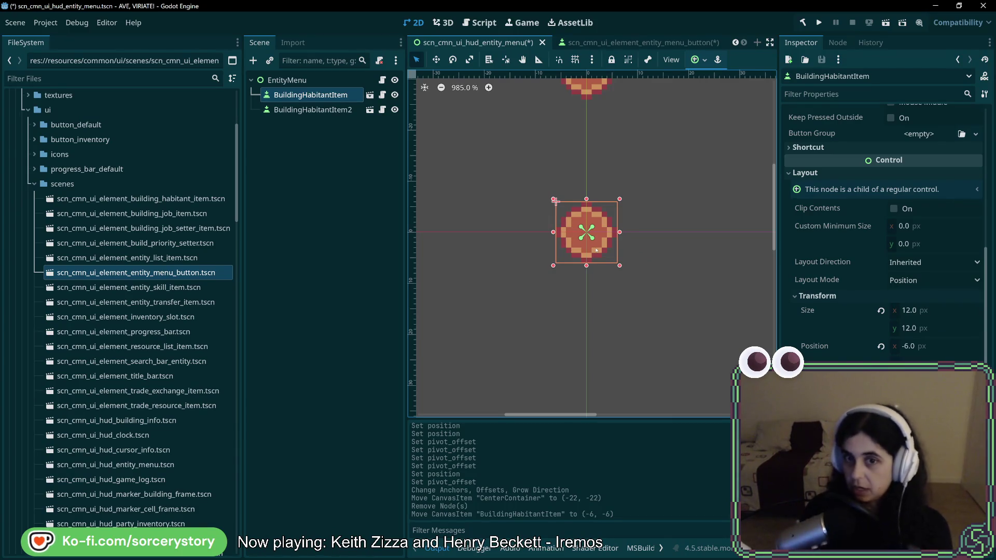
pyautogui.moveTo(597, 250); pyautogui.dragTo(760, 235)
pyautogui.scroll(-6, 581, 253)
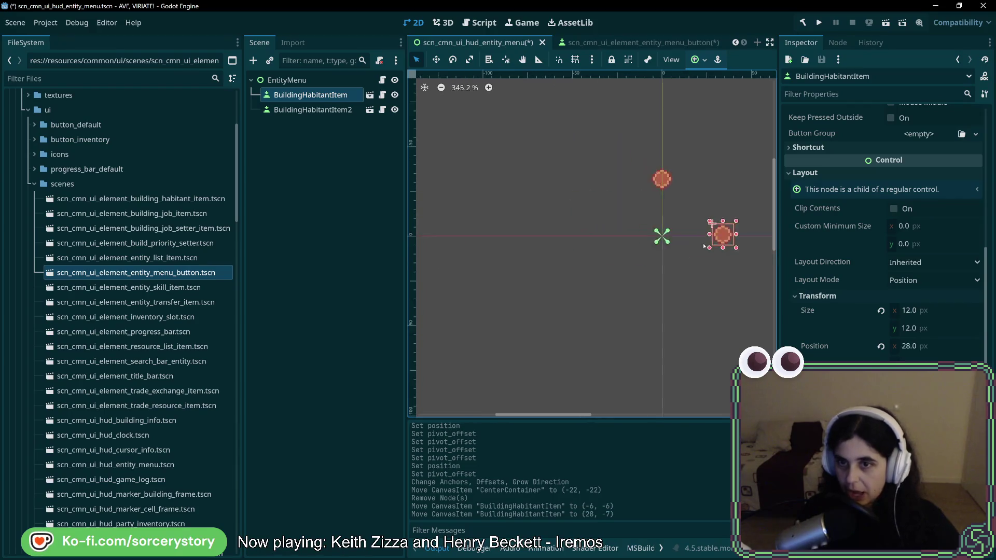
pyautogui.scroll(2, 603, 263)
pyautogui.moveTo(552, 230)
pyautogui.mouseDown()
pyautogui.moveTo(436, 309)
pyautogui.moveTo(532, 324)
pyautogui.moveTo(471, 311)
pyautogui.moveTo(500, 236)
pyautogui.mouseUp()
pyautogui.scroll(5, 513, 246)
pyautogui.scroll(2, 512, 245)
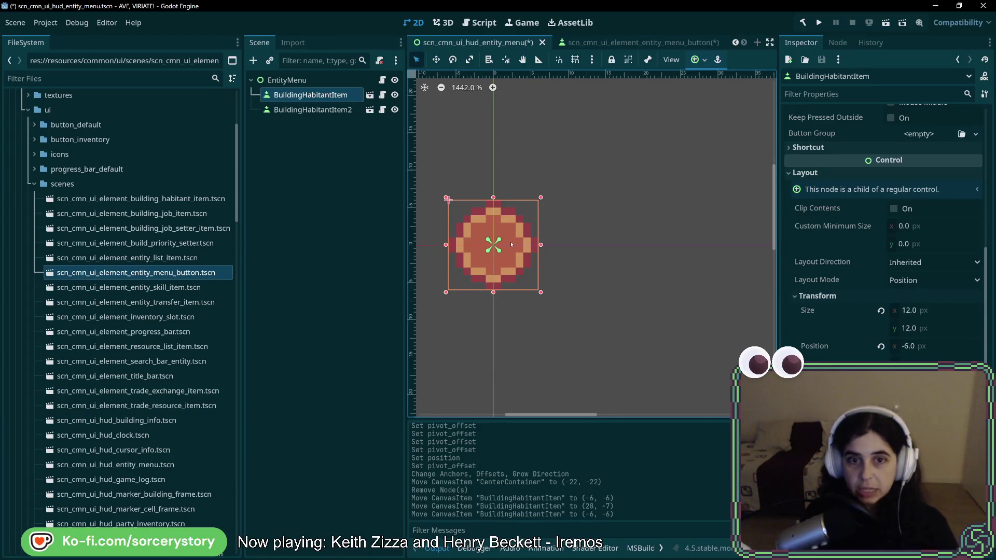
pyautogui.scroll(-7, 547, 217)
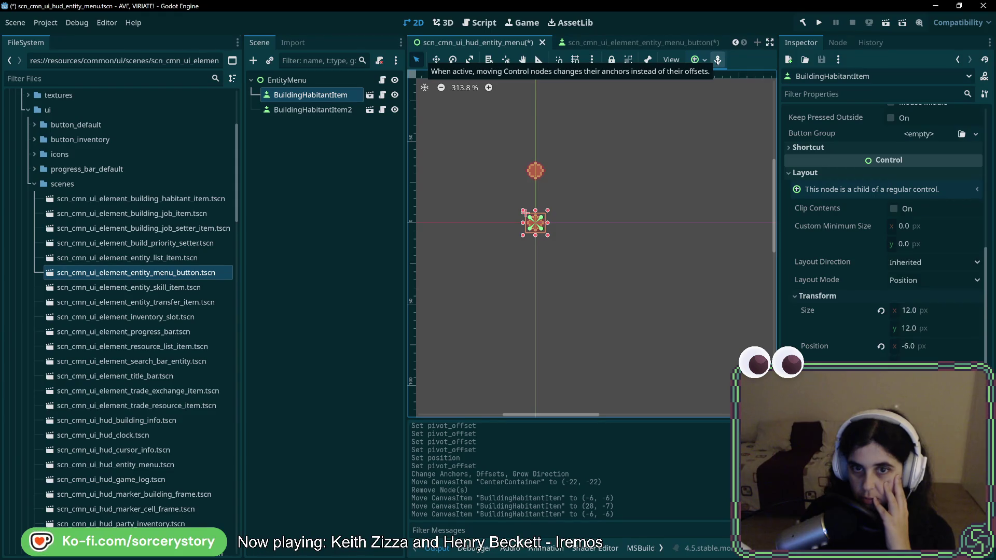
# - Open and close the anchor presets without choosing one, and select BuildingHabitantItem2
pyautogui.click(705, 61)
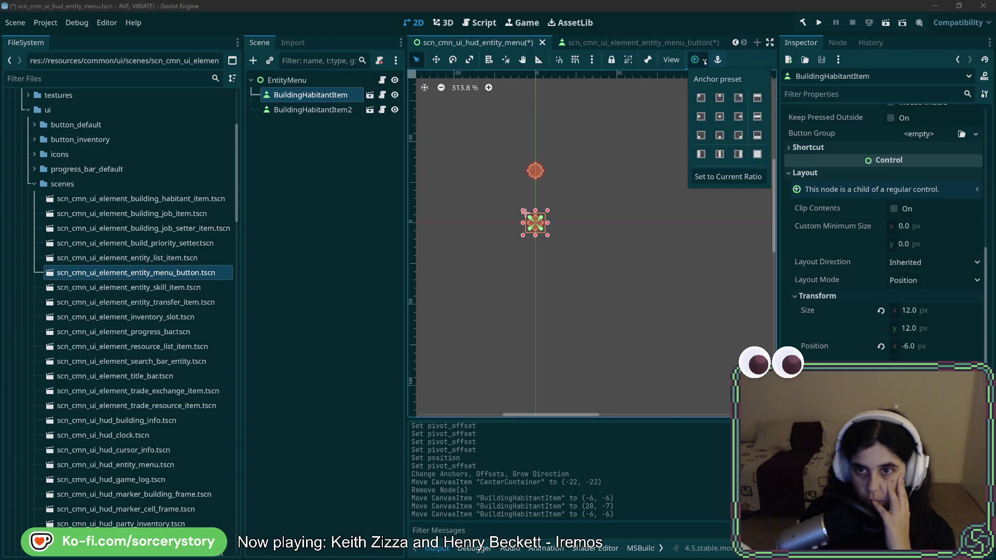
pyautogui.click(704, 60)
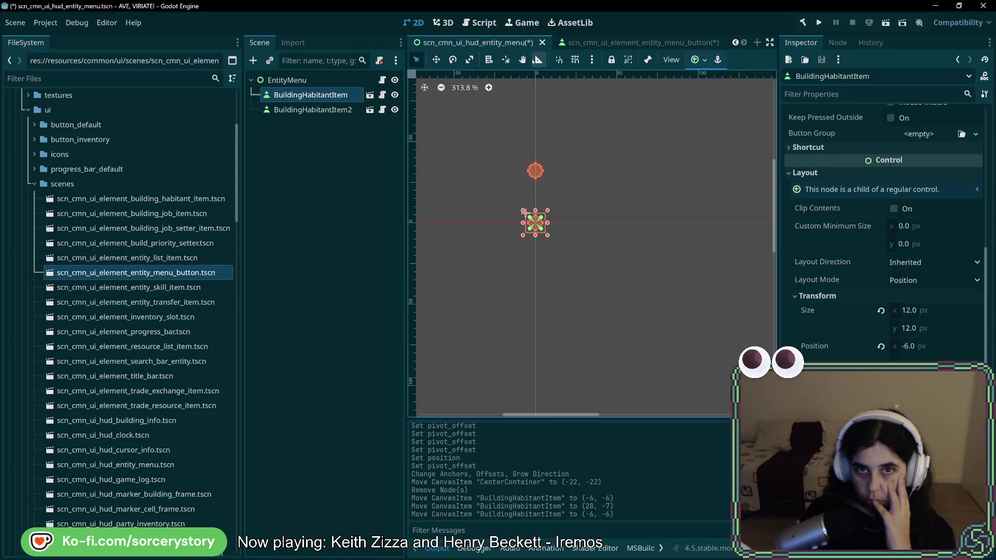
pyautogui.click(705, 61)
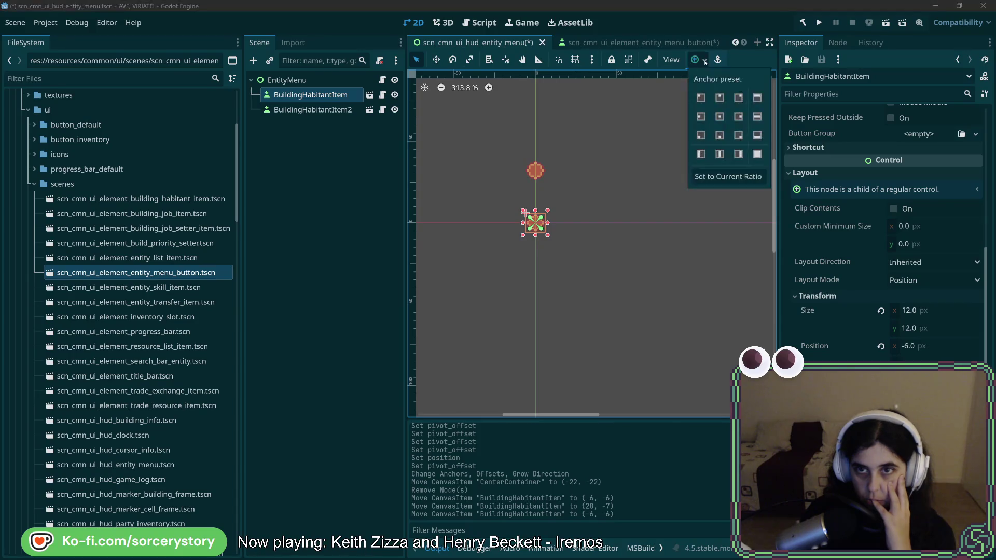
pyautogui.click(750, 65)
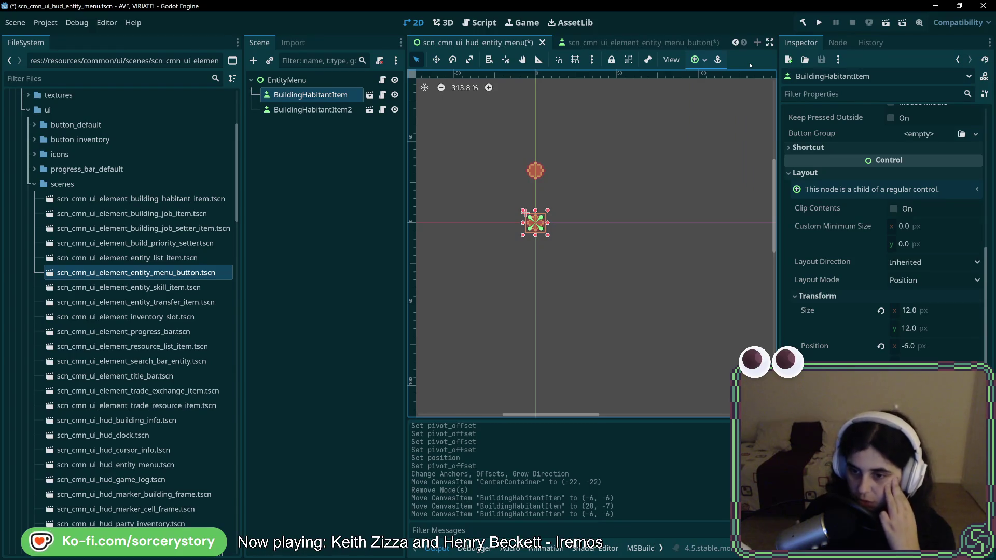
pyautogui.scroll(10, 538, 222)
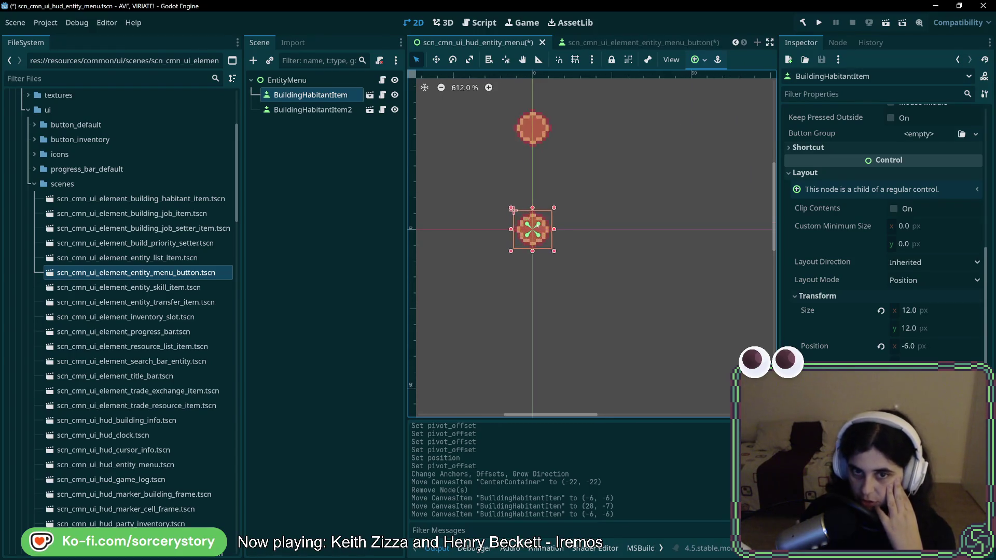
pyautogui.click(313, 110)
# - Undo the Center anchors change on the entity menu button, leaving it at (-39, -12)
pyautogui.click(369, 110)
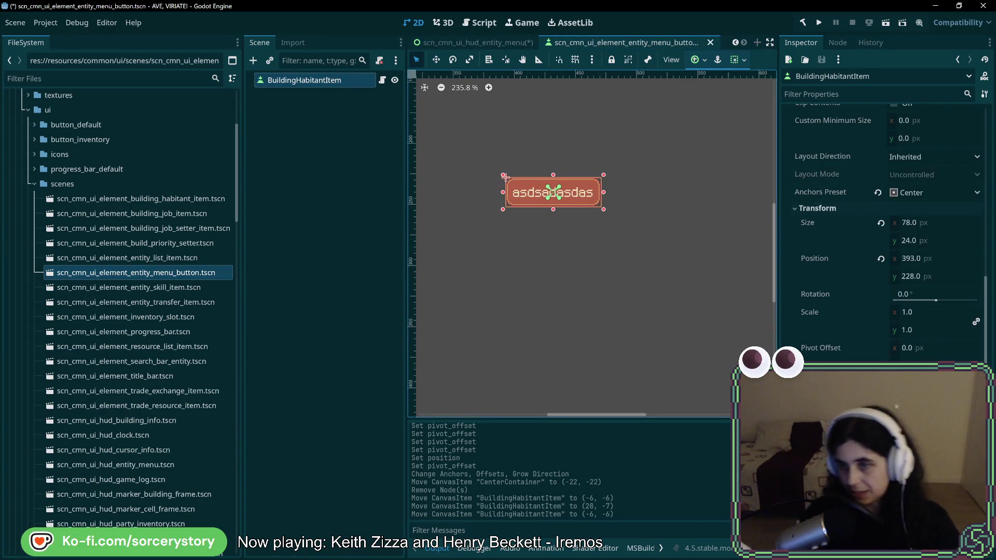
pyautogui.scroll(-6, 709, 371)
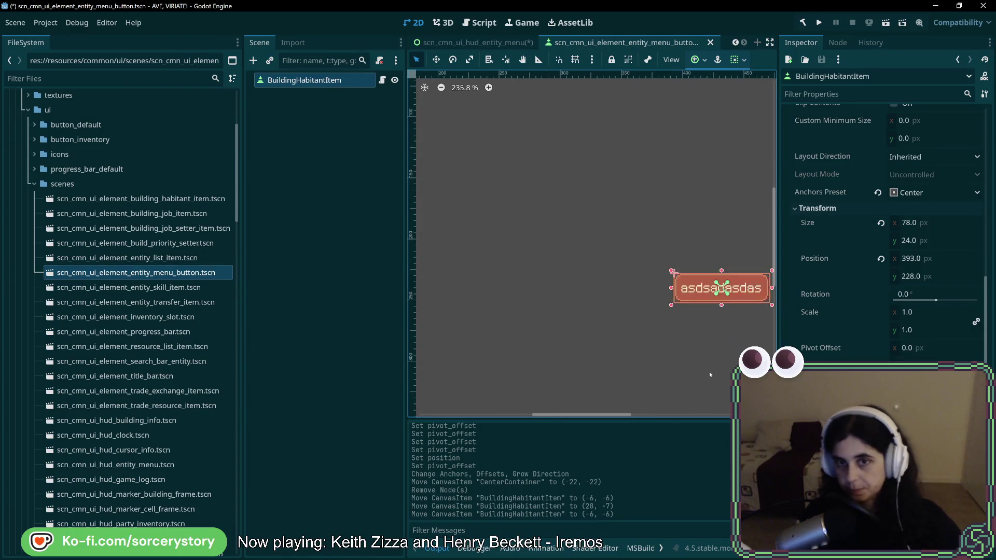
pyautogui.hotkey('ctrl', 'z')
pyautogui.hscroll(-3, 772, 303)
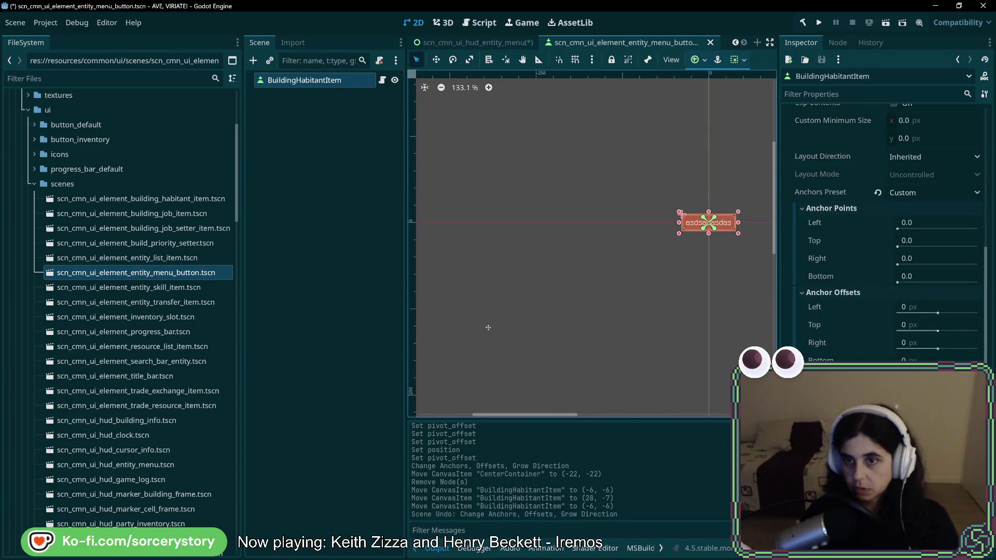
pyautogui.scroll(6, 535, 254)
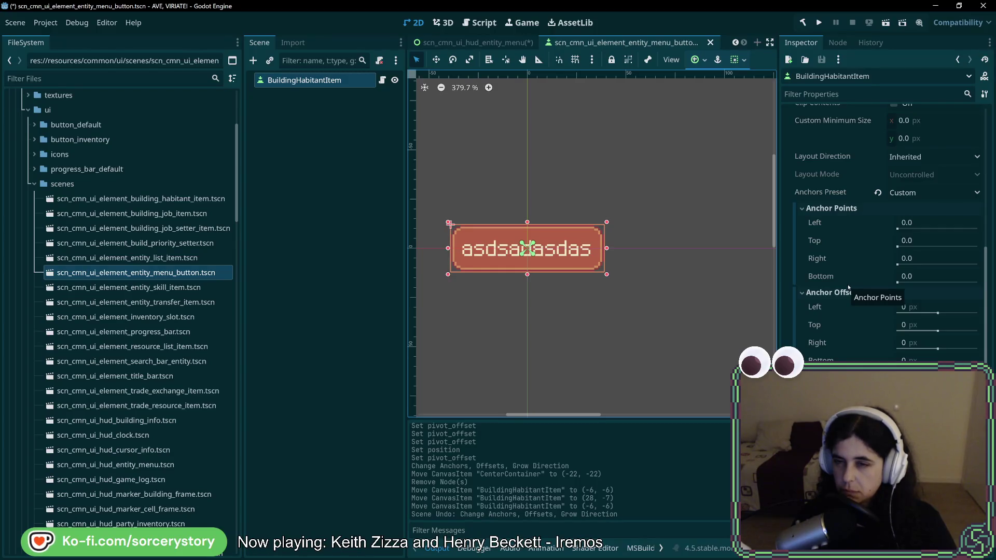
pyautogui.scroll(15, 847, 288)
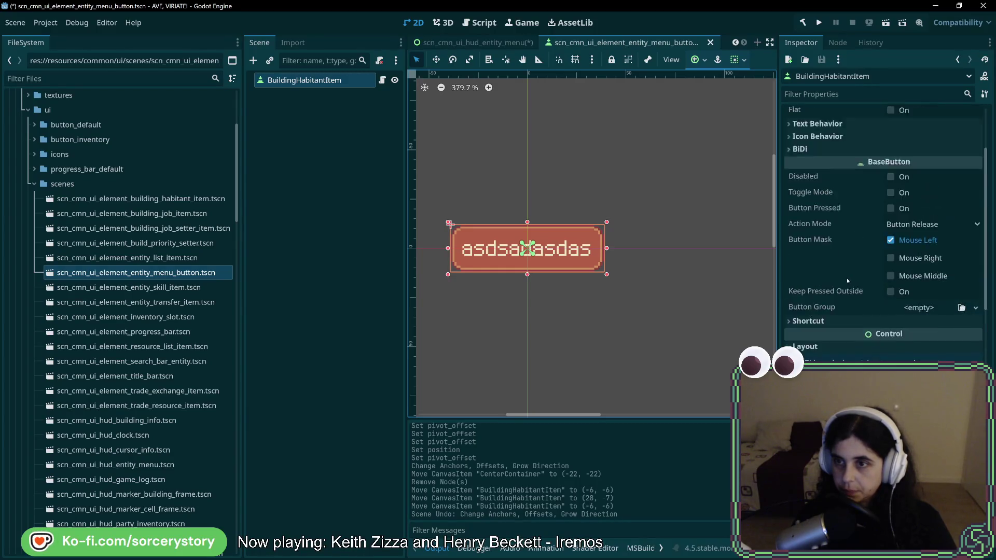
pyautogui.scroll(-12, 845, 276)
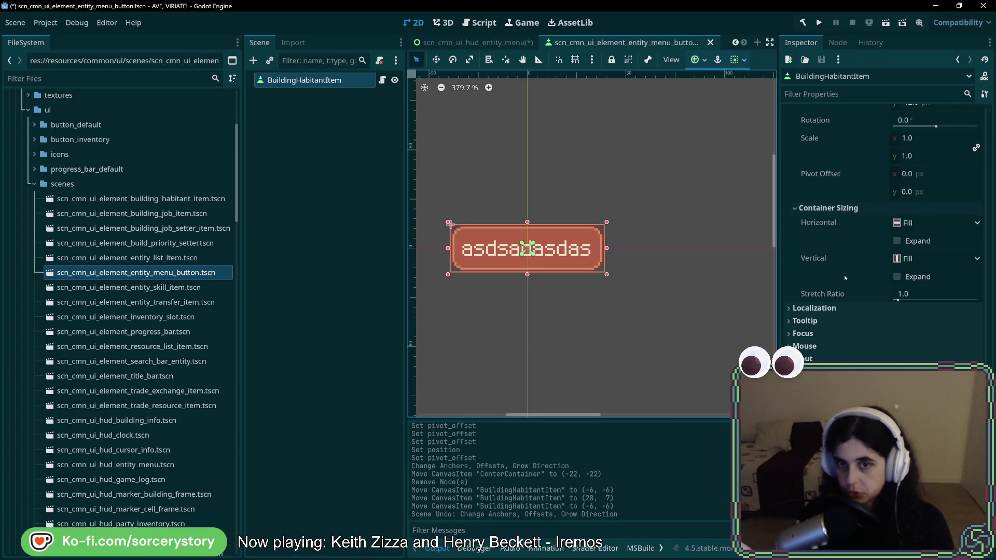
pyautogui.moveTo(845, 278)
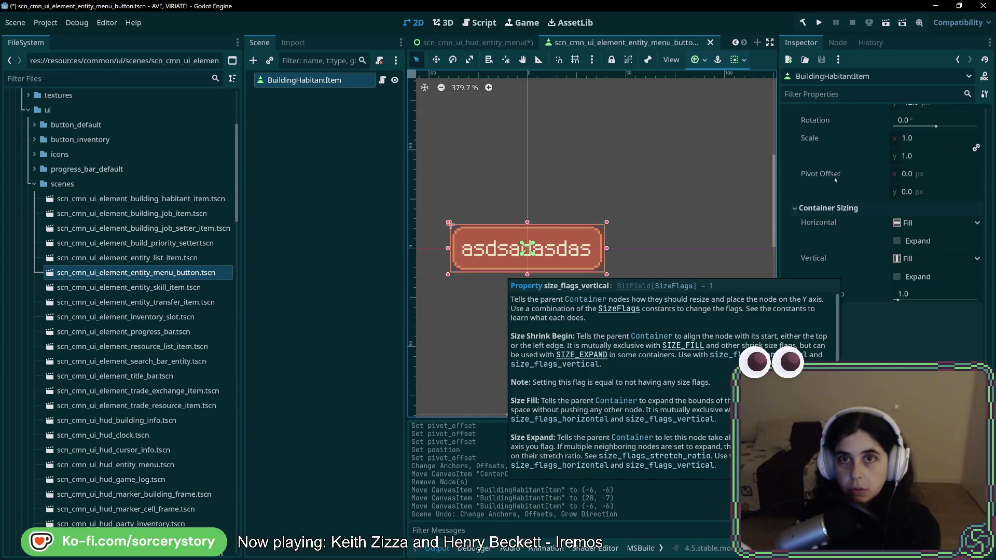
# - Start adding a child node to EntityMenu and expand the Container node types
pyautogui.click(477, 42)
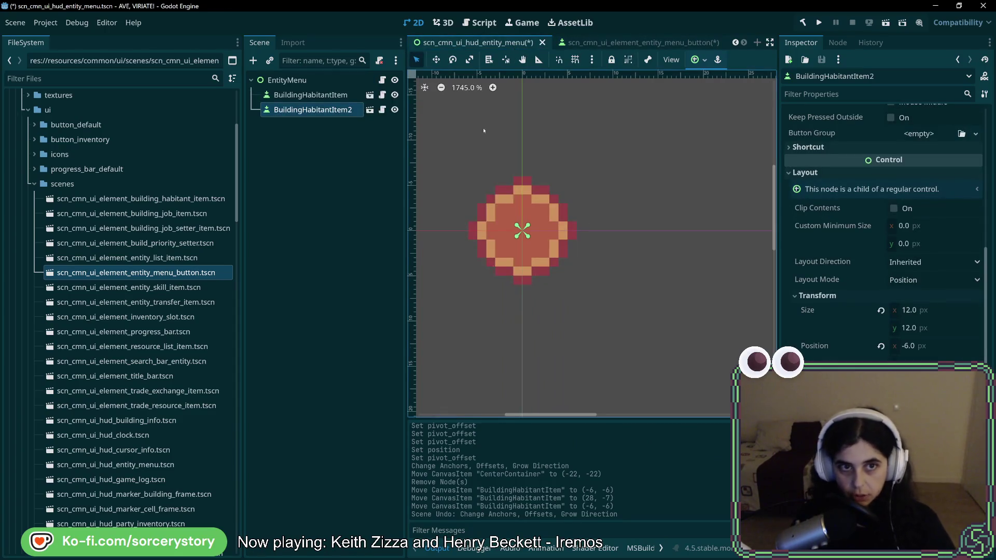
pyautogui.rightClick(293, 80)
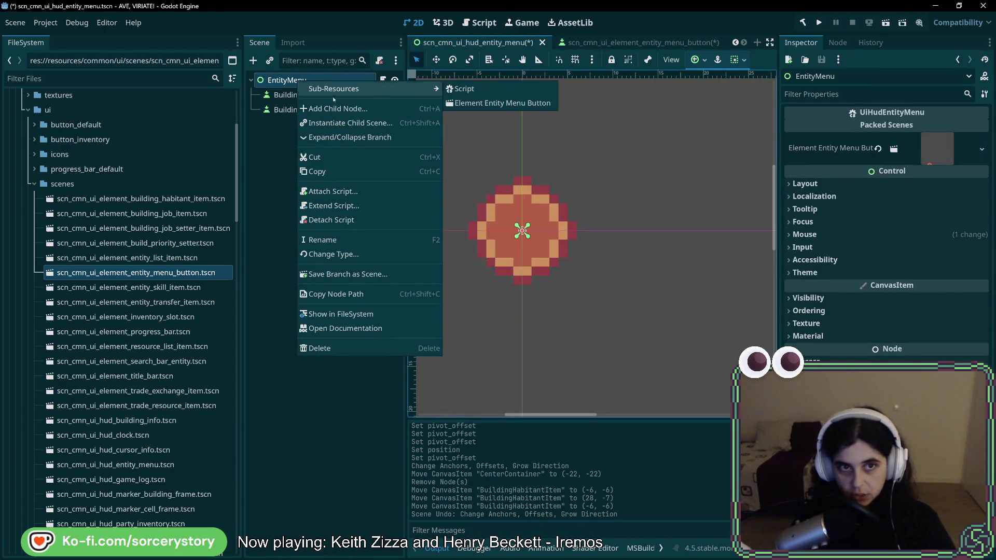
pyautogui.click(317, 105)
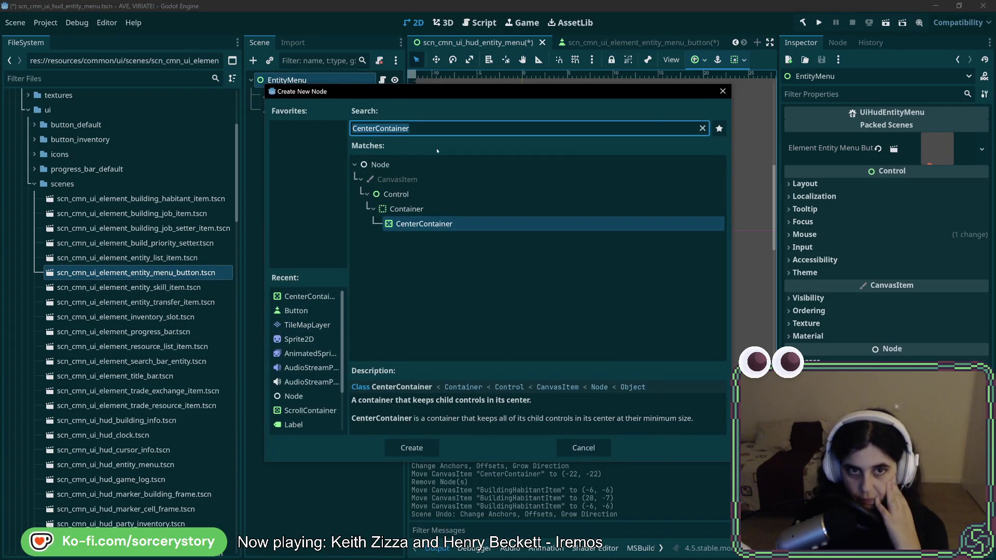
pyautogui.click(702, 128)
pyautogui.scroll(-5, 562, 270)
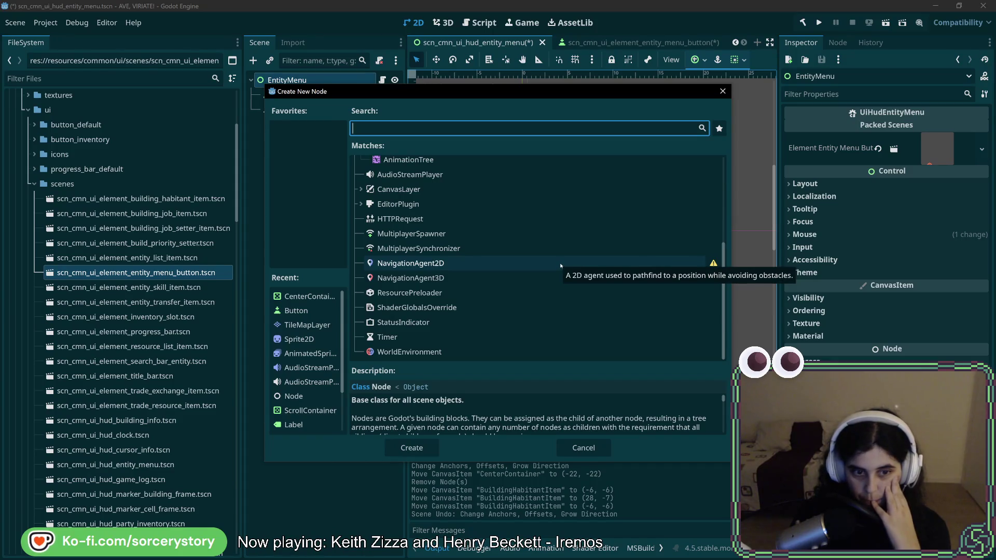
pyautogui.scroll(10, 519, 260)
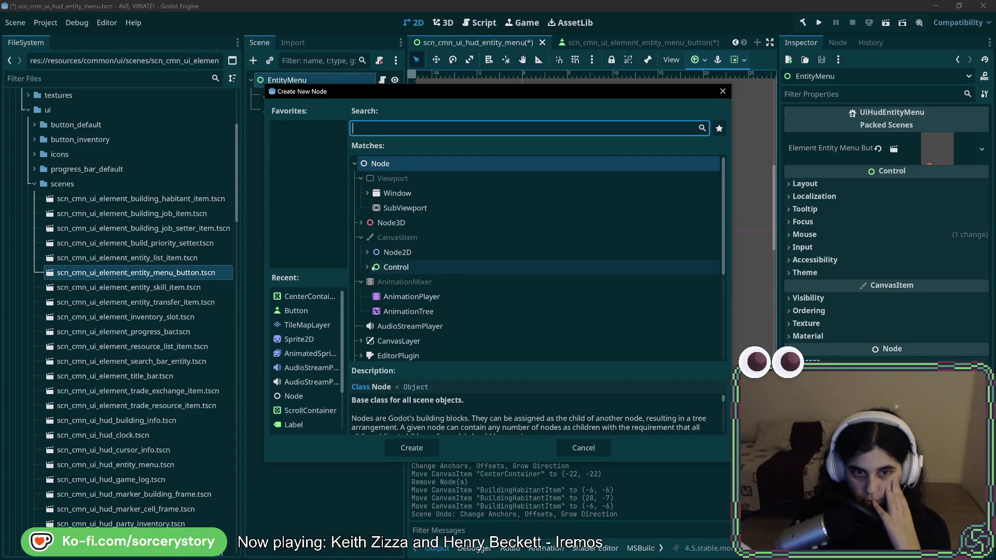
pyautogui.click(373, 282)
# - Look through the PanelContainer subtypes, then cancel without adding a node
pyautogui.scroll(-3, 493, 275)
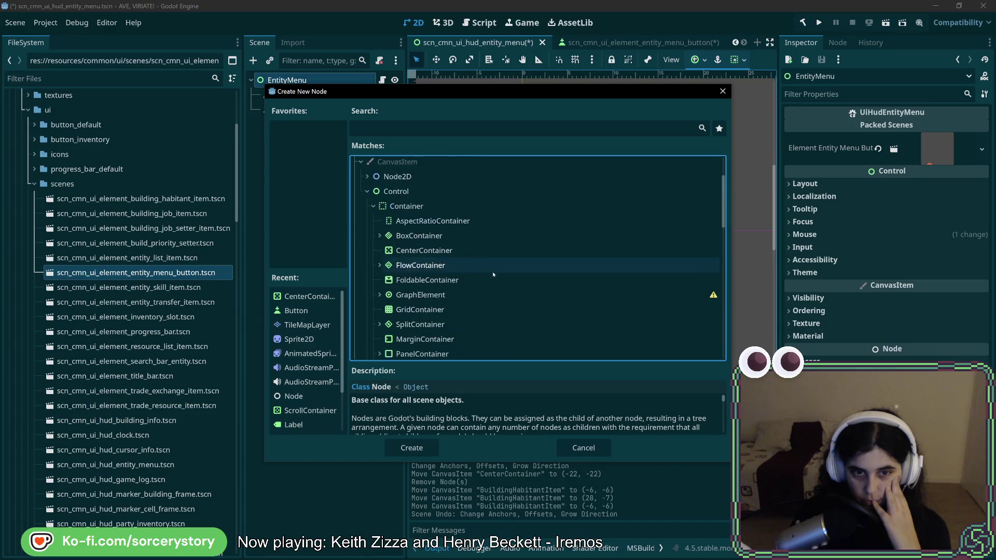
pyautogui.scroll(-3, 493, 272)
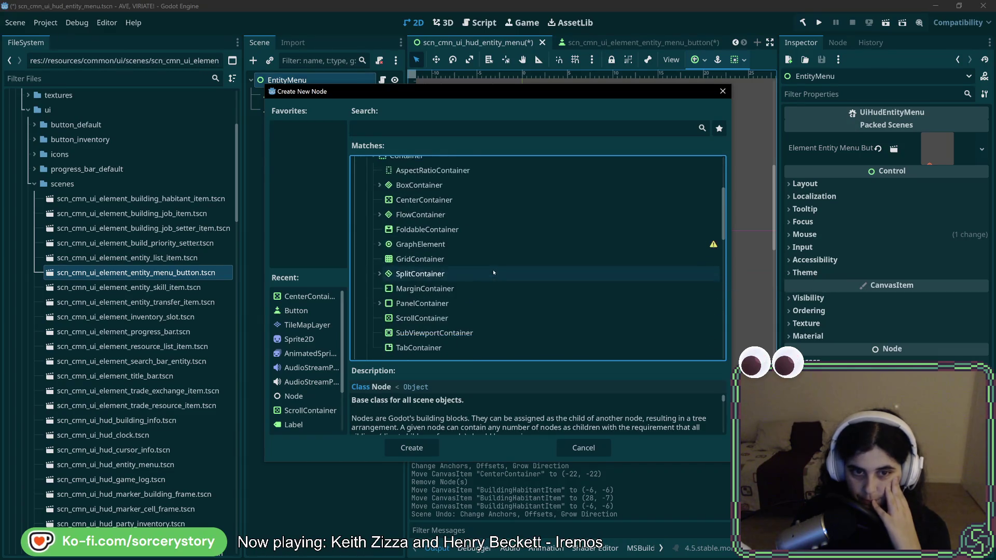
pyautogui.scroll(-2, 492, 273)
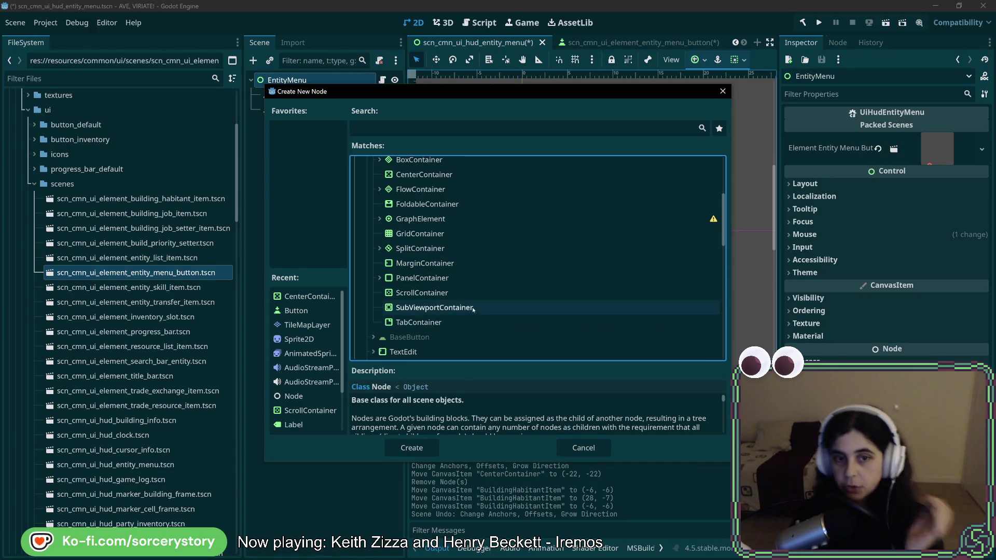
pyautogui.click(379, 278)
pyautogui.click(379, 279)
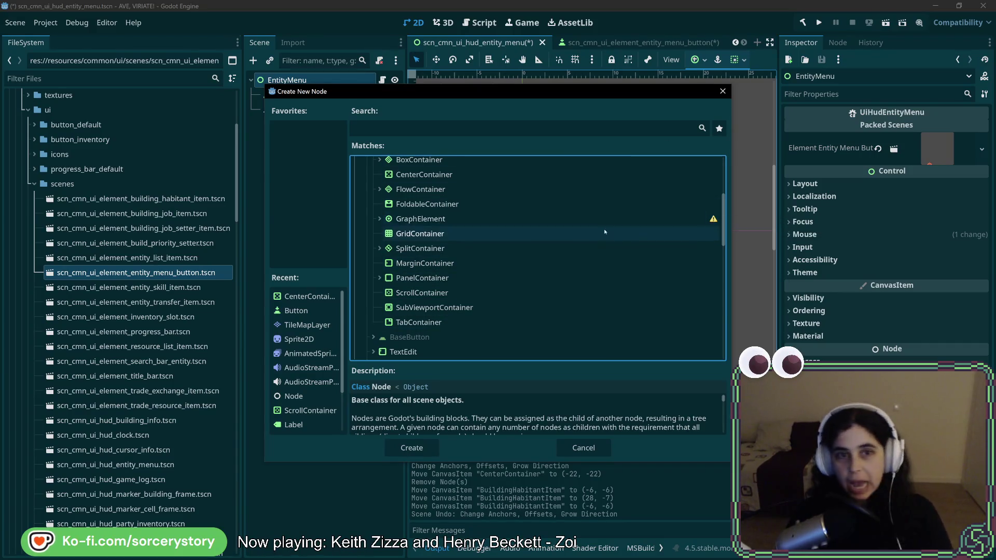
pyautogui.scroll(2, 602, 247)
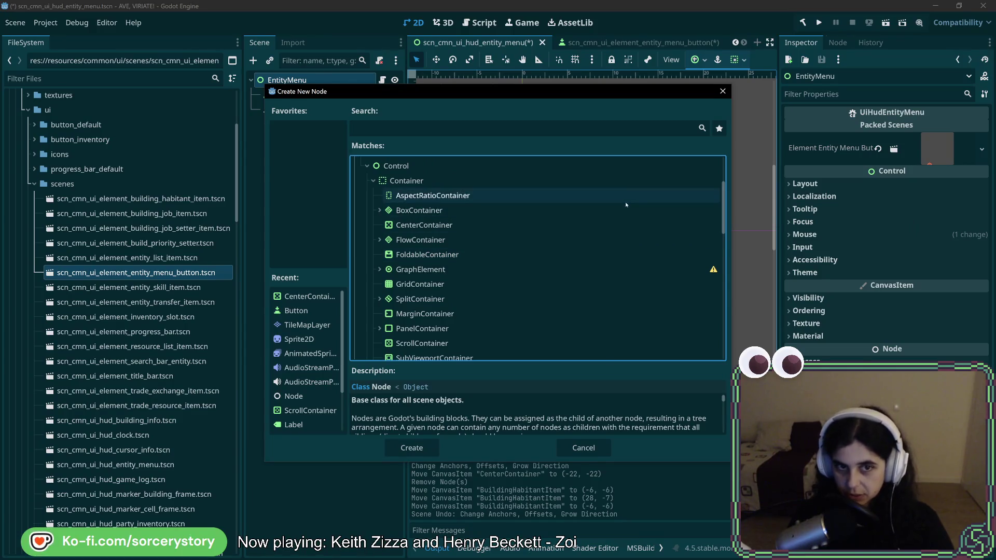
pyautogui.click(723, 91)
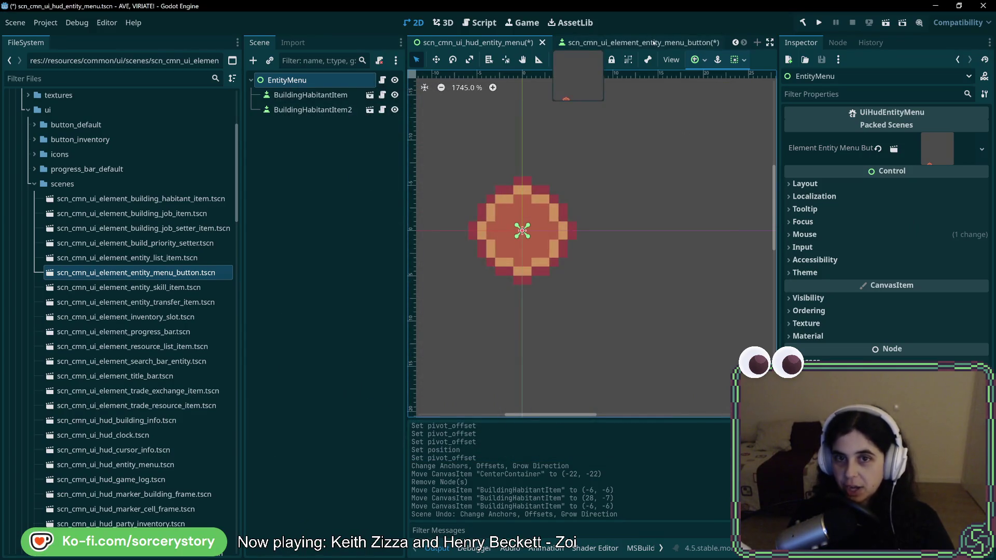
# - Review the entity menu button's Button, Layout and Transform properties: 78×24 at (-39, -12)
pyautogui.click(310, 95)
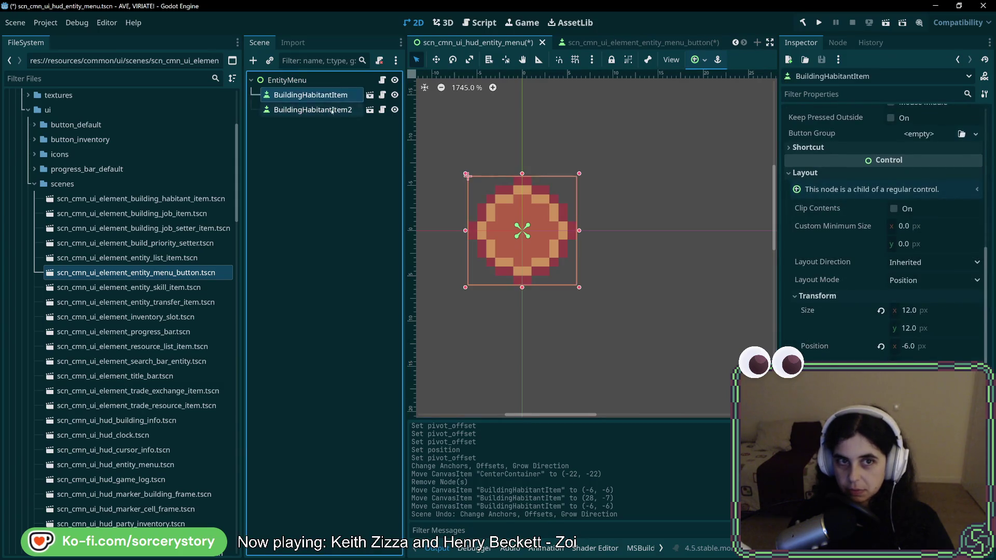
pyautogui.click(599, 46)
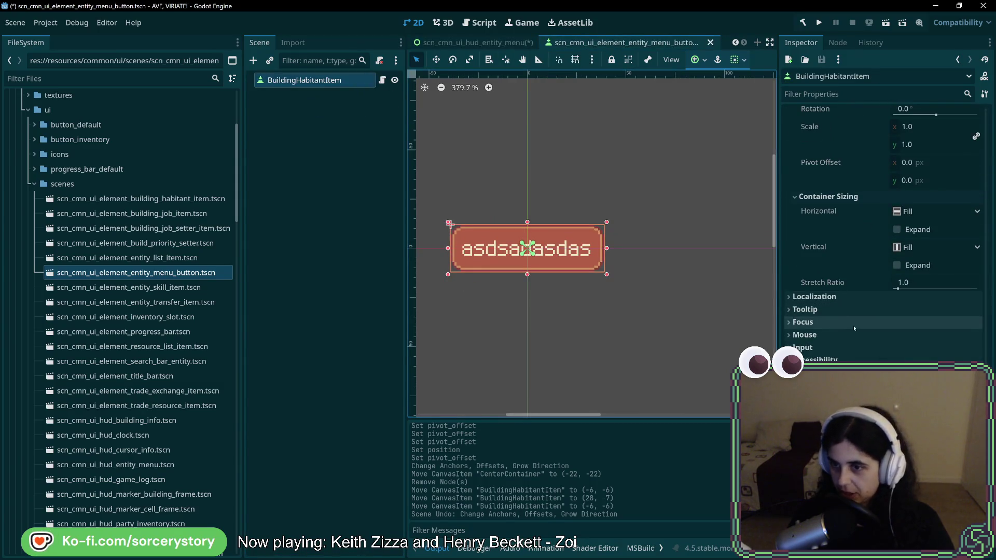
pyautogui.scroll(10, 886, 320)
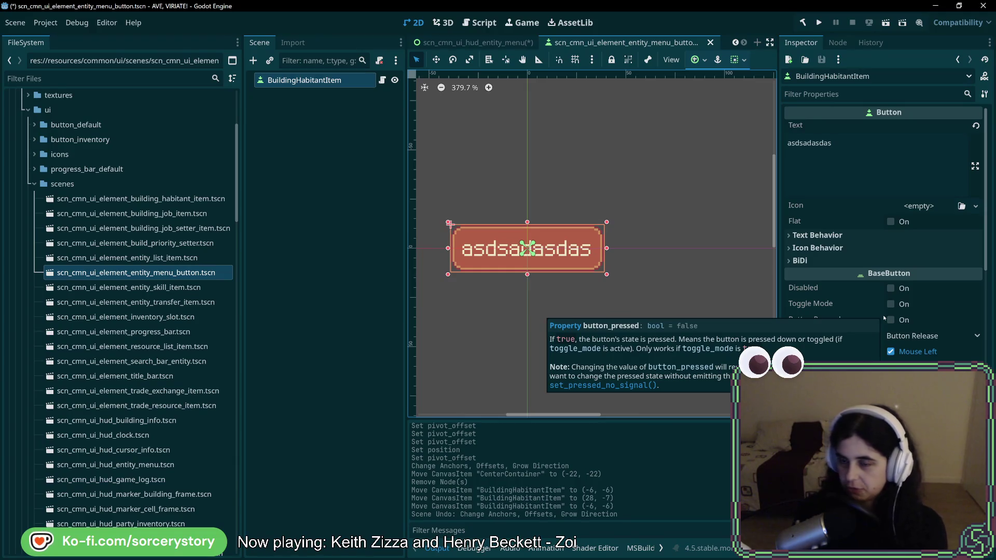
pyautogui.scroll(-3, 884, 319)
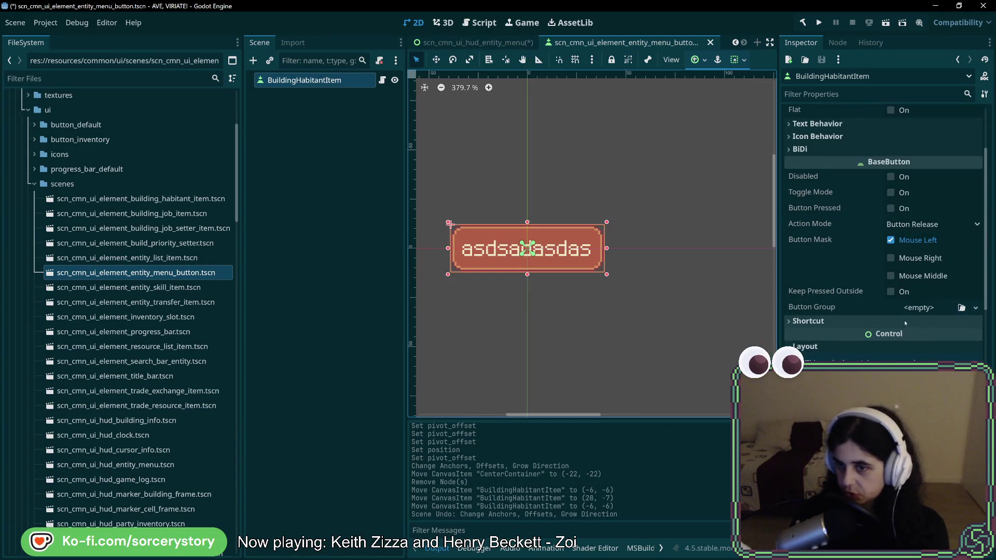
pyautogui.scroll(-4, 904, 319)
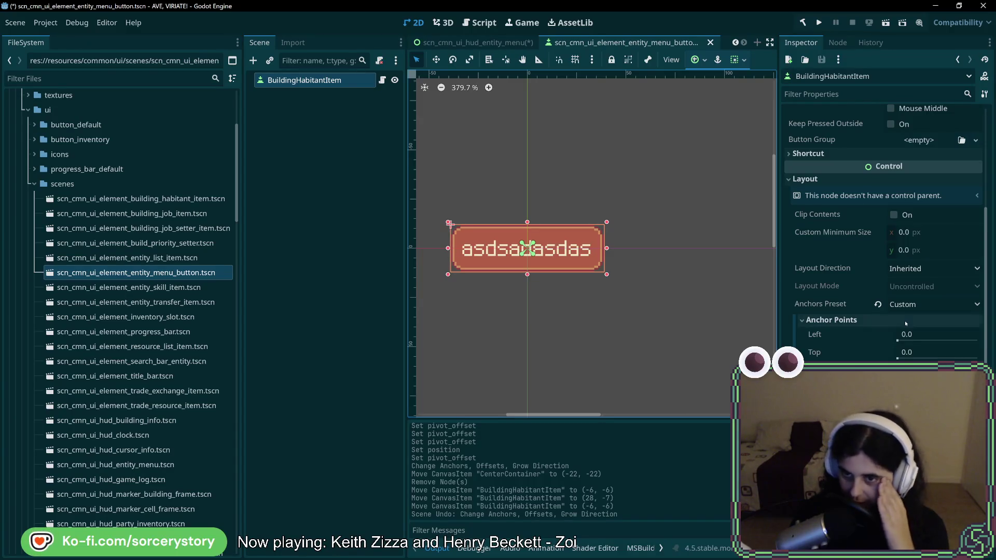
pyautogui.scroll(-6, 904, 321)
pyautogui.scroll(-5, 905, 326)
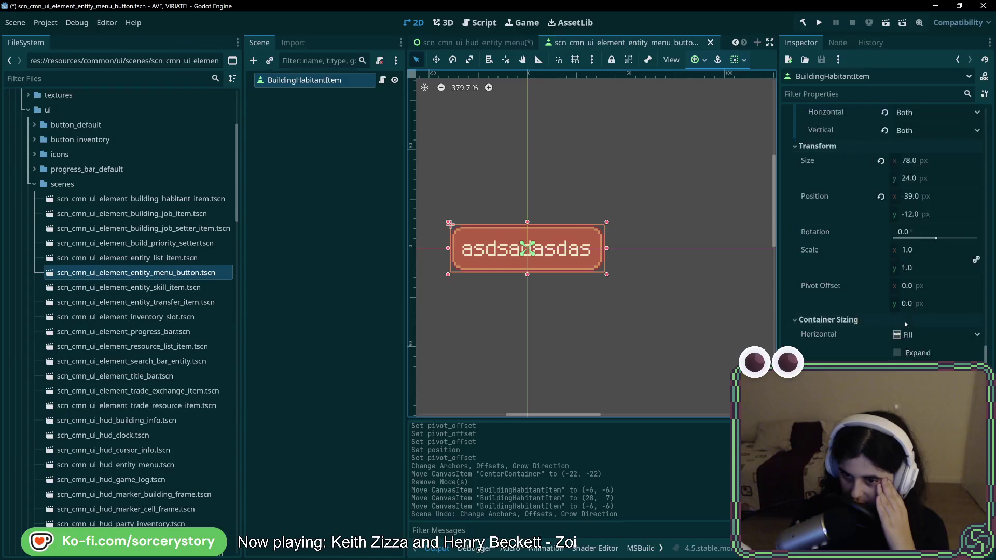
pyautogui.scroll(5, 905, 325)
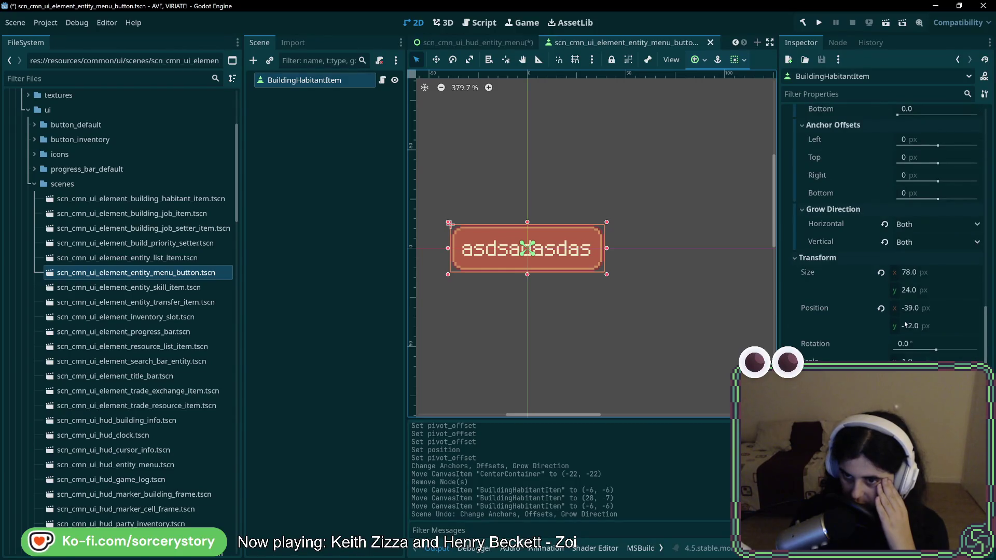
pyautogui.scroll(5, 906, 325)
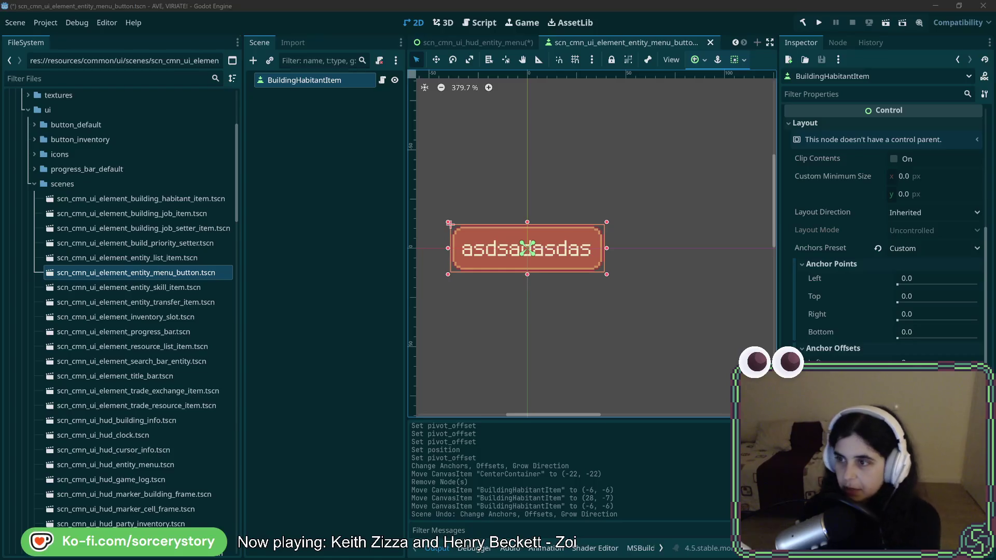
pyautogui.scroll(-4, 901, 351)
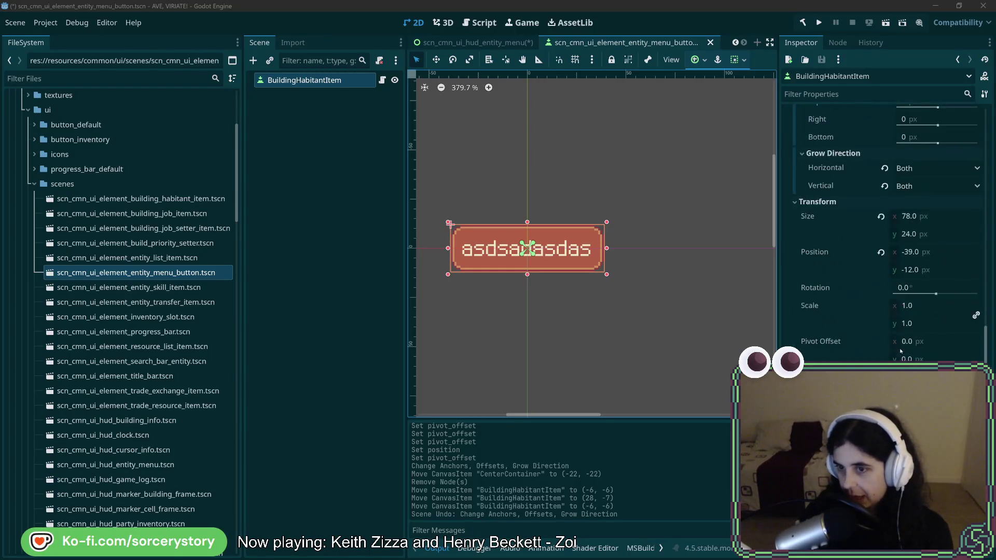
pyautogui.click(926, 352)
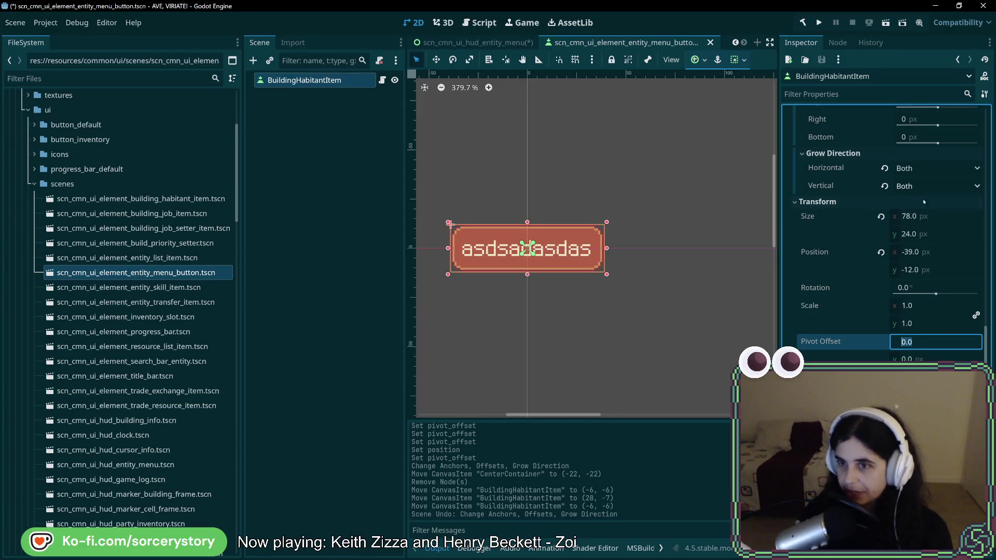
# - Set the button's Pivot Offset to x 39 and y 12, then return to the HUD entity menu
pyautogui.click(936, 340)
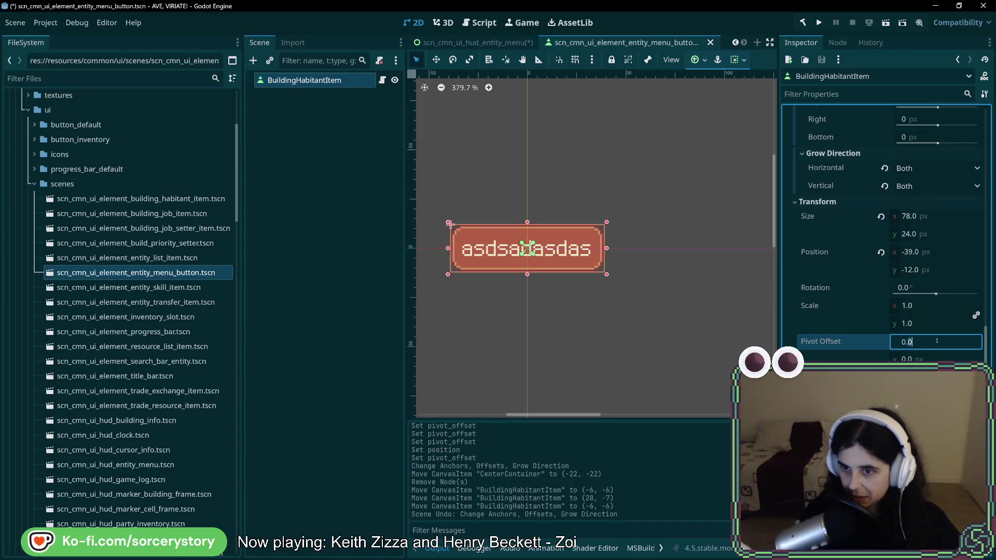
pyautogui.write('39')
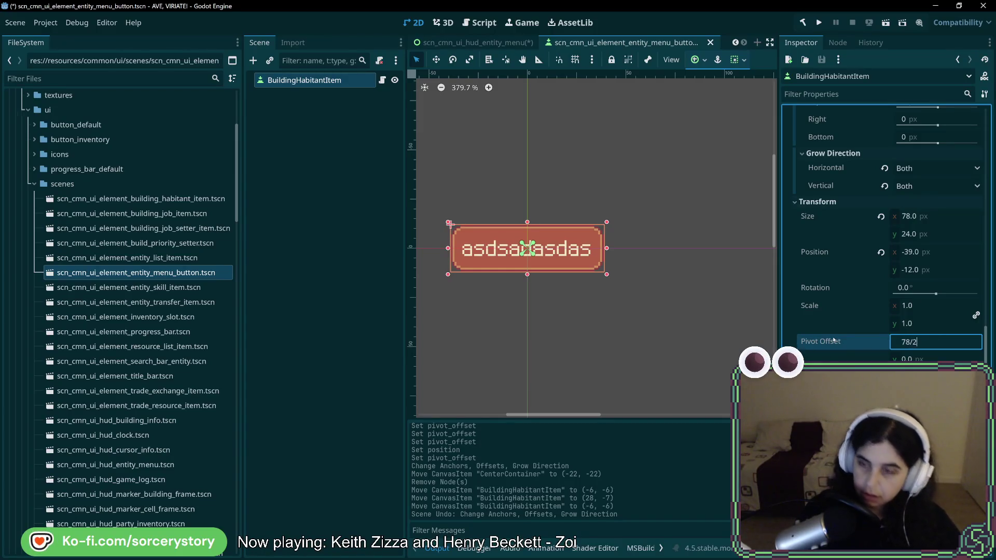
pyautogui.press('Return')
pyautogui.click(925, 359)
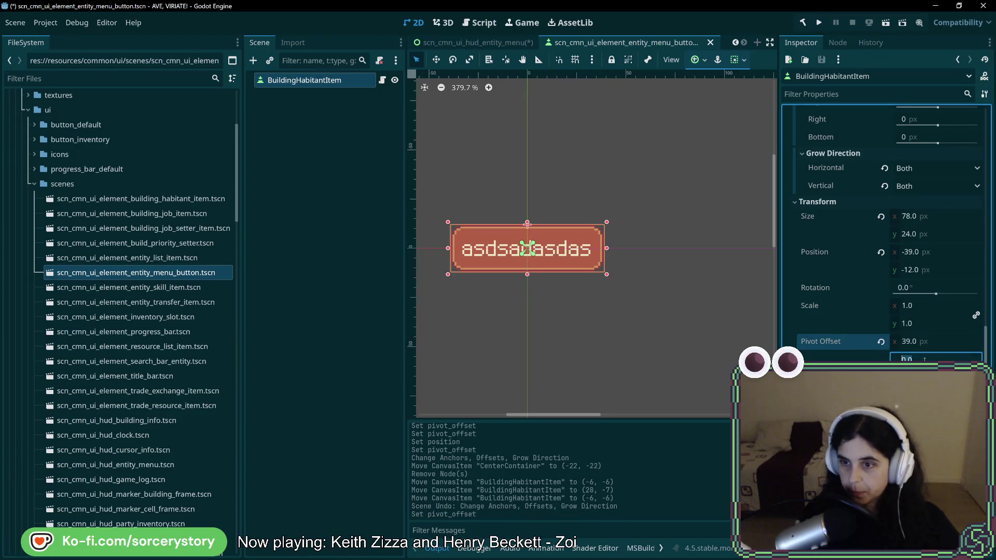
pyautogui.write('12')
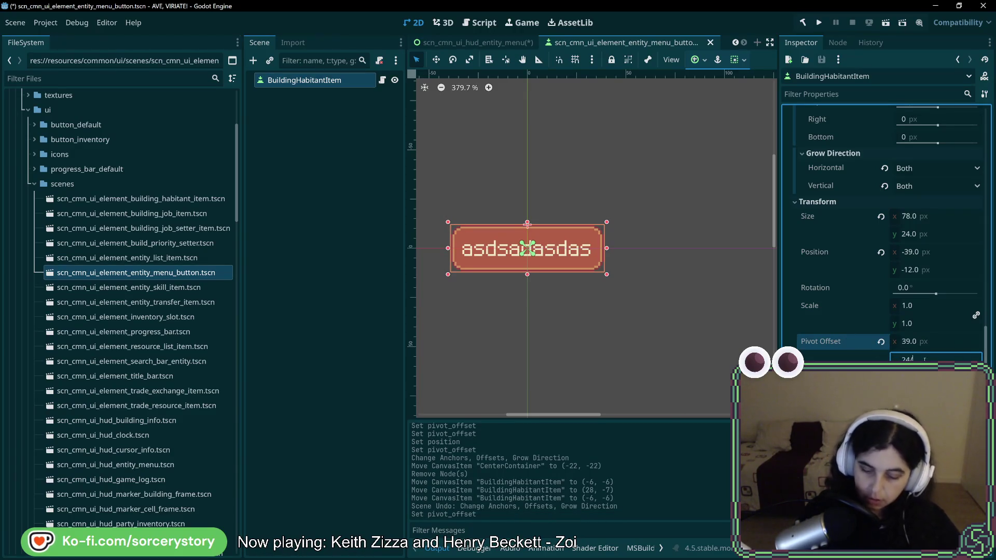
pyautogui.press('Return')
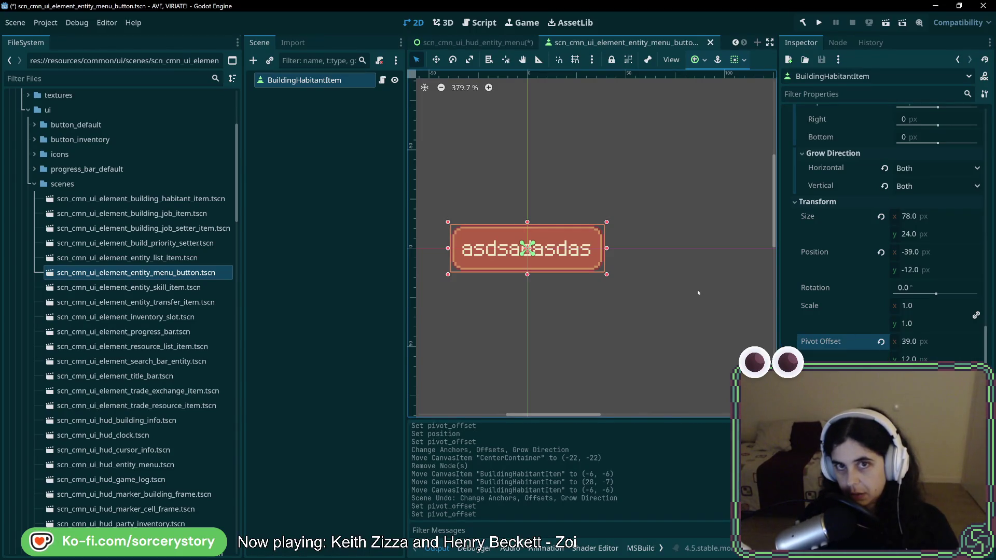
pyautogui.click(493, 42)
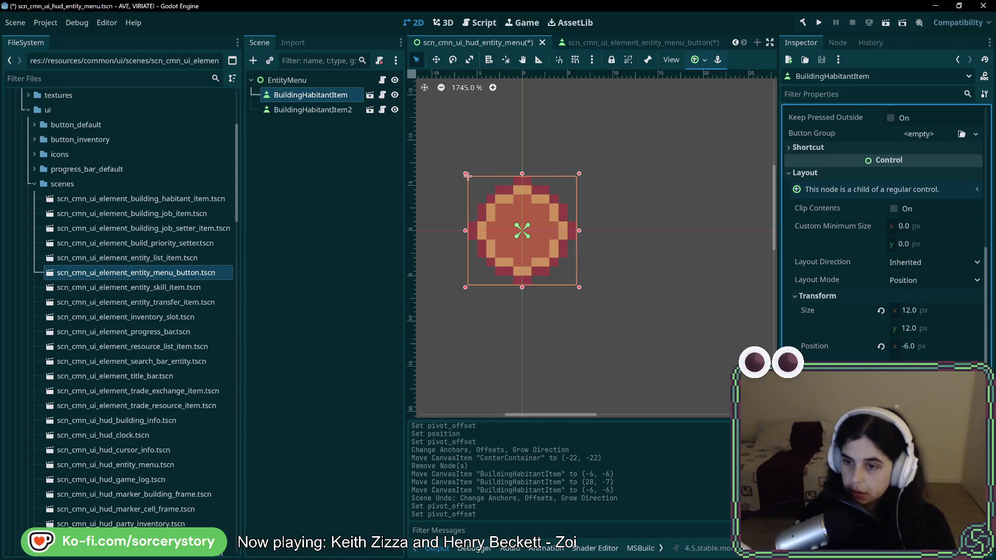
# - Reset BuildingHabitantItem's Transform Position to 0, 0
pyautogui.click(522, 177)
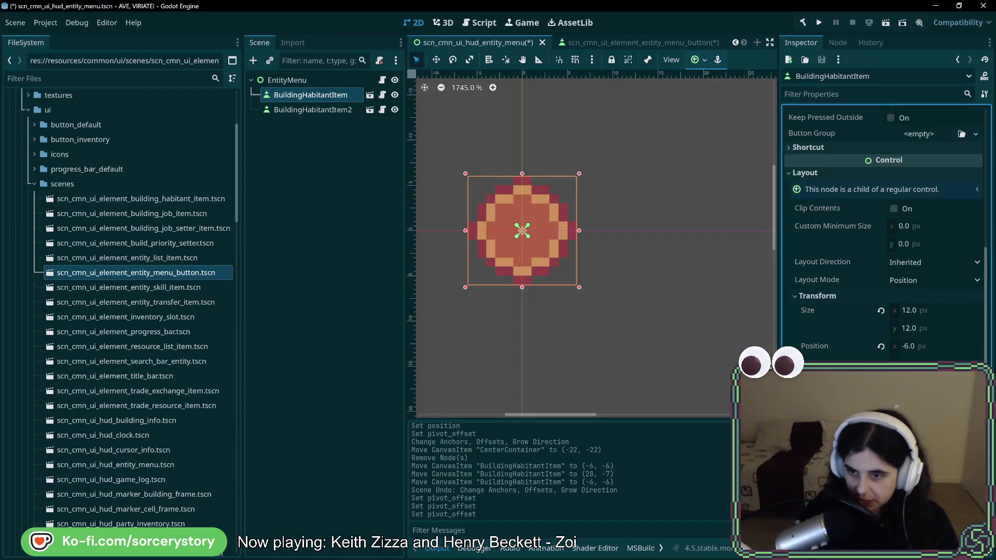
pyautogui.click(468, 231)
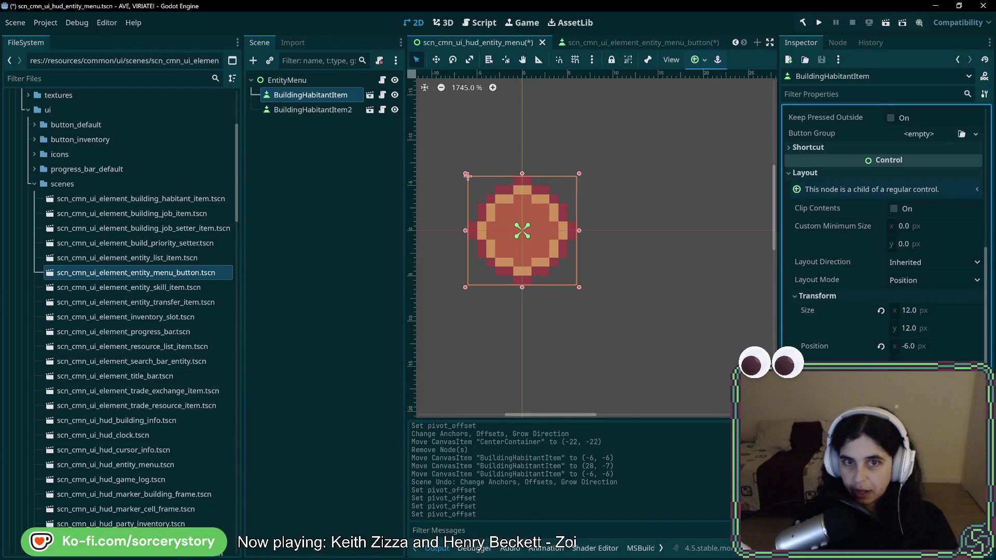
pyautogui.click(918, 348)
pyautogui.write('0')
pyautogui.press('Tab')
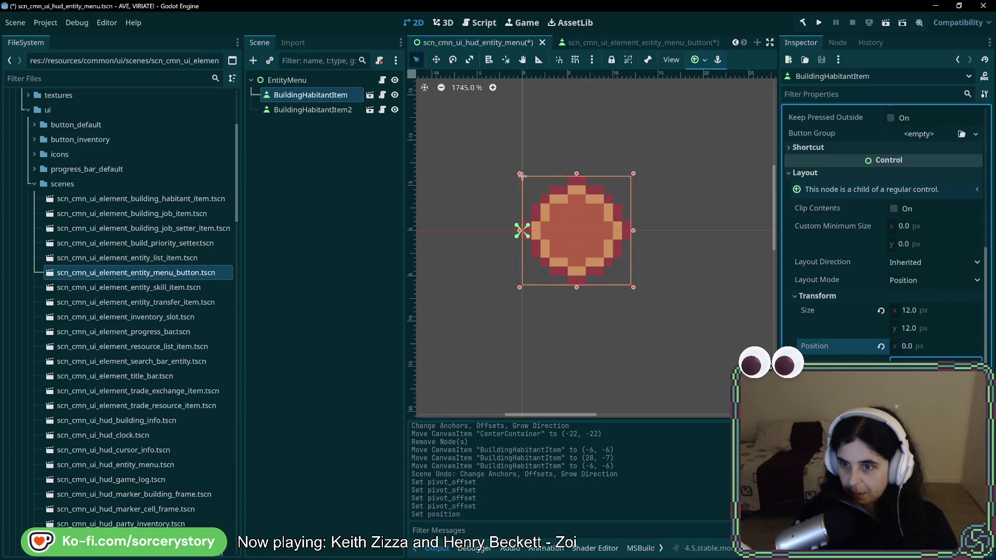
pyautogui.write('0')
pyautogui.press('Return')
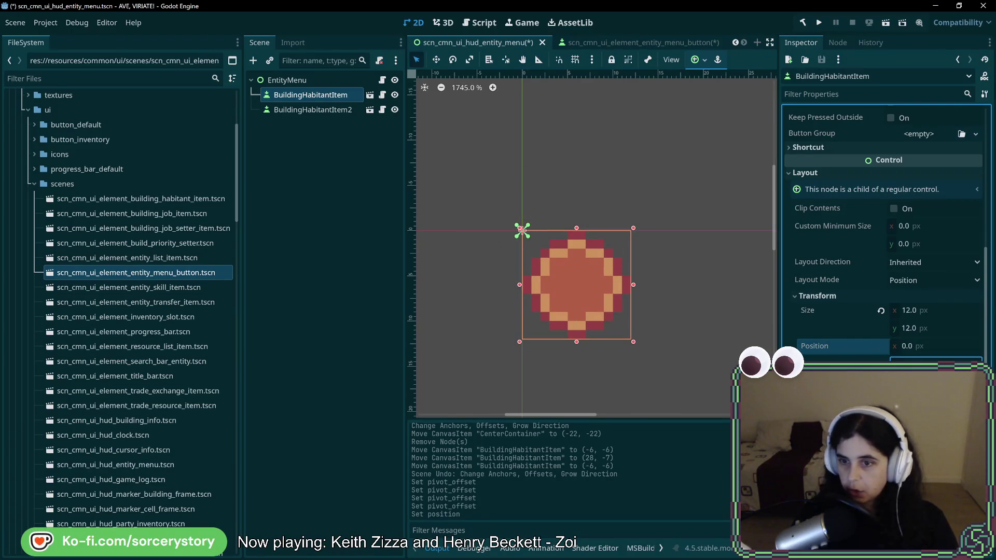
# - Change Position x to the expression 0-12/2, giving -6
pyautogui.click(921, 343)
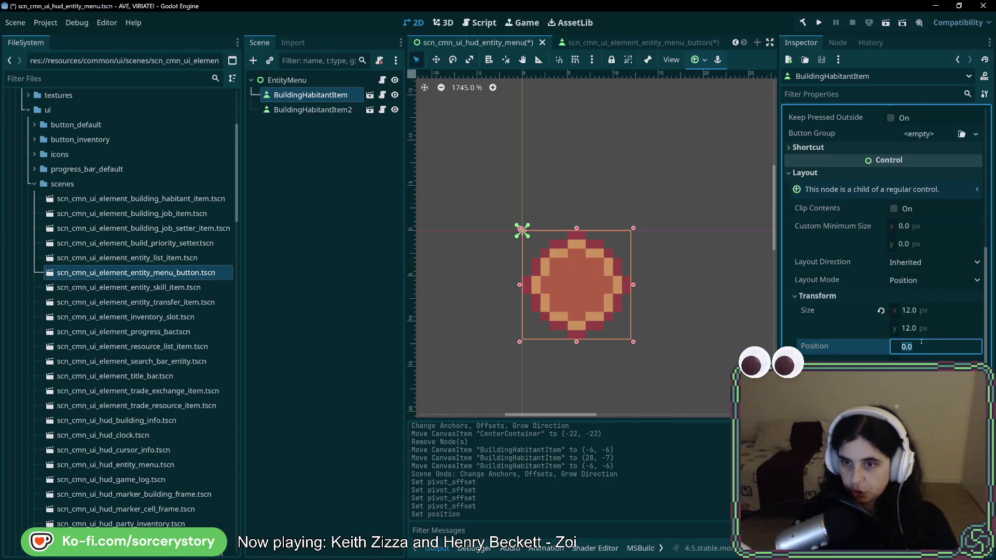
pyautogui.click(929, 351)
pyautogui.write('-12')
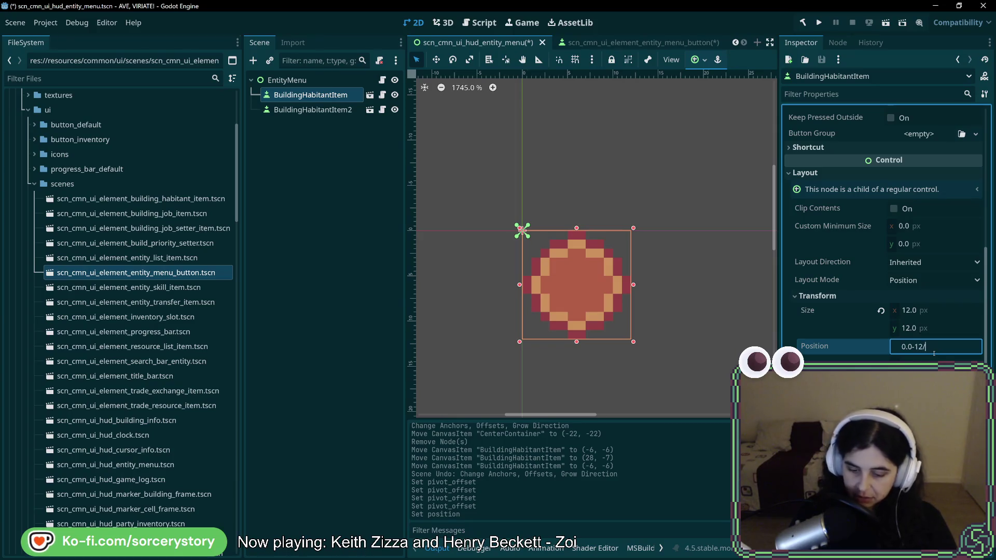
pyautogui.write('/2')
pyautogui.press('Return')
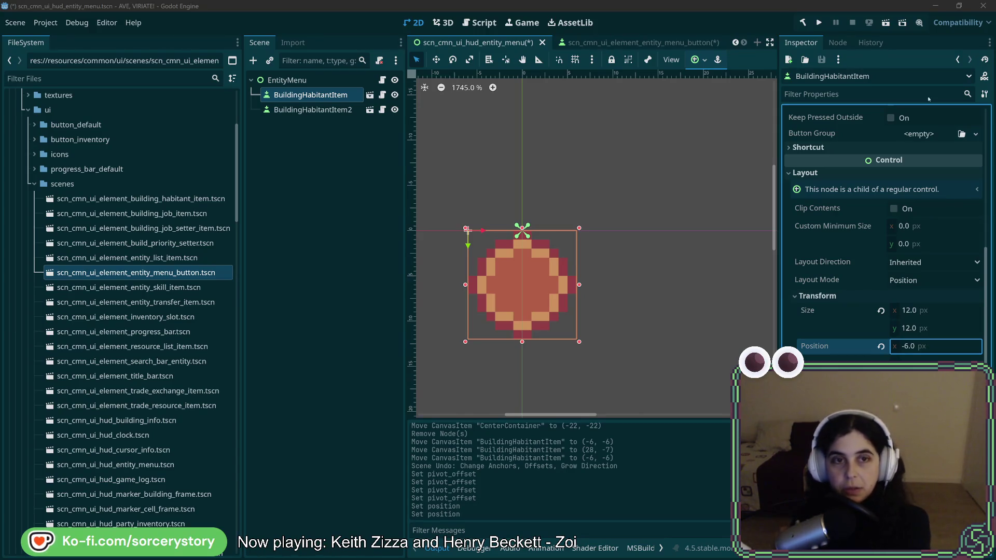
# - Add a PanelContainer child node under EntityMenu
pyautogui.rightClick(299, 79)
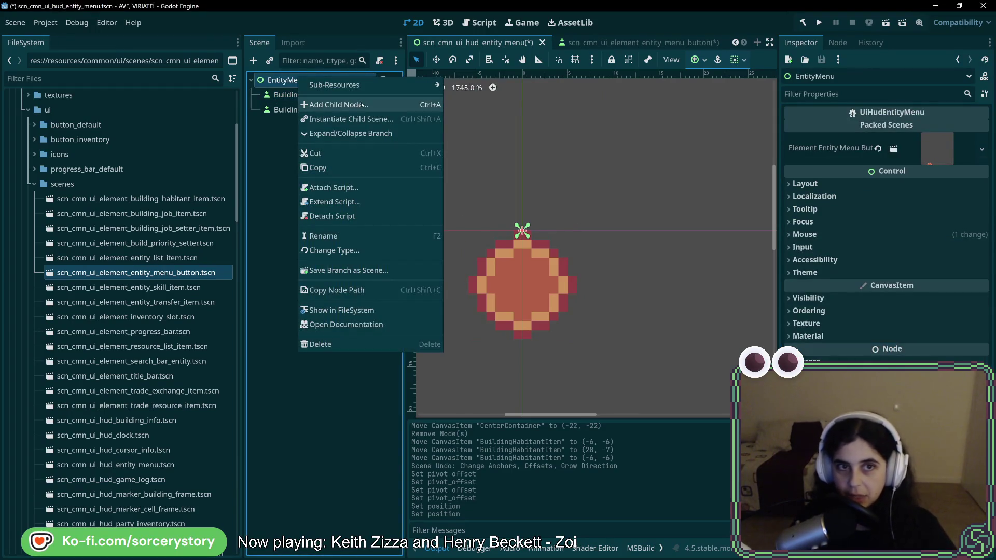
pyautogui.click(345, 104)
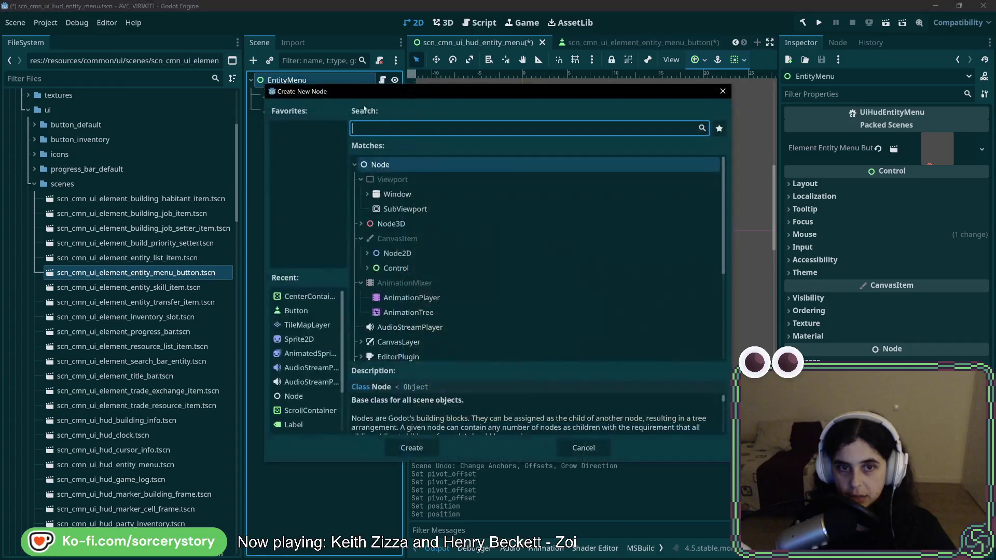
pyautogui.click(368, 268)
pyautogui.scroll(-5, 374, 273)
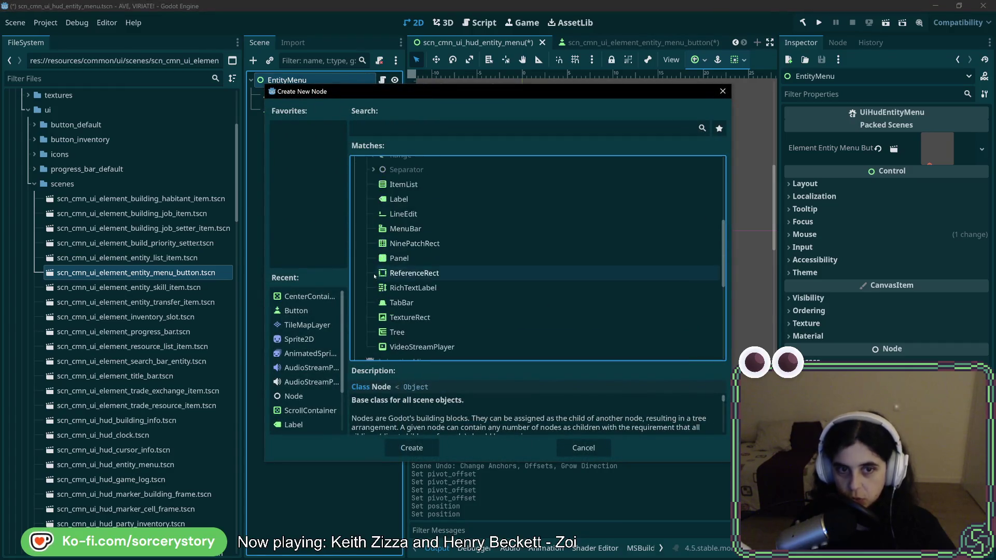
pyautogui.scroll(-3, 373, 273)
pyautogui.scroll(8, 397, 218)
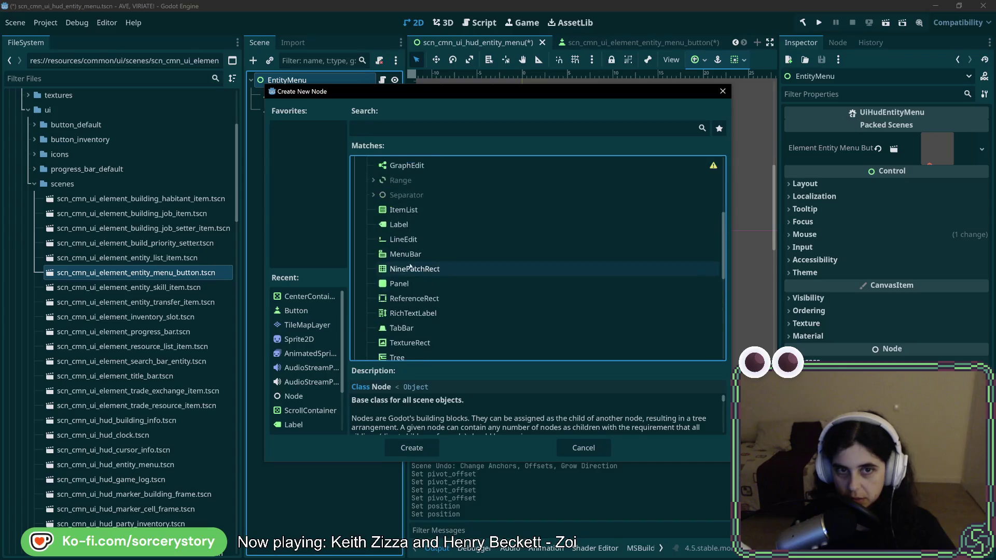
pyautogui.click(374, 209)
pyautogui.scroll(-3, 415, 249)
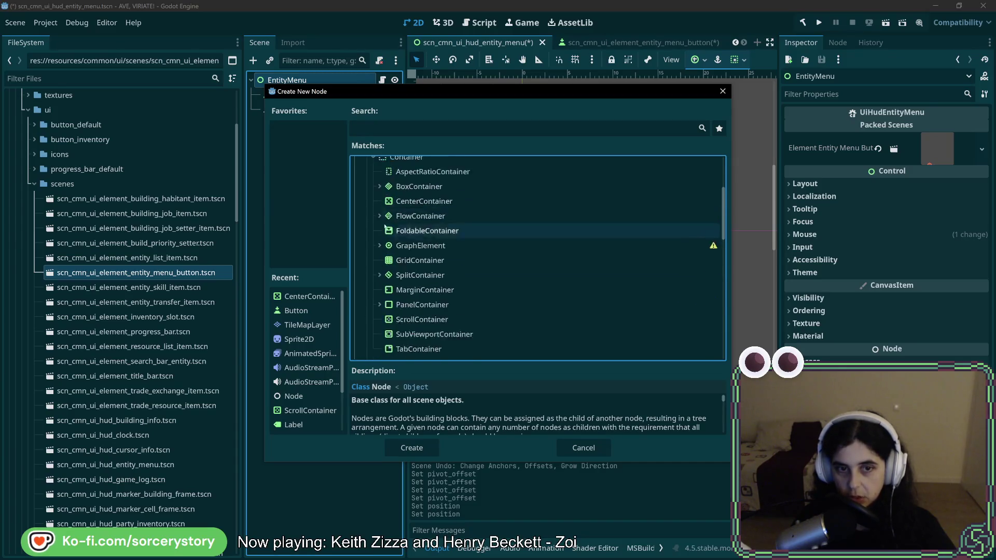
pyautogui.click(420, 254)
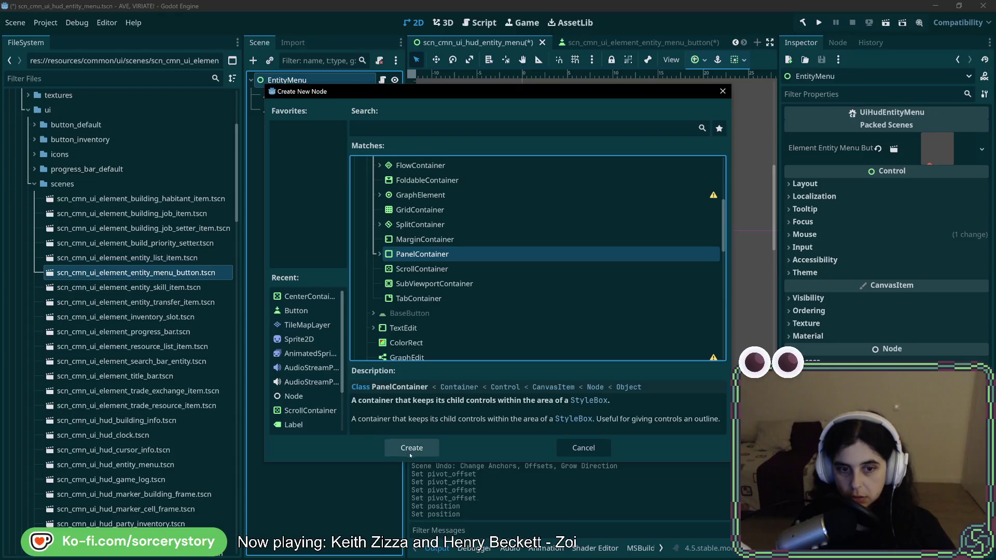
pyautogui.click(411, 448)
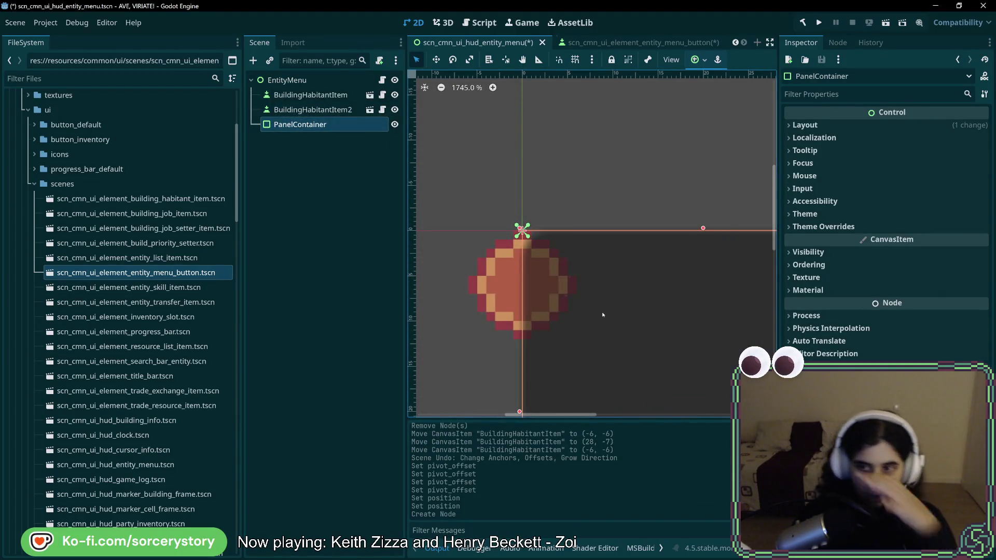
# - Reset the PanelContainer's size to 0 and drag BuildingHabitantItem into it
pyautogui.click(877, 125)
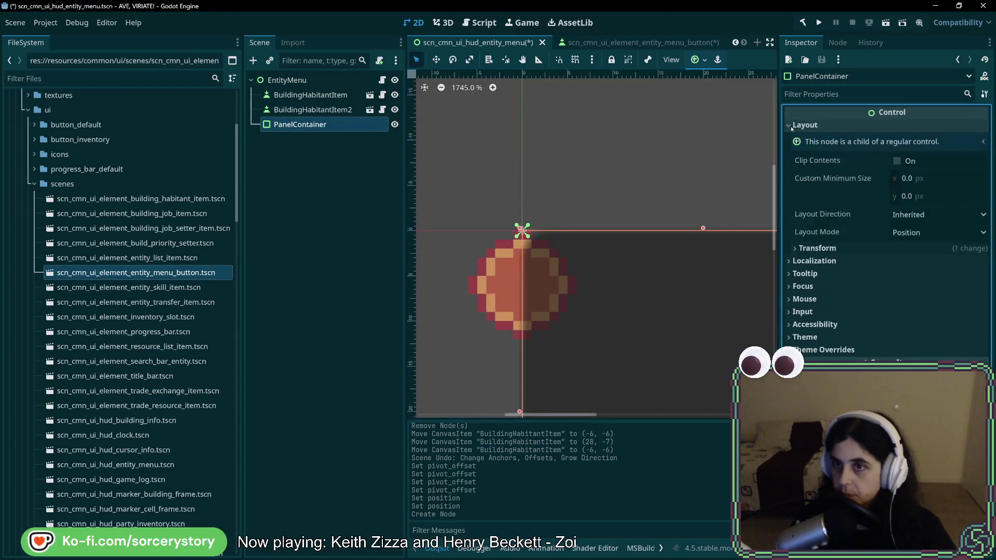
pyautogui.click(795, 249)
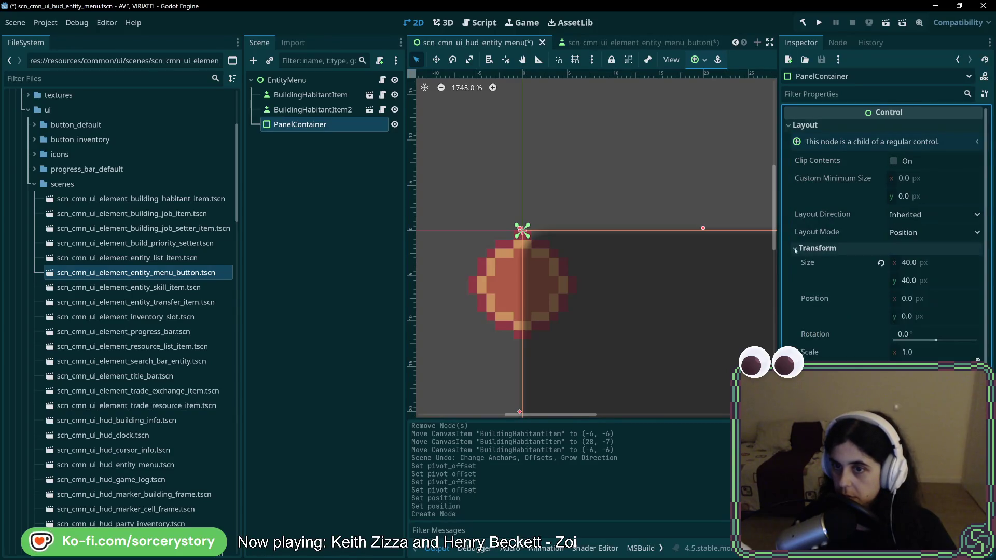
pyautogui.click(882, 264)
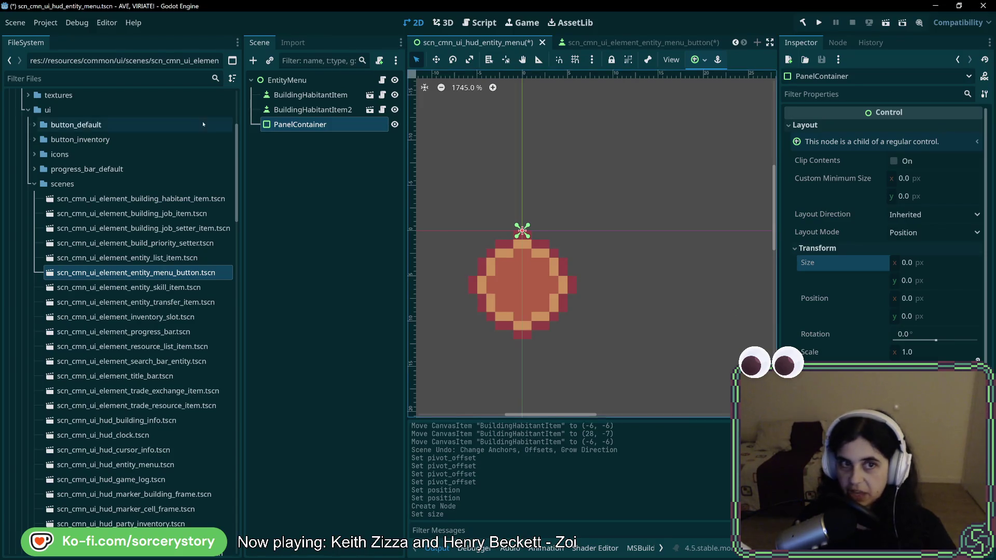
pyautogui.moveTo(301, 134); pyautogui.dragTo(301, 130)
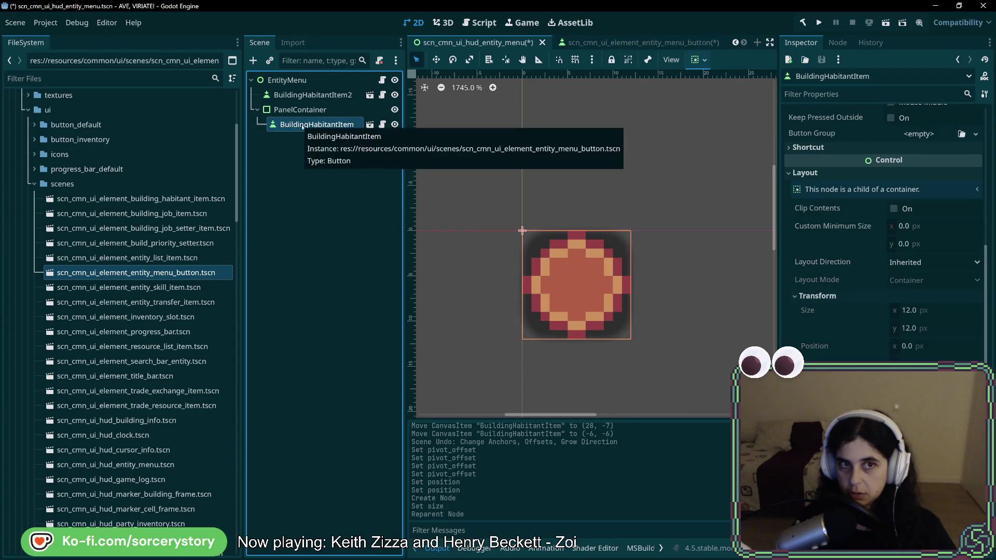
# - Give BuildingHabitantItem the button text 'agsdhjsadghajsdghajsd', widening the panel to 132 × 24 px
pyautogui.click(300, 109)
pyautogui.scroll(-3, 838, 265)
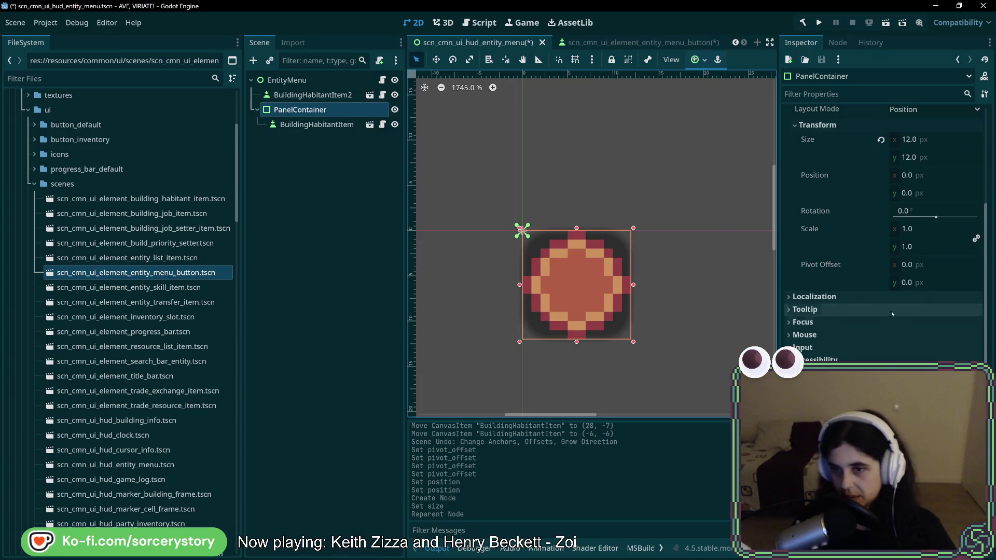
pyautogui.scroll(3, 892, 247)
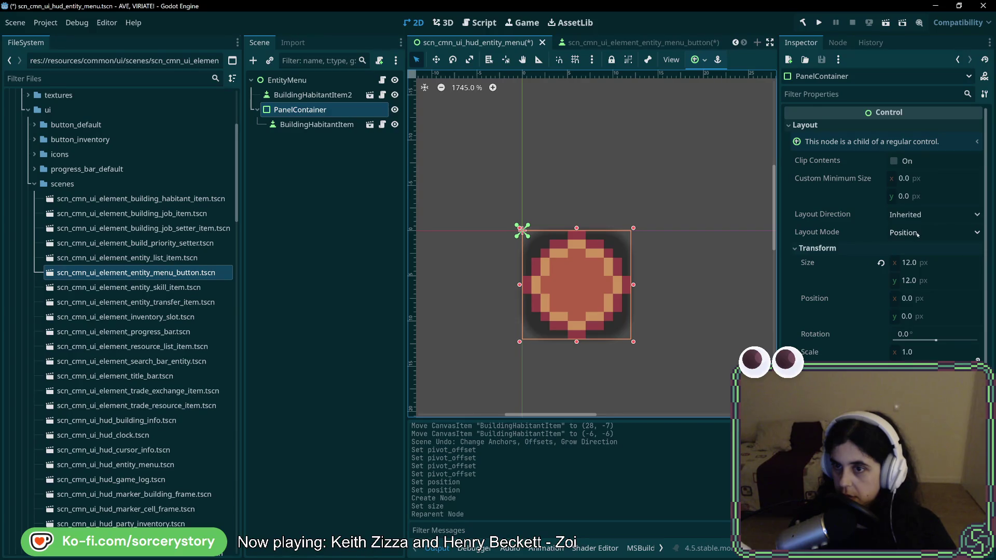
pyautogui.click(540, 261)
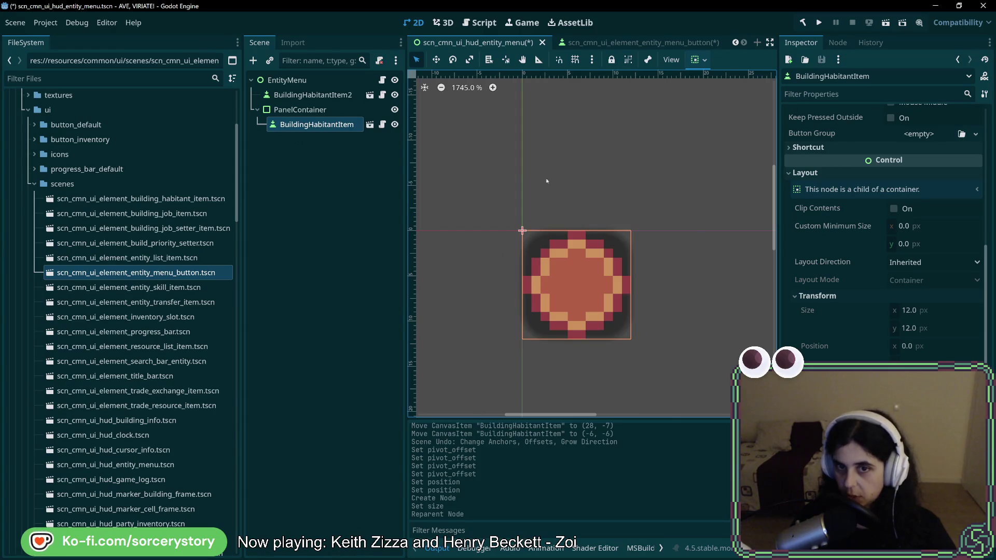
pyautogui.scroll(5, 845, 164)
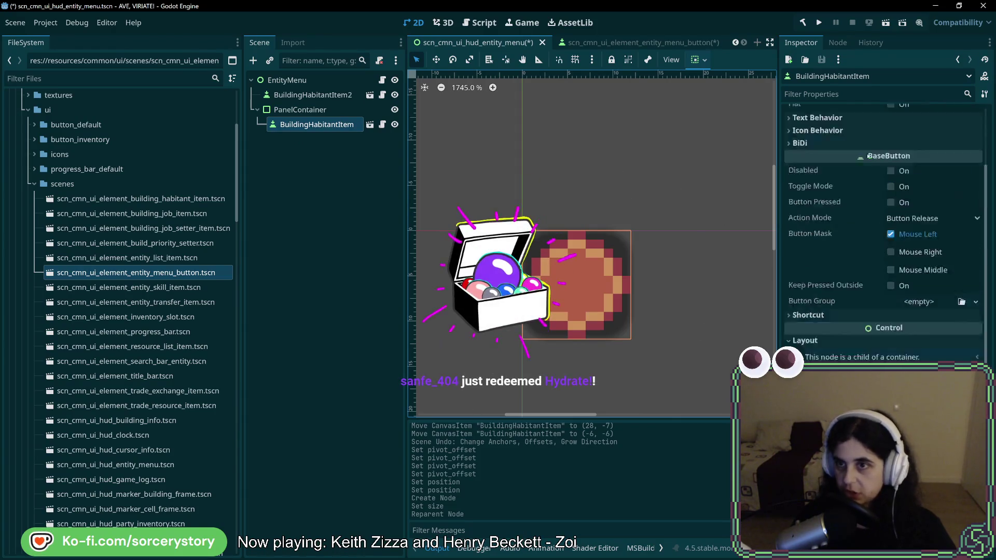
pyautogui.click(845, 165)
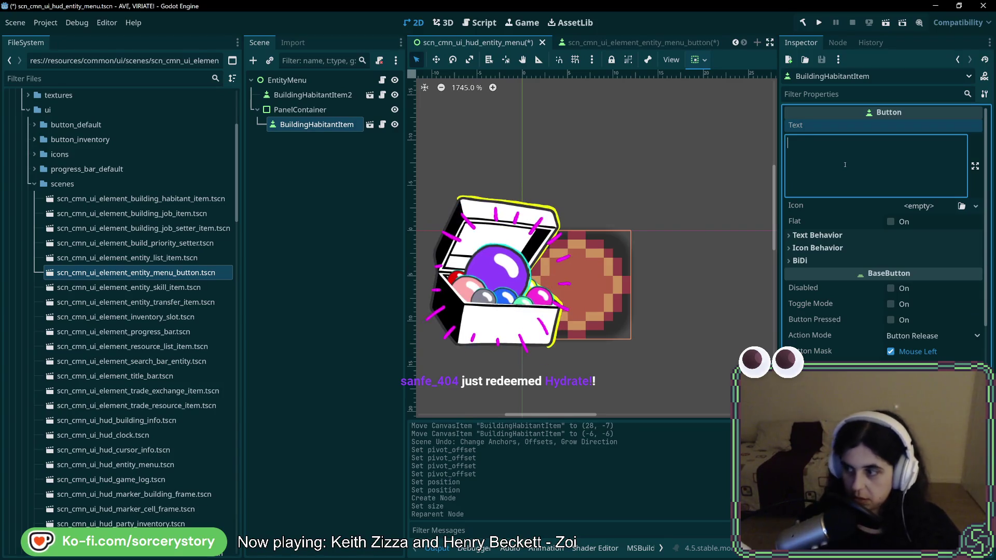
pyautogui.write('agsdhjsadghajsdghajsd')
pyautogui.scroll(-5, 668, 205)
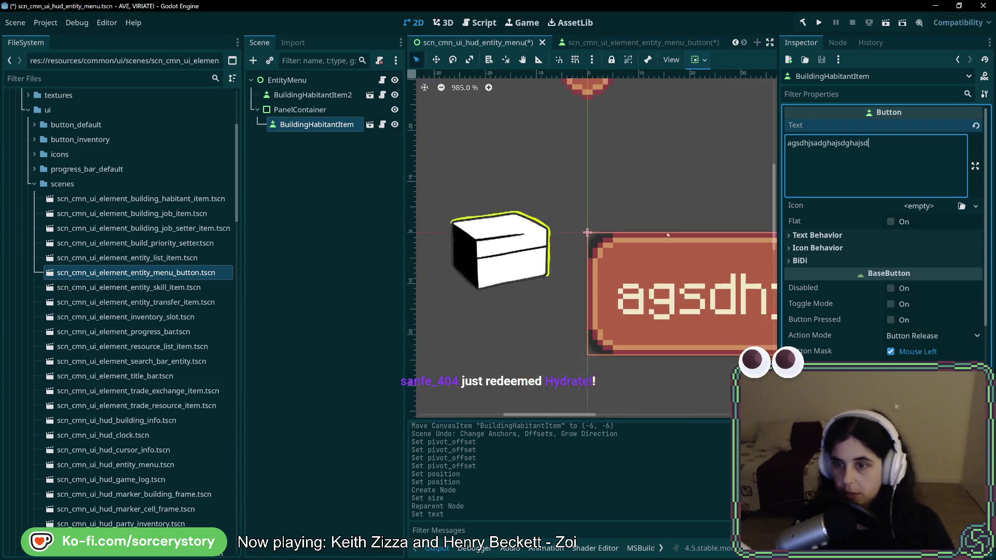
pyautogui.scroll(-4, 668, 206)
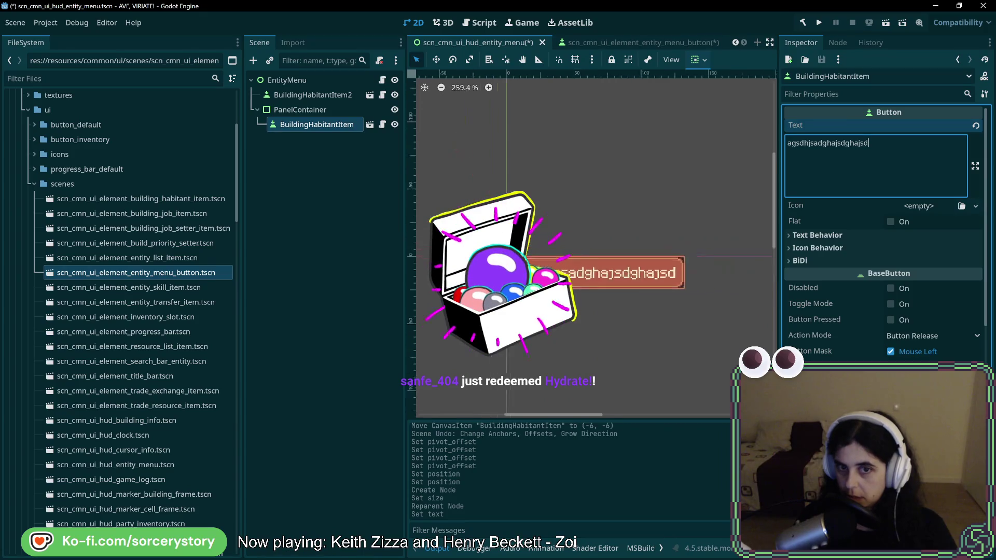
pyautogui.scroll(-5, 832, 348)
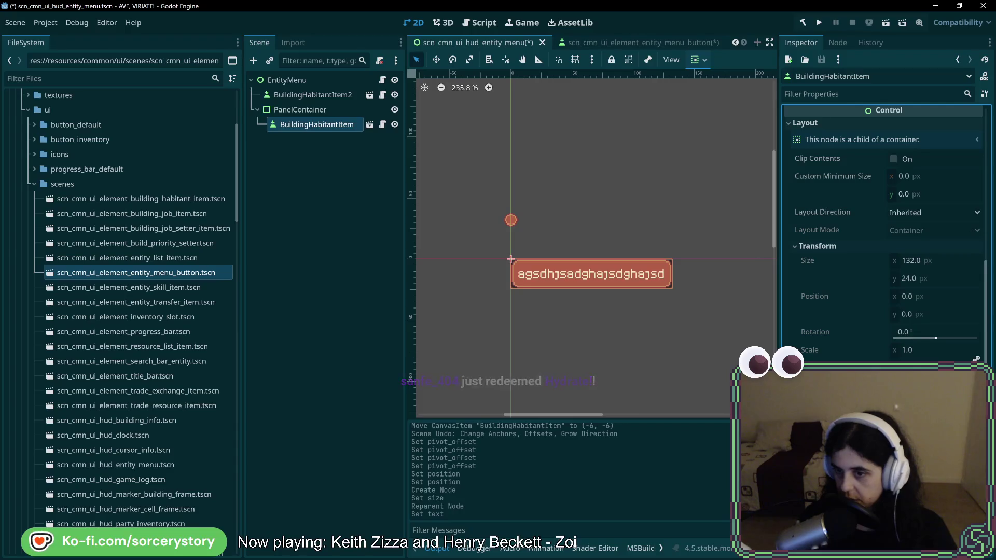
pyautogui.scroll(4, 882, 233)
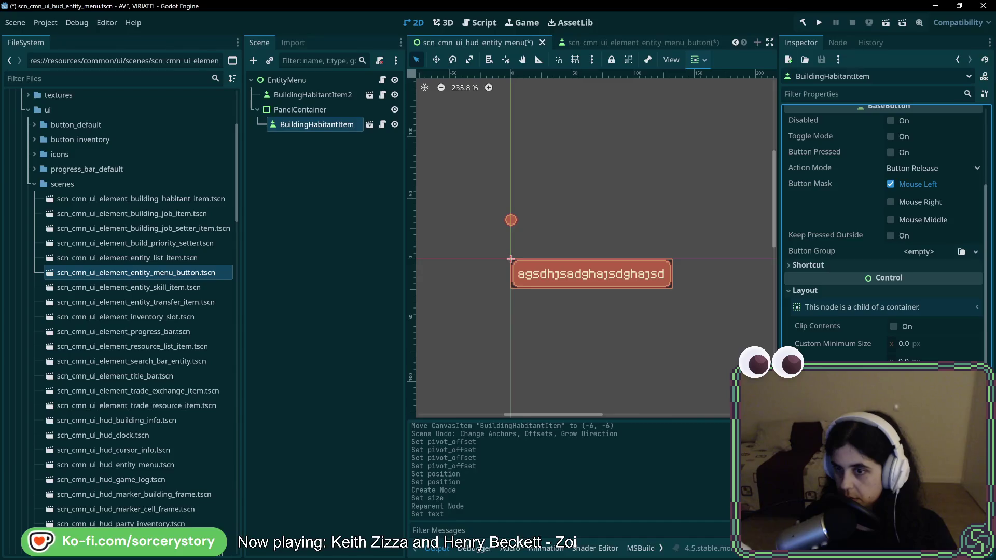
pyautogui.click(300, 110)
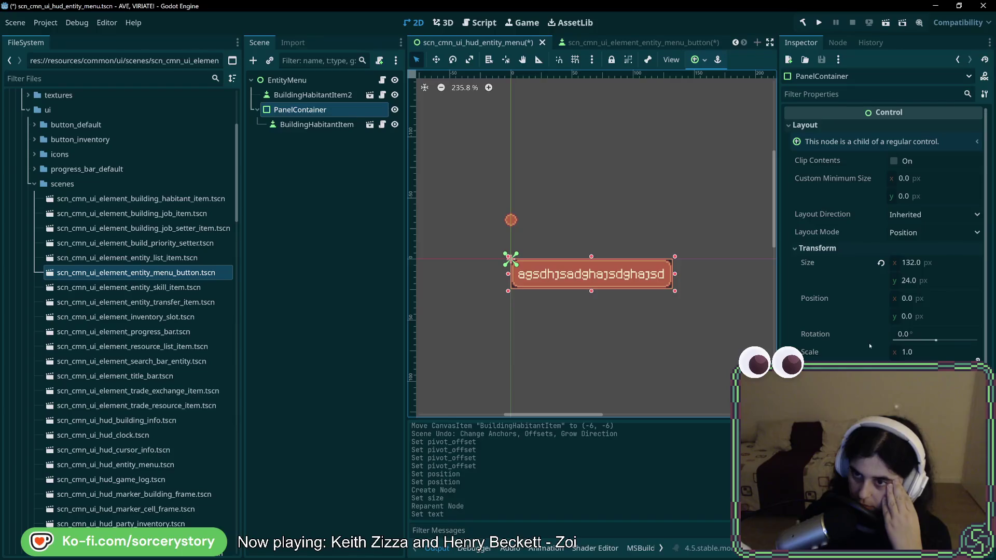
# - Switch the PanelContainer to anchors layout, anchor it to Center, and set position 0, 0
pyautogui.click(931, 233)
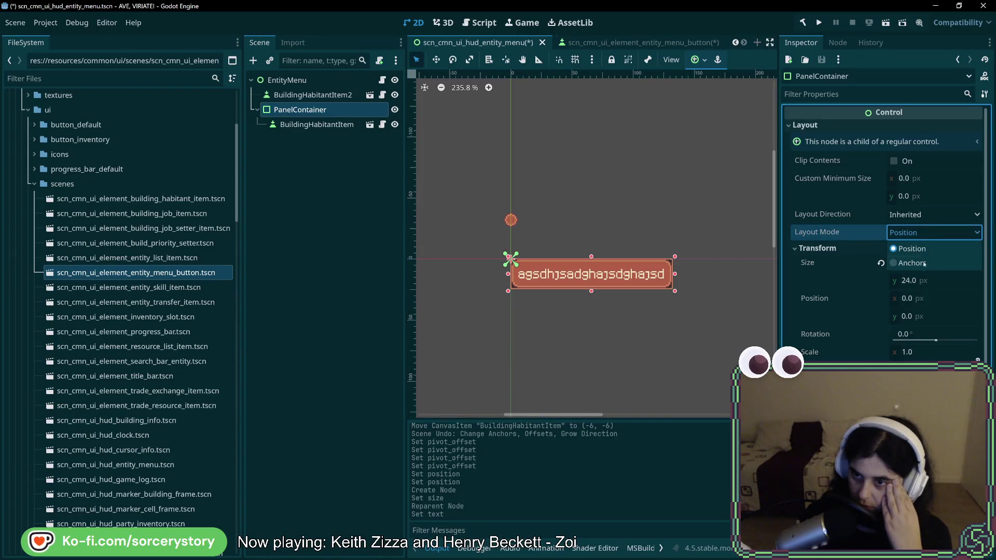
pyautogui.click(917, 266)
pyautogui.click(921, 251)
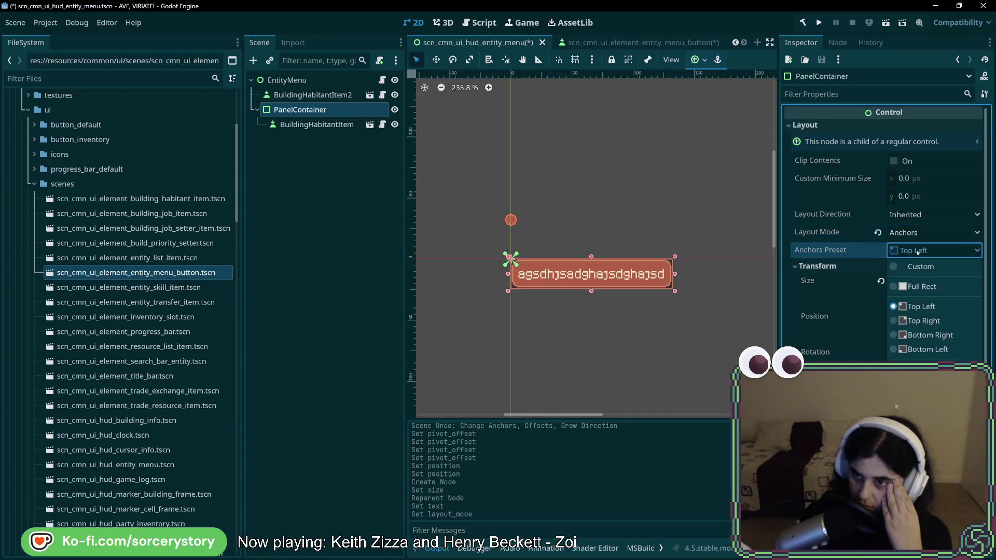
pyautogui.click(926, 425)
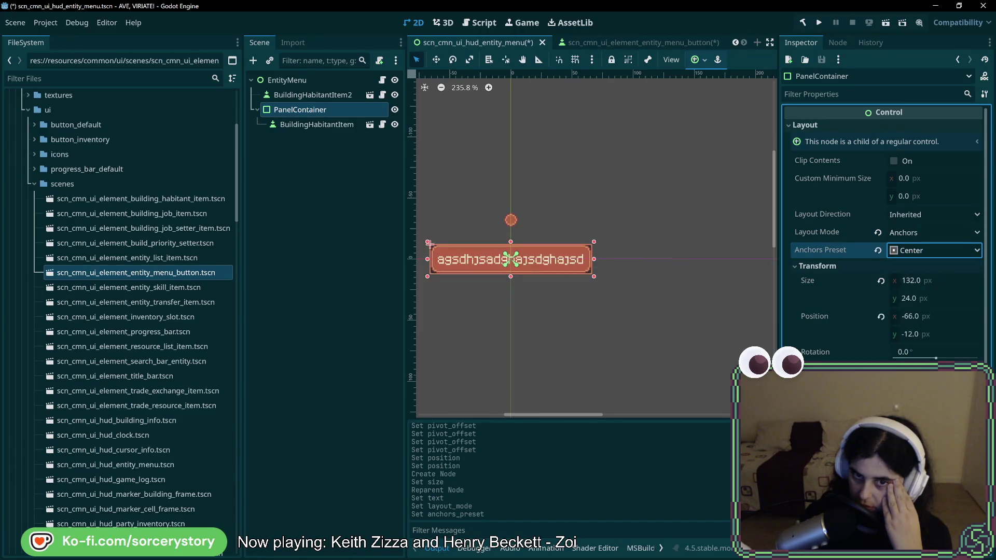
pyautogui.click(430, 244)
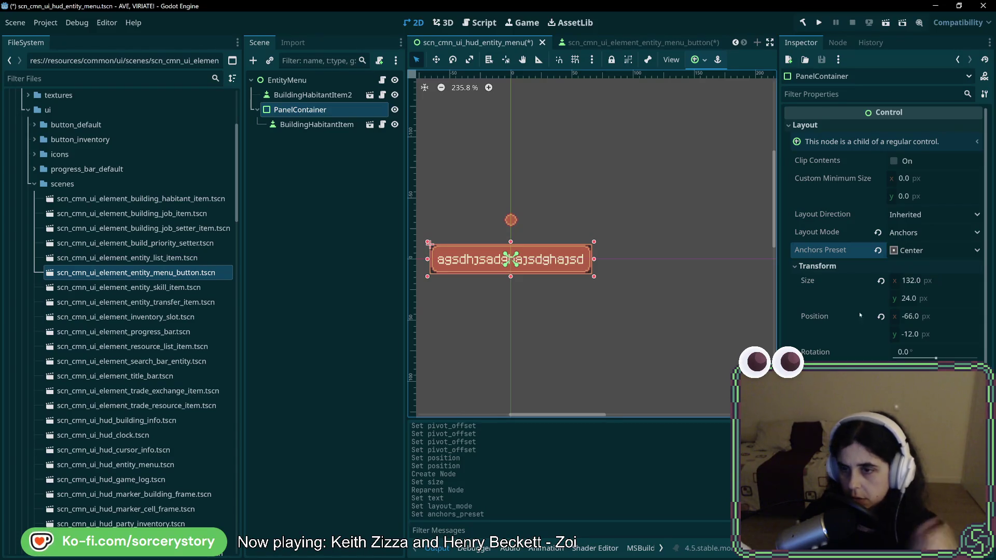
pyautogui.click(935, 320)
pyautogui.press('Return')
pyautogui.click(931, 330)
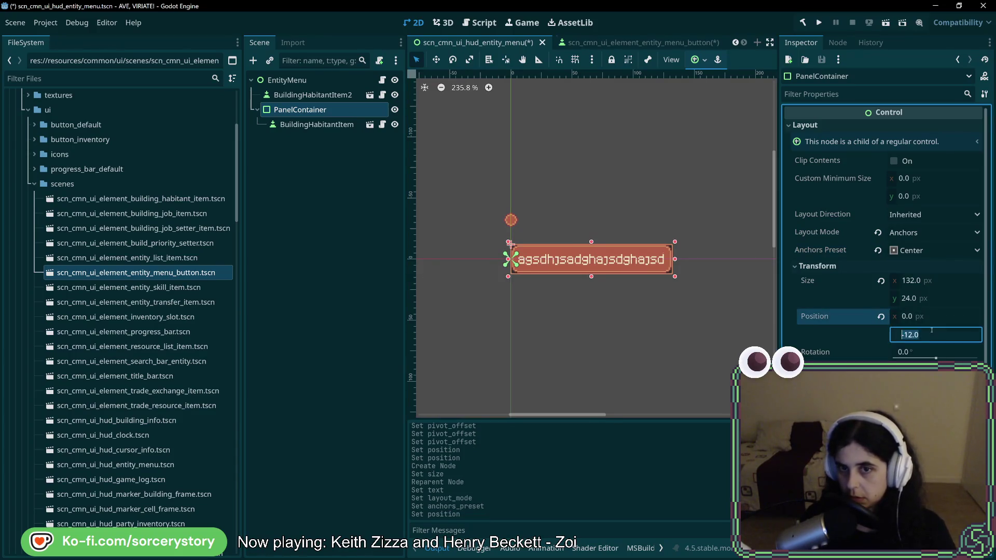
pyautogui.write('0')
pyautogui.press('Return')
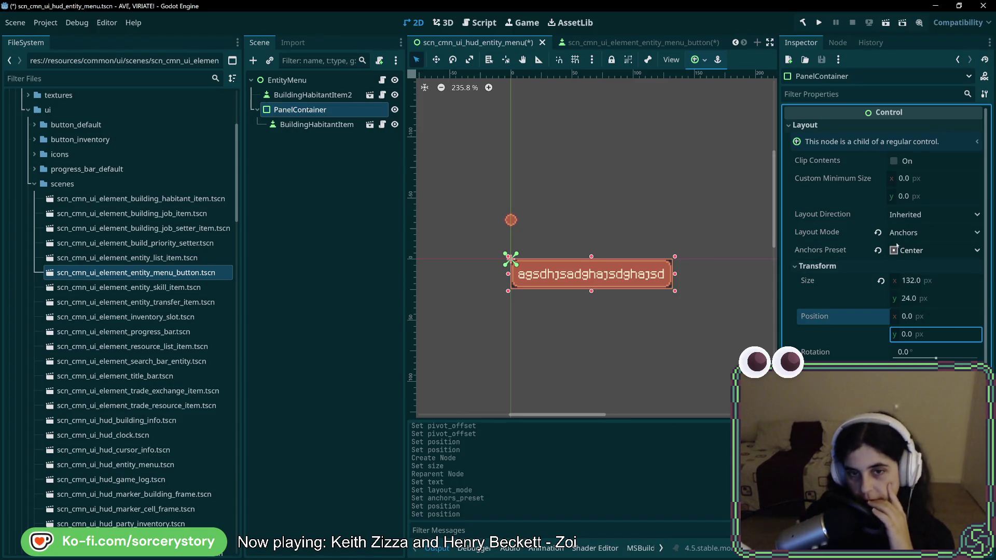
# - Try the Center Bottom anchor preset, return to Center, and pan the view to the panel
pyautogui.scroll(8, 511, 260)
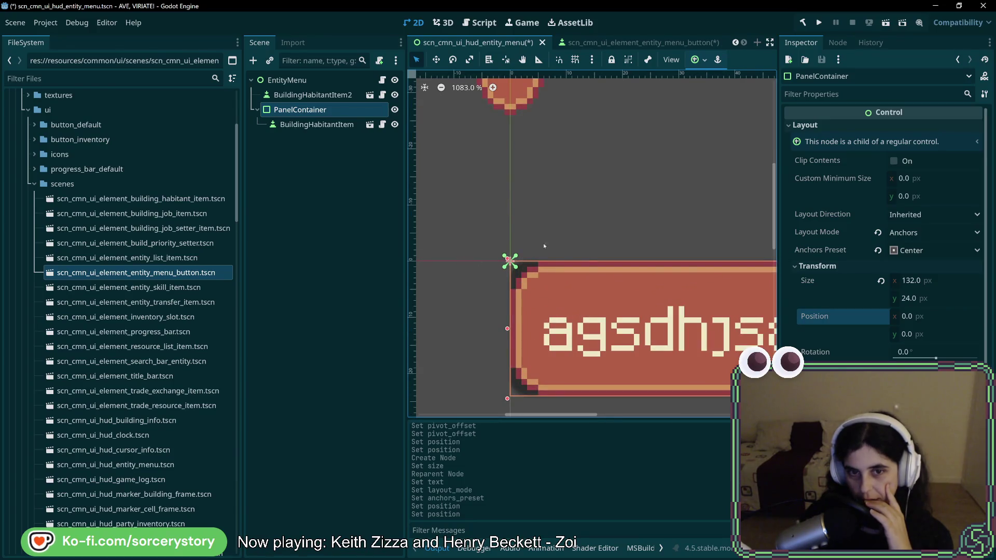
pyautogui.scroll(-9, 544, 246)
pyautogui.scroll(3, 590, 308)
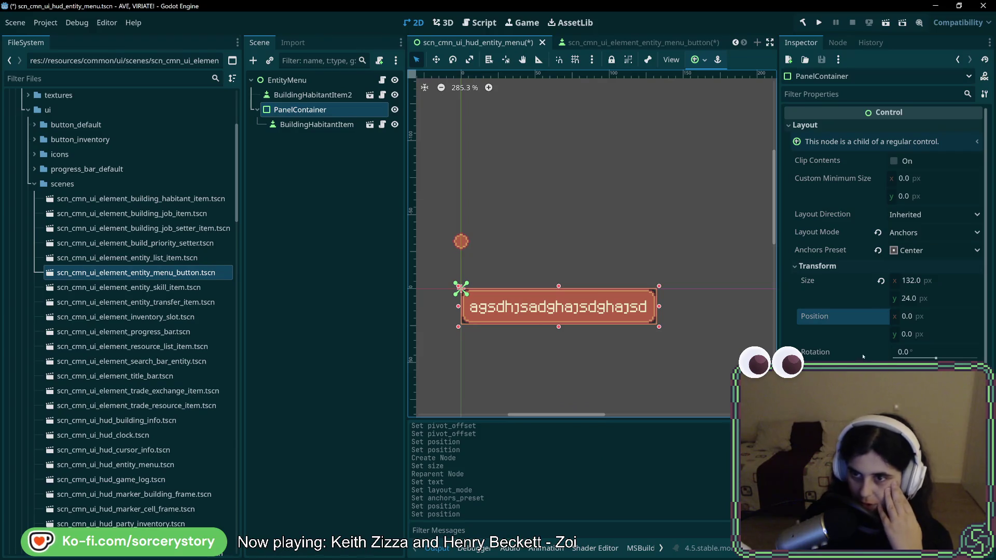
pyautogui.click(918, 251)
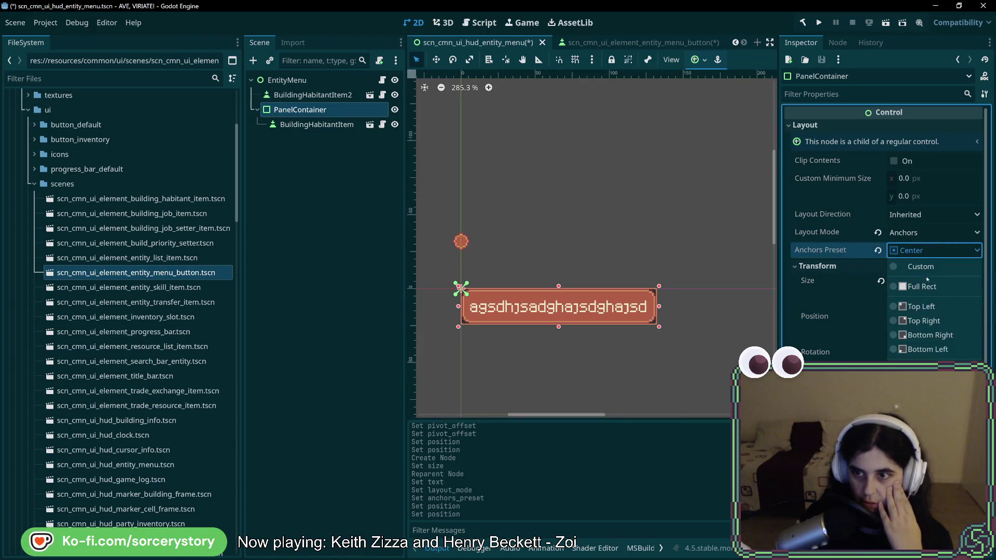
pyautogui.press('Escape')
pyautogui.click(923, 250)
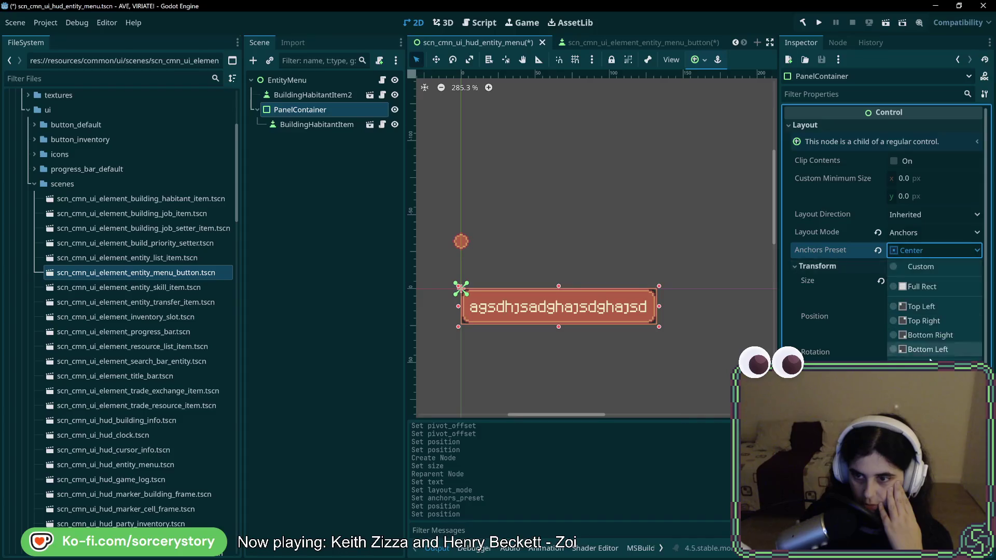
pyautogui.click(928, 350)
pyautogui.click(923, 250)
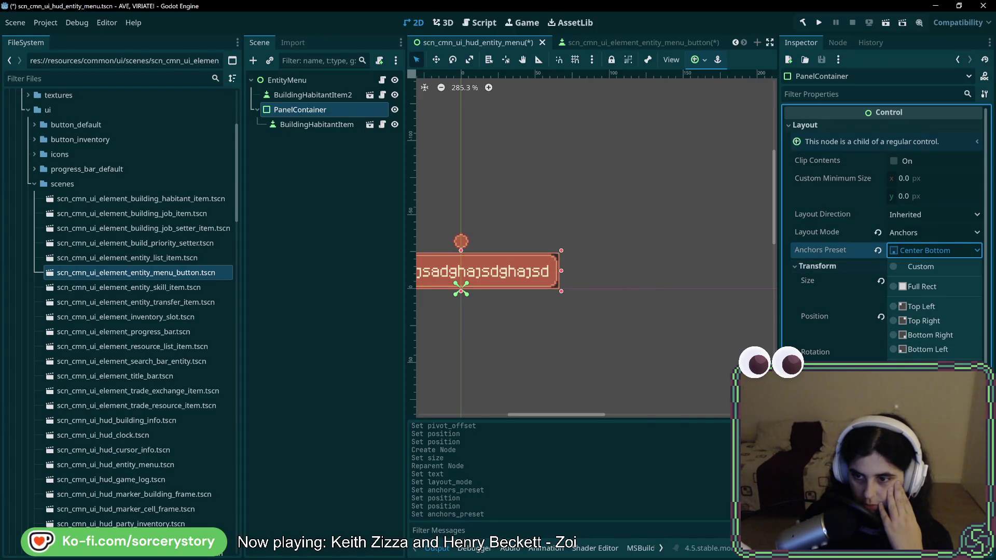
pyautogui.click(928, 410)
pyautogui.moveTo(515, 334); pyautogui.dragTo(642, 347)
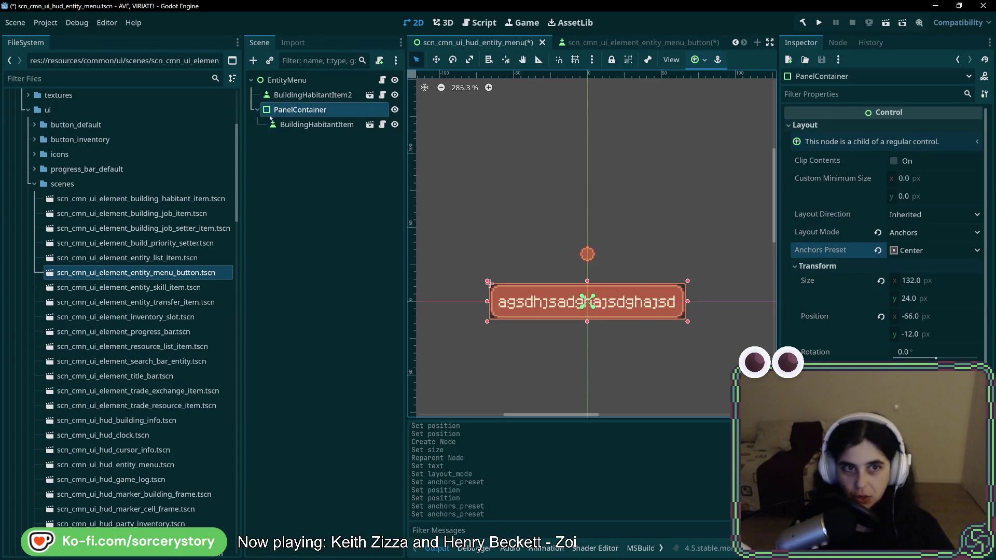
# - Replace the BuildingHabitantItem button label with 'asdasdsa'
pyautogui.press('Down')
pyautogui.click(852, 149)
pyautogui.hotkey('ctrl', 'a')
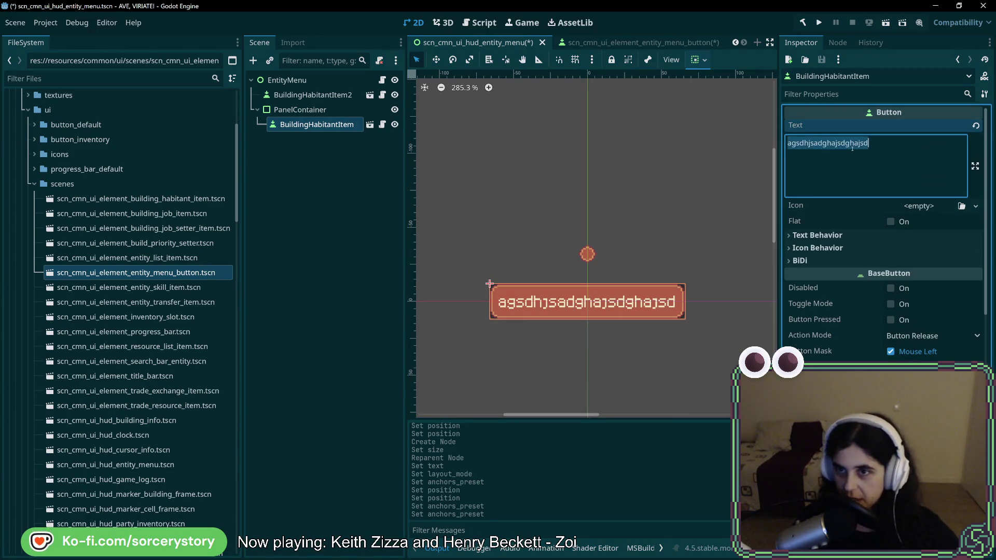
pyautogui.write('asdasdsa')
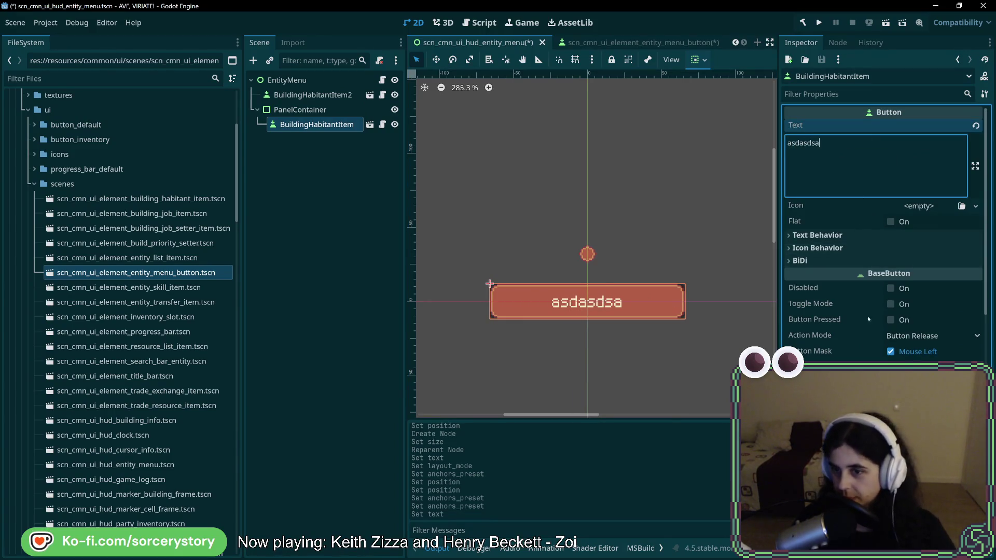
pyautogui.scroll(-5, 883, 343)
pyautogui.scroll(5, 900, 320)
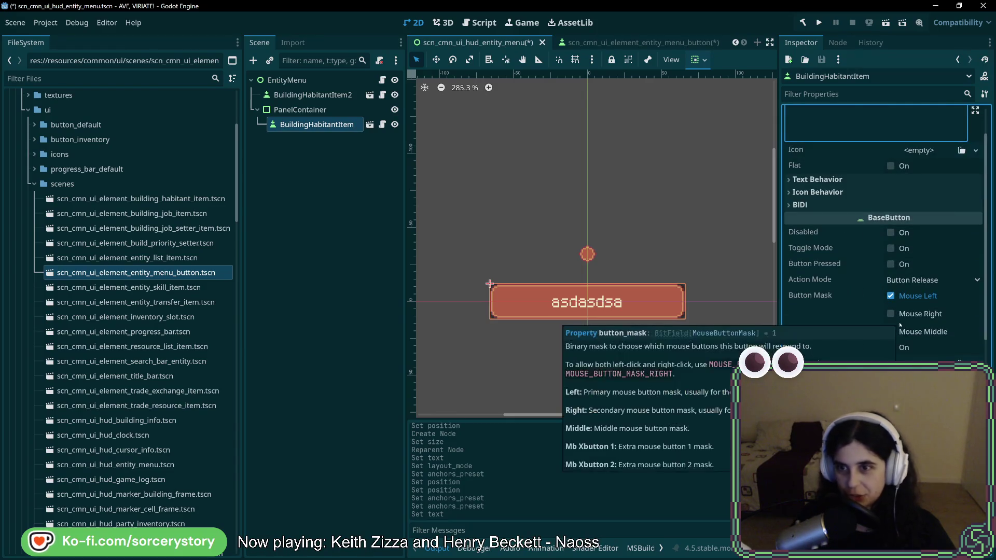
# - Set the PanelContainer width to 60 and reapply the Center anchor preset
pyautogui.click(300, 109)
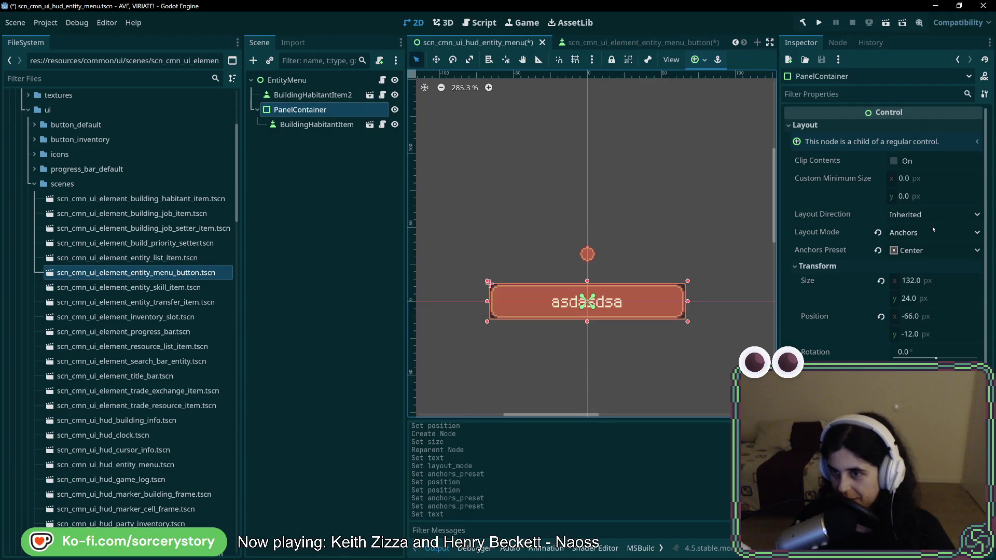
pyautogui.click(913, 280)
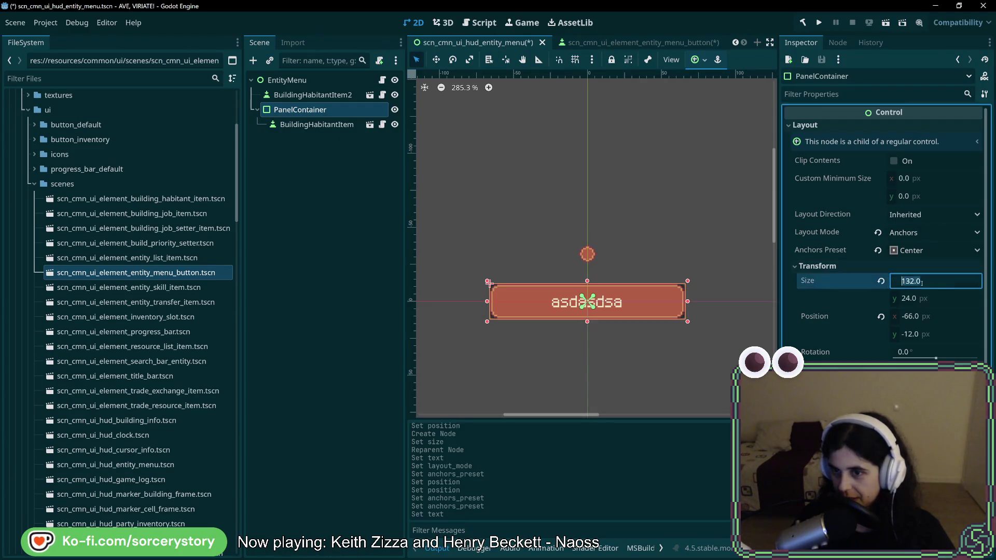
pyautogui.write('60')
pyautogui.click(926, 296)
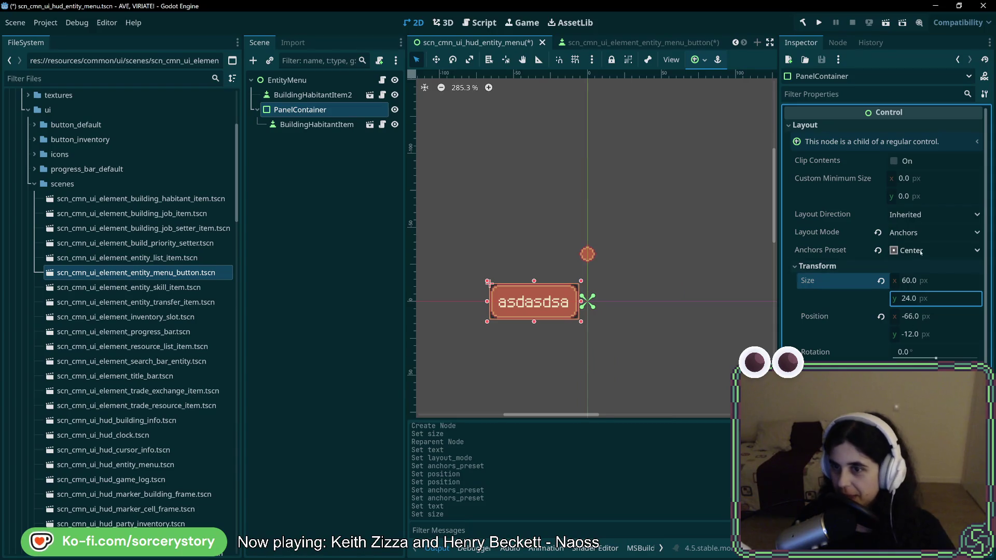
pyautogui.click(934, 250)
pyautogui.click(921, 306)
pyautogui.click(934, 250)
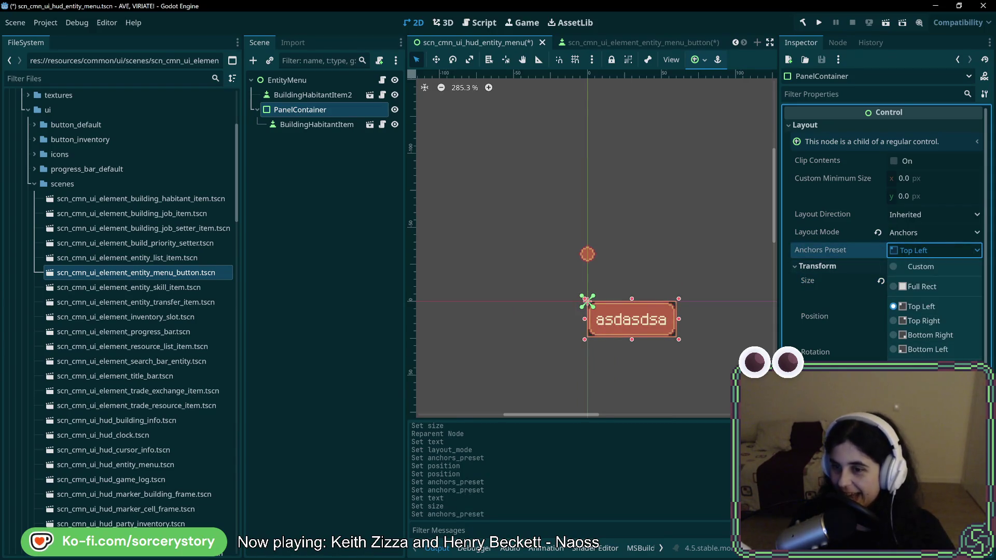
pyautogui.click(929, 349)
pyautogui.scroll(4, 601, 298)
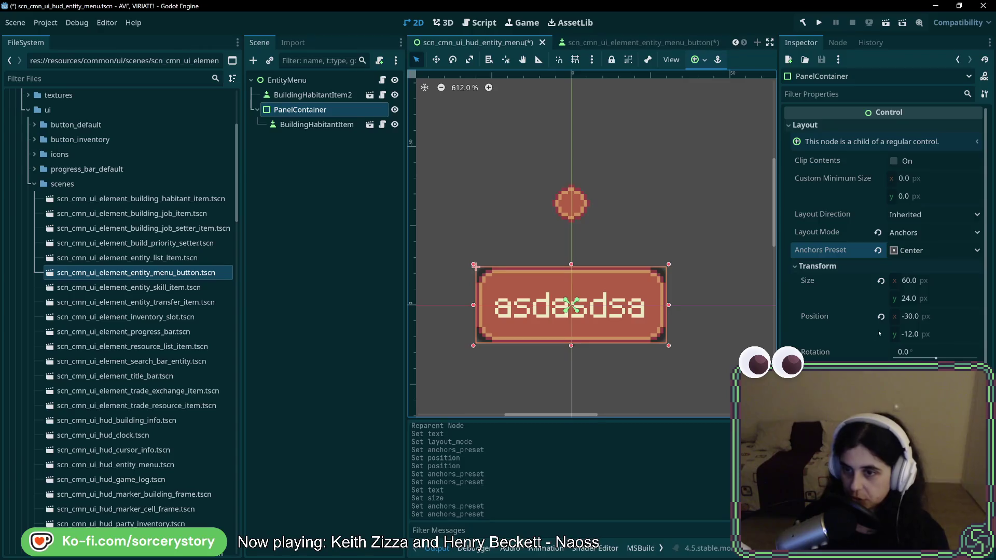
# - Set the PanelContainer's position to x 0, y 32 and check it on the canvas
pyautogui.click(949, 317)
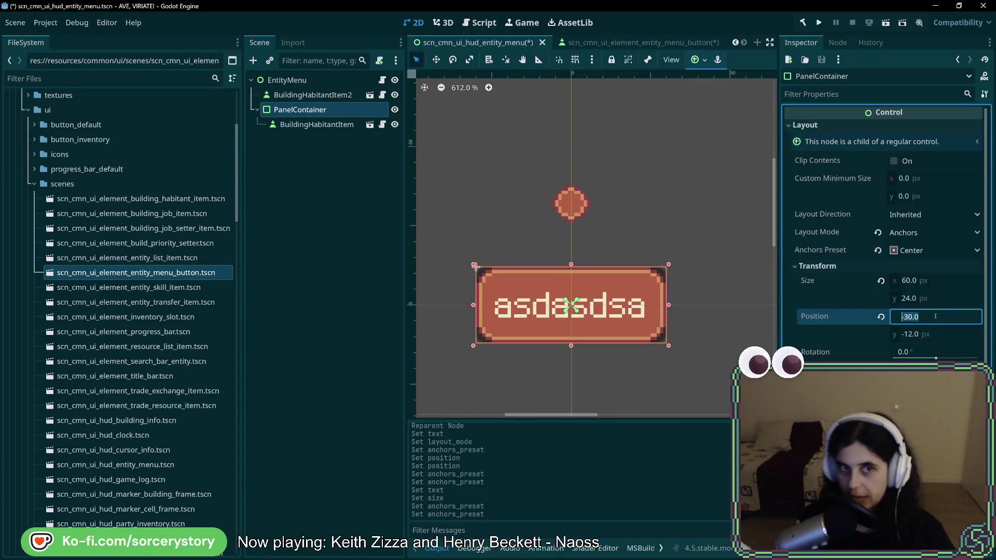
pyautogui.write('0')
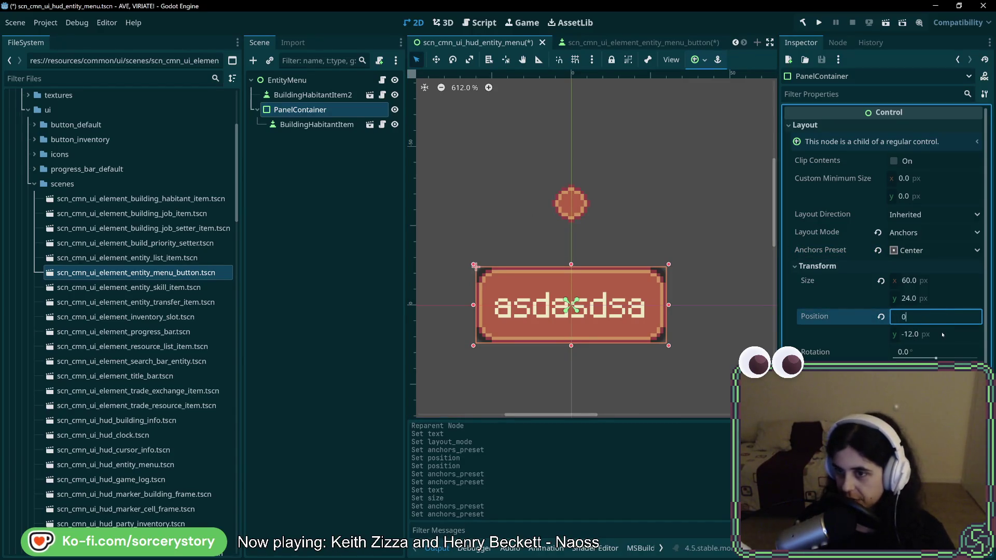
pyautogui.click(942, 332)
pyautogui.write('32')
pyautogui.press('Return')
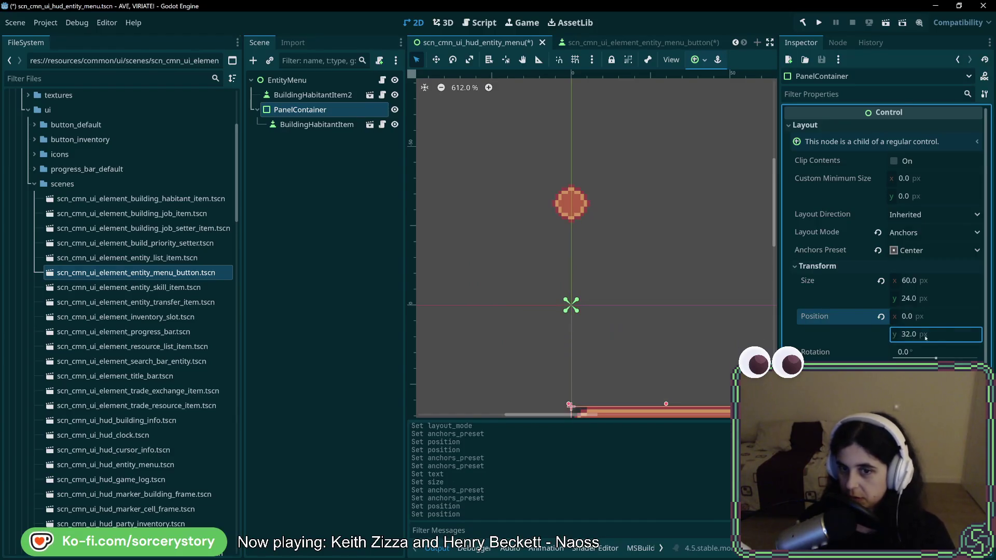
pyautogui.scroll(-1, 643, 349)
pyautogui.scroll(-3, 571, 176)
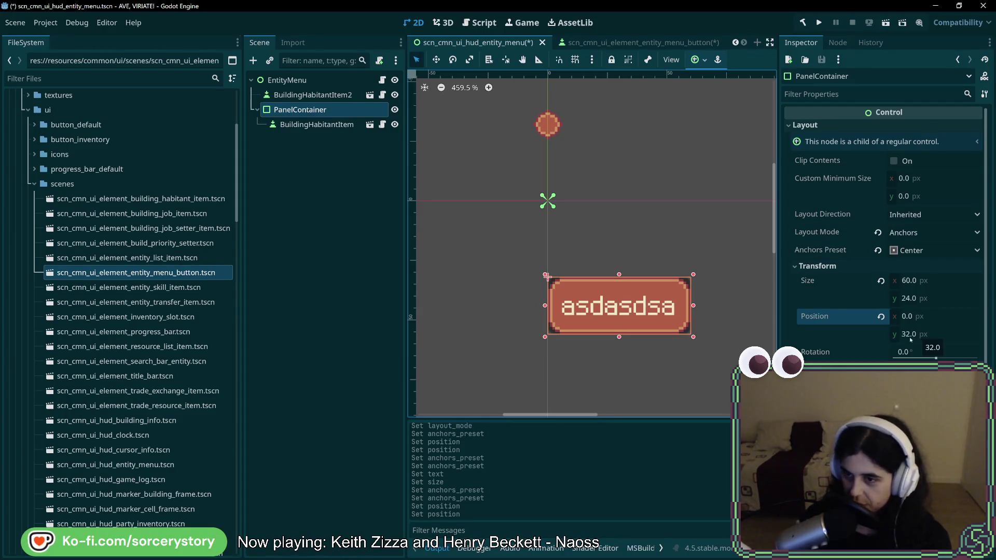
pyautogui.scroll(3, 546, 277)
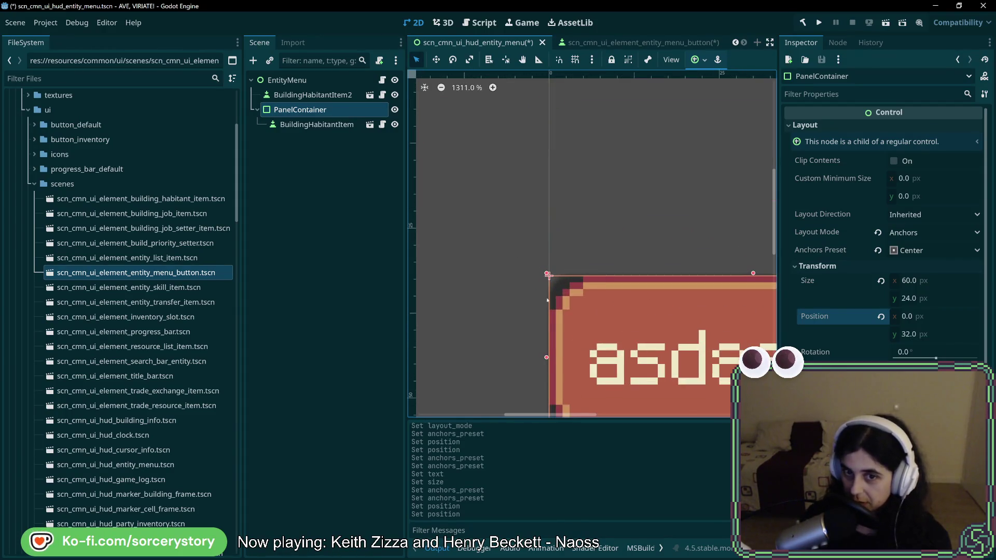
pyautogui.scroll(4, 557, 274)
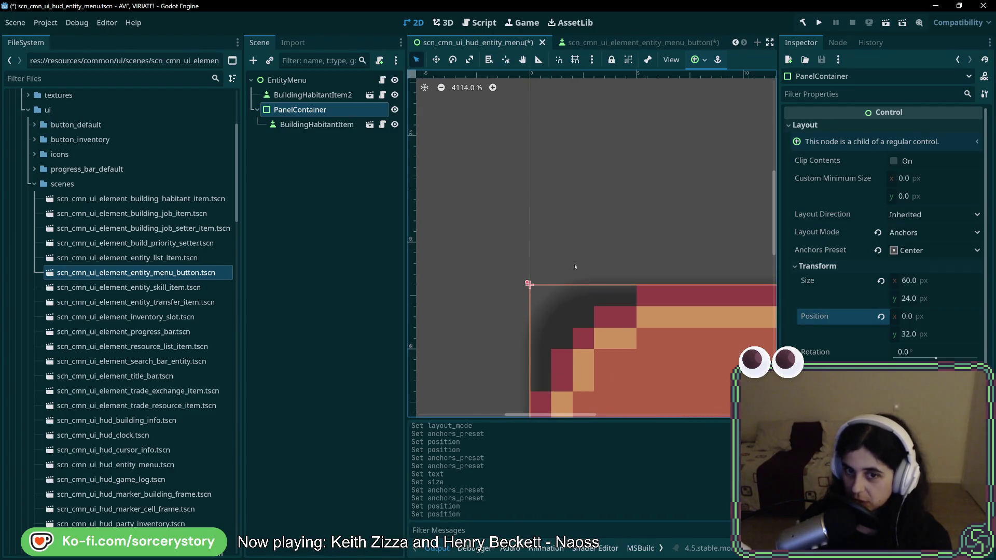
pyautogui.scroll(-7, 538, 289)
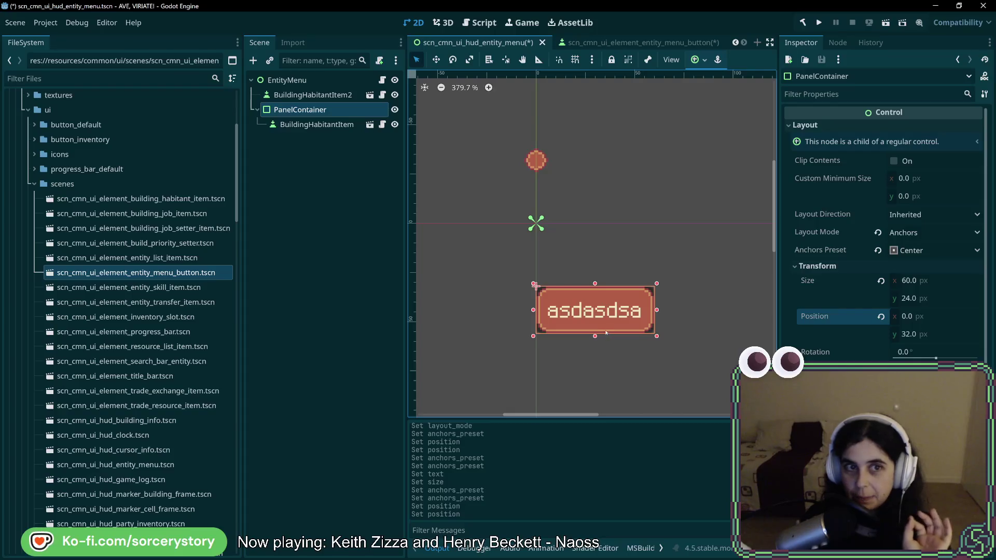
pyautogui.click(332, 96)
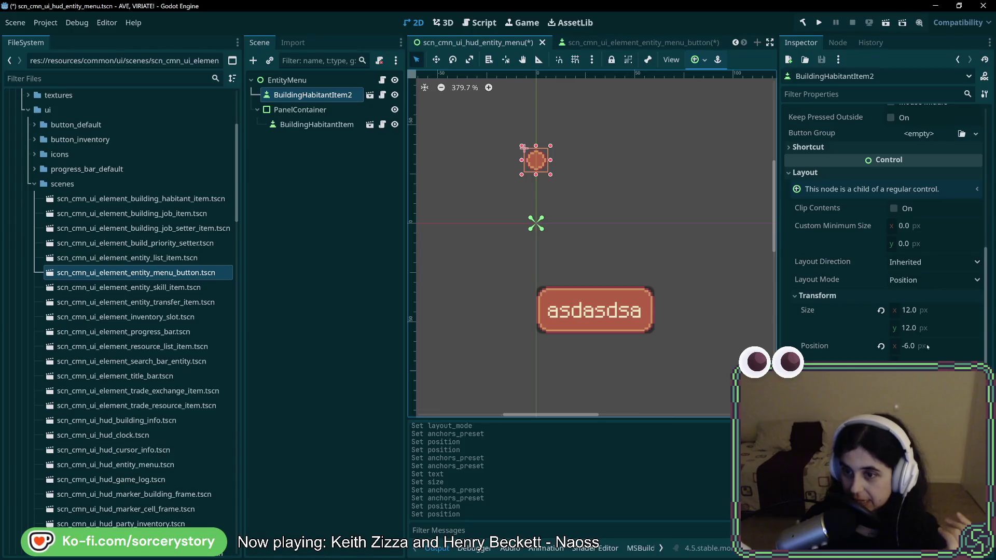
# - Zero BuildingHabitantItem2's position, then change its x position to -6
pyautogui.click(941, 345)
pyautogui.hotkey('ctrl', 'a')
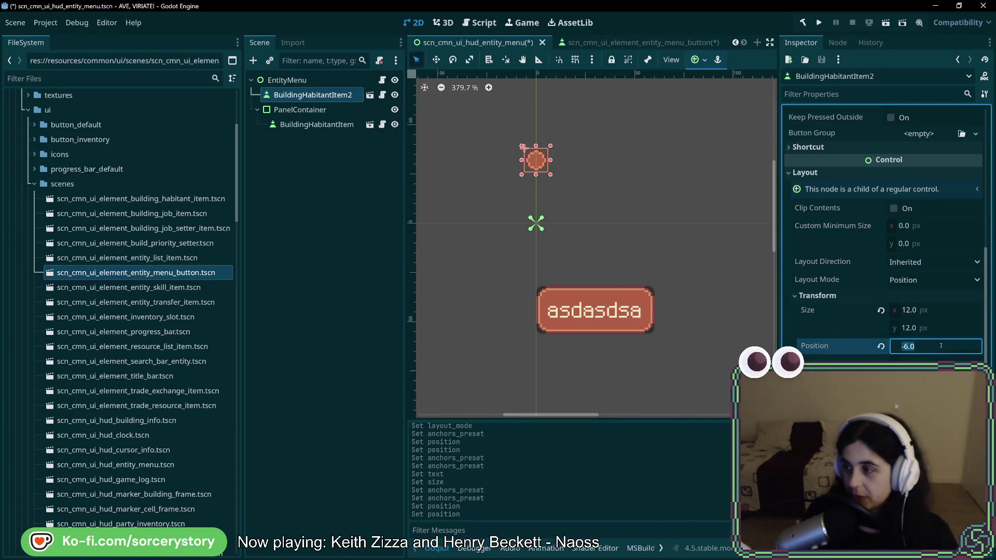
pyautogui.write('0')
pyautogui.press('Tab')
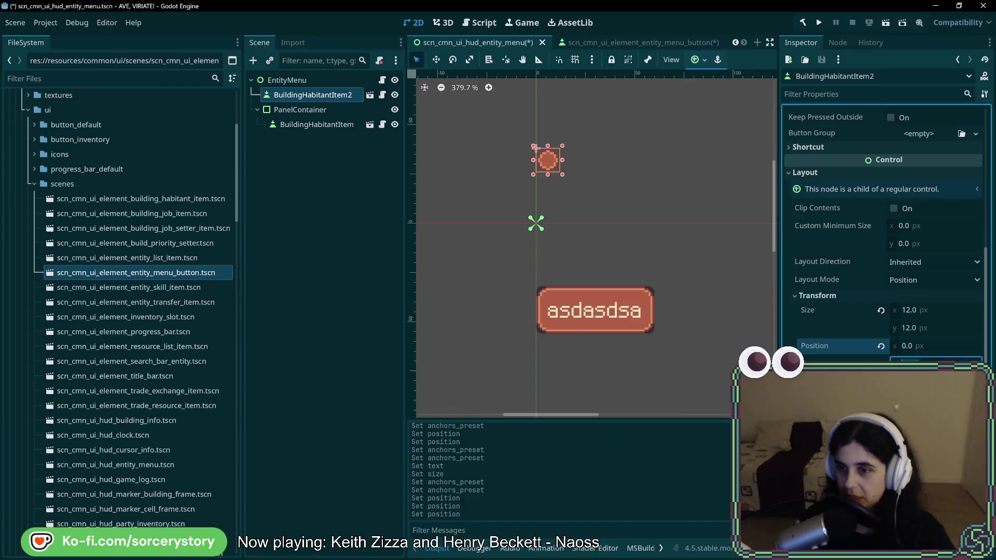
pyautogui.write('0')
pyautogui.press('Tab')
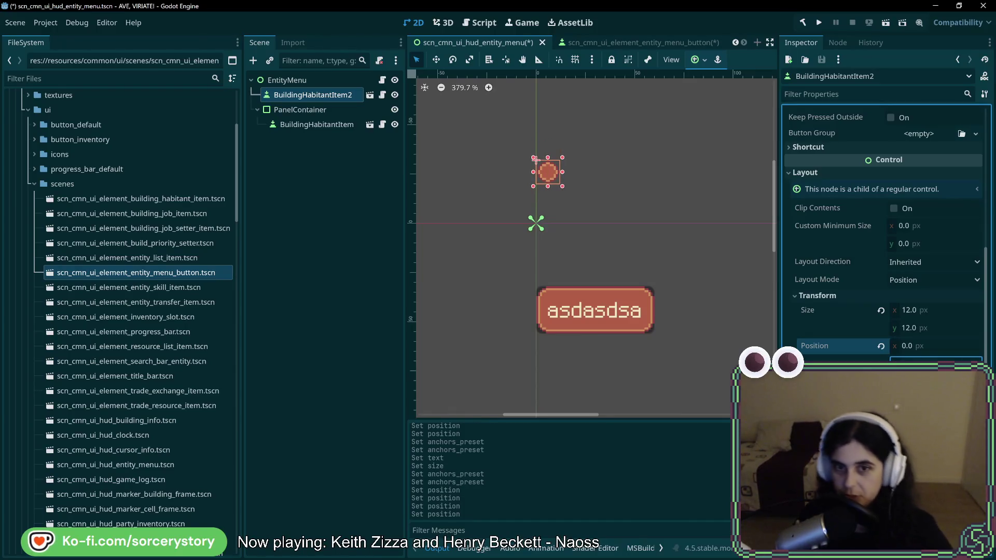
pyautogui.scroll(3, 592, 277)
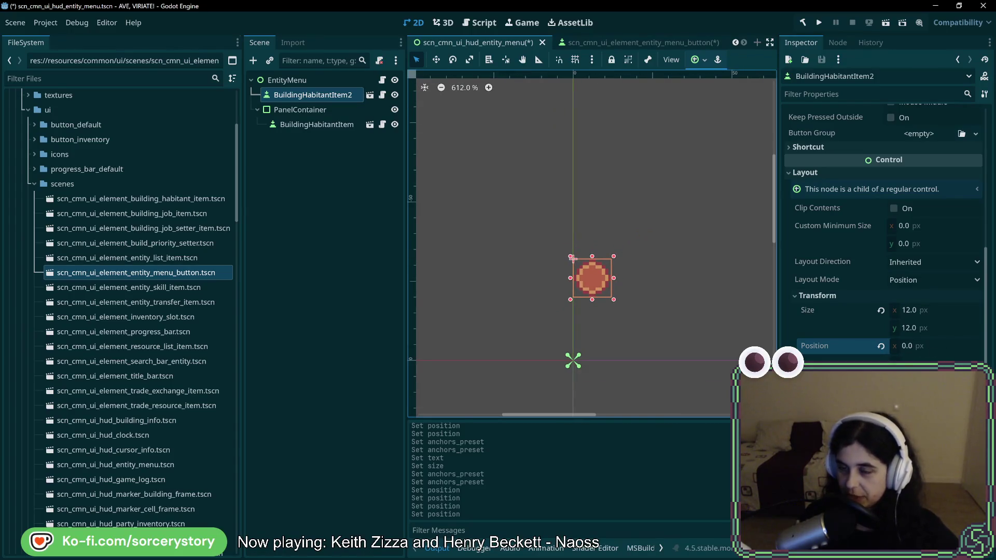
pyautogui.click(946, 346)
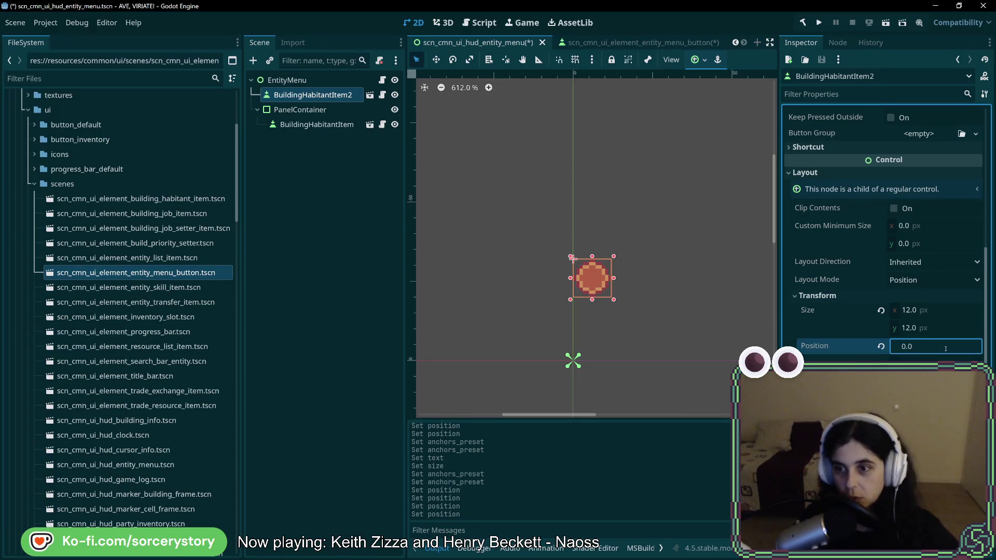
pyautogui.write('-6')
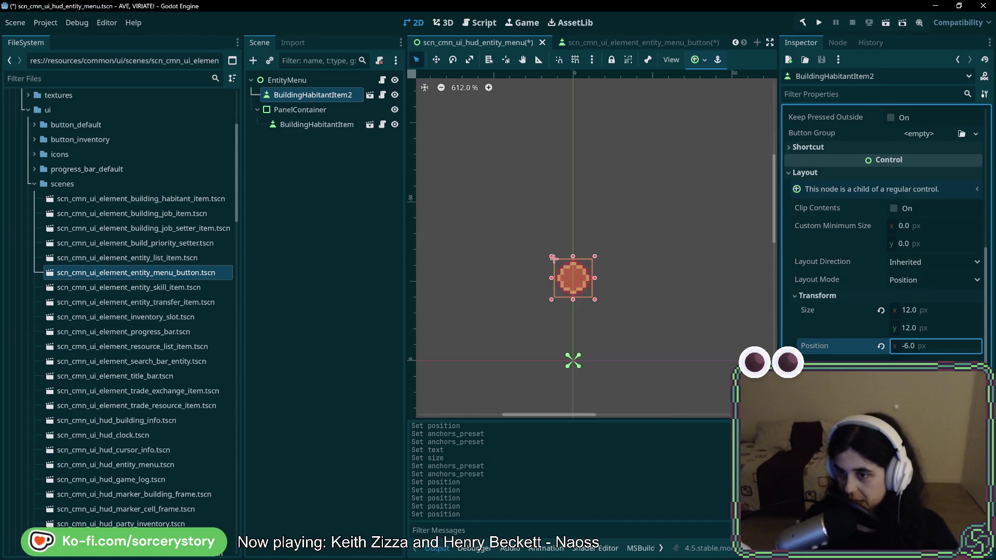
pyautogui.click(950, 361)
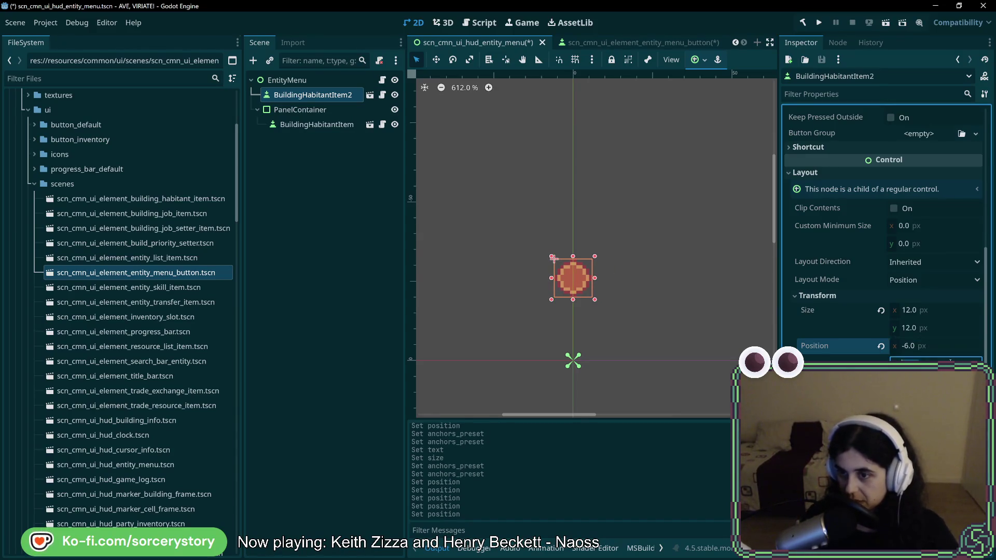
pyautogui.press('Return')
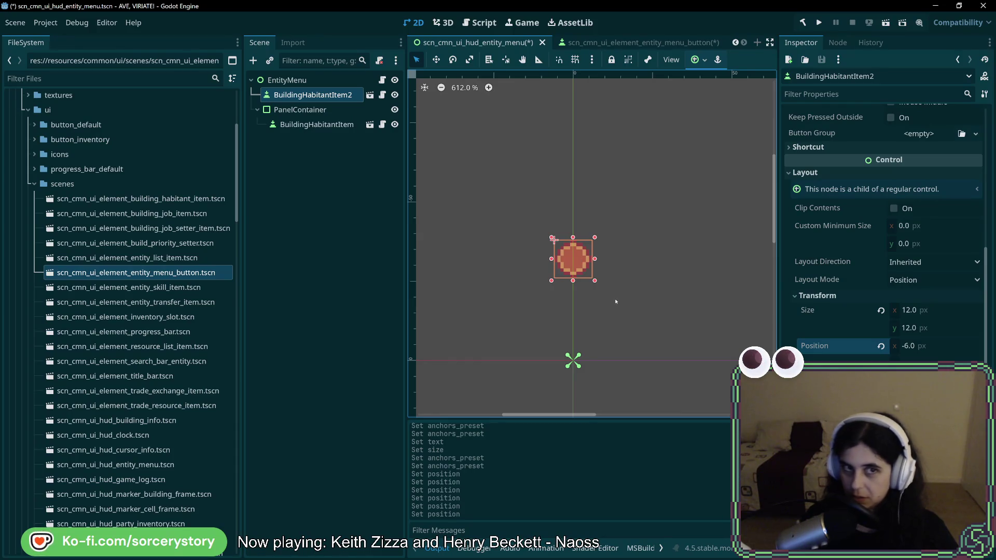
# - Add a Control child node under EntityMenu
pyautogui.rightClick(332, 80)
pyautogui.click(332, 96)
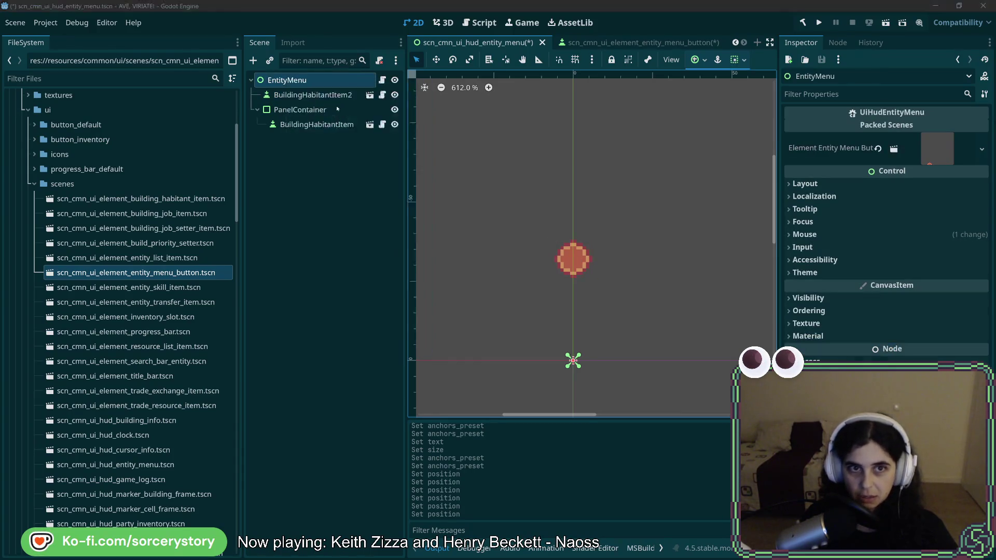
pyautogui.click(395, 268)
pyautogui.click(415, 447)
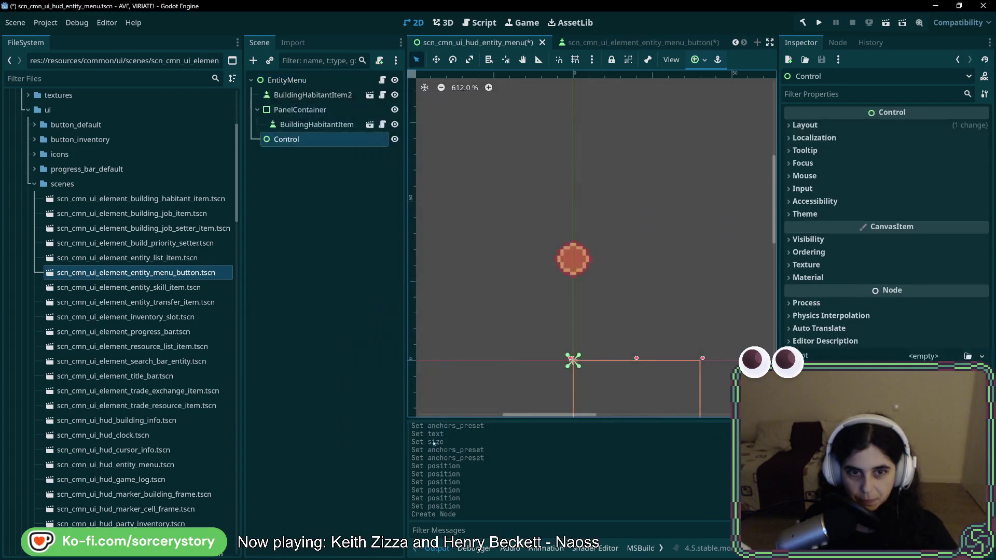
# - Set the Control's position to 0, -32 and select nodes from BuildingHabitantItem2 to Control
pyautogui.click(846, 127)
pyautogui.click(923, 248)
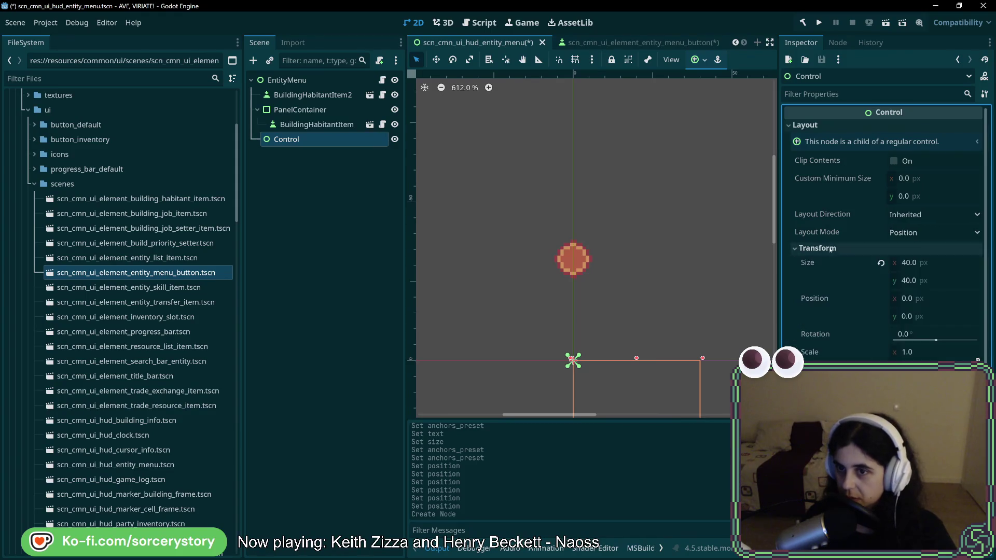
pyautogui.click(926, 316)
pyautogui.write('32')
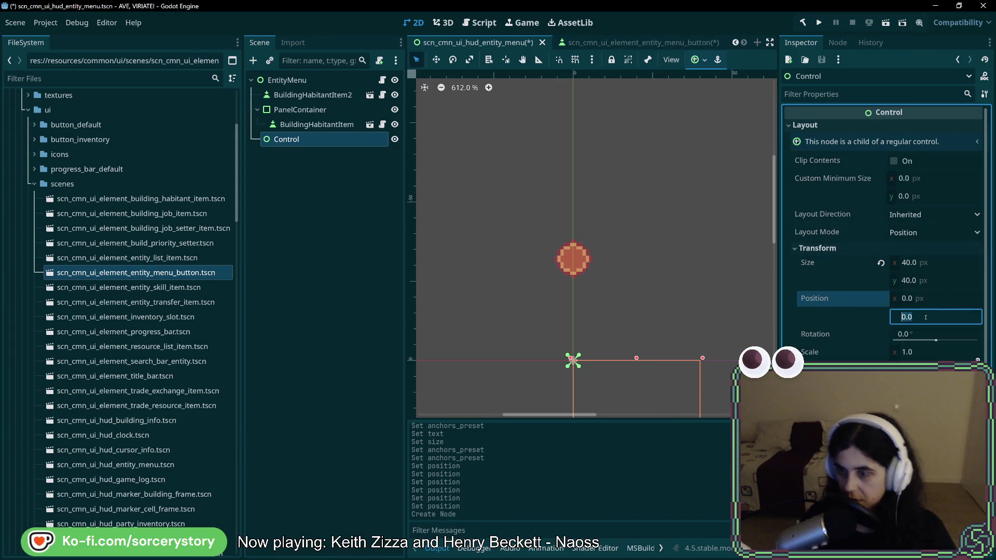
pyautogui.press('Return')
pyautogui.scroll(-1, 688, 360)
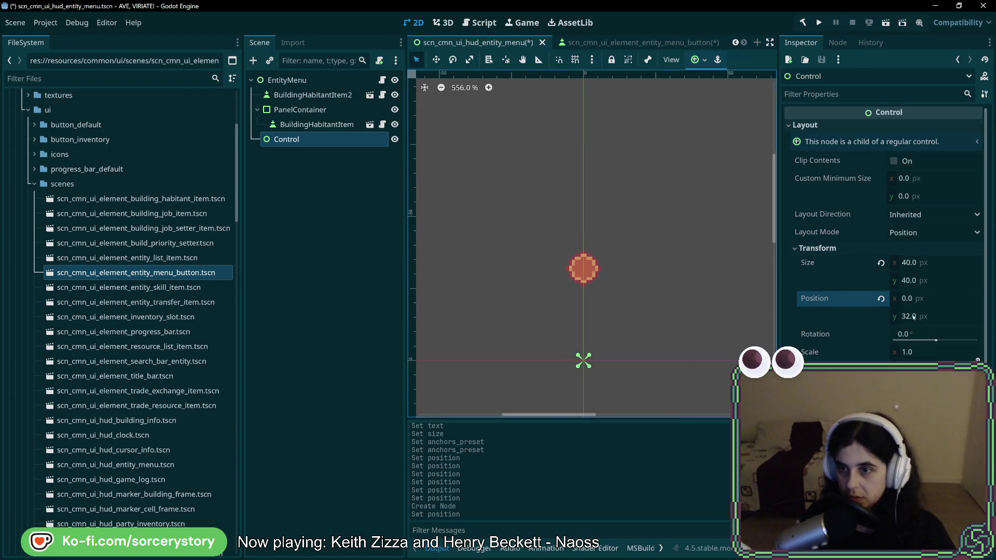
pyautogui.write('-')
pyautogui.press('Return')
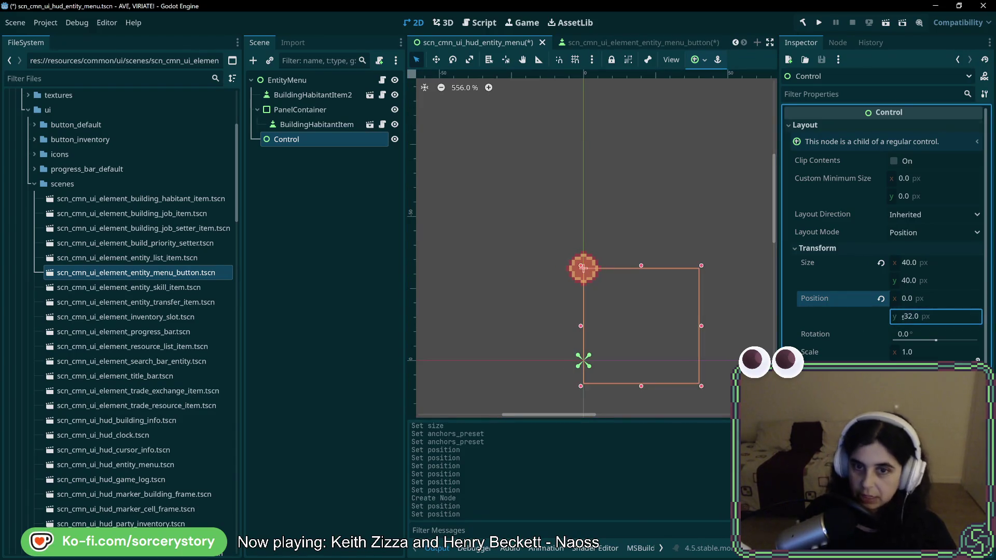
pyautogui.scroll(18, 565, 260)
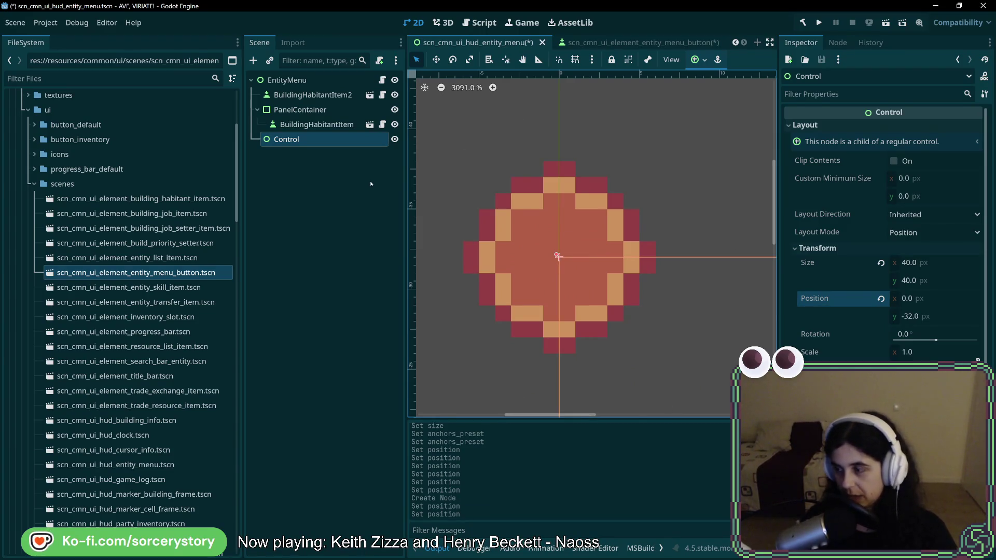
pyautogui.scroll(-20, 600, 295)
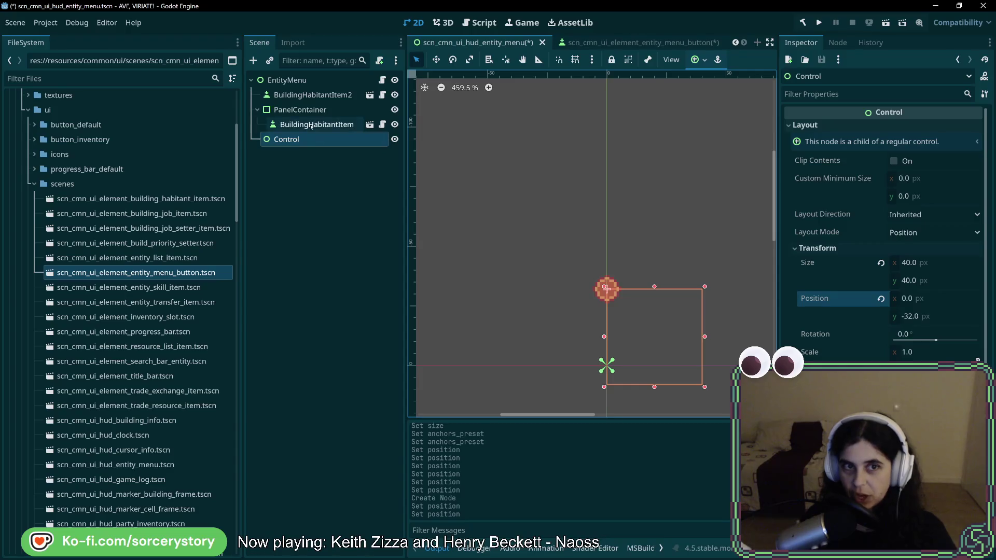
pyautogui.click(318, 96)
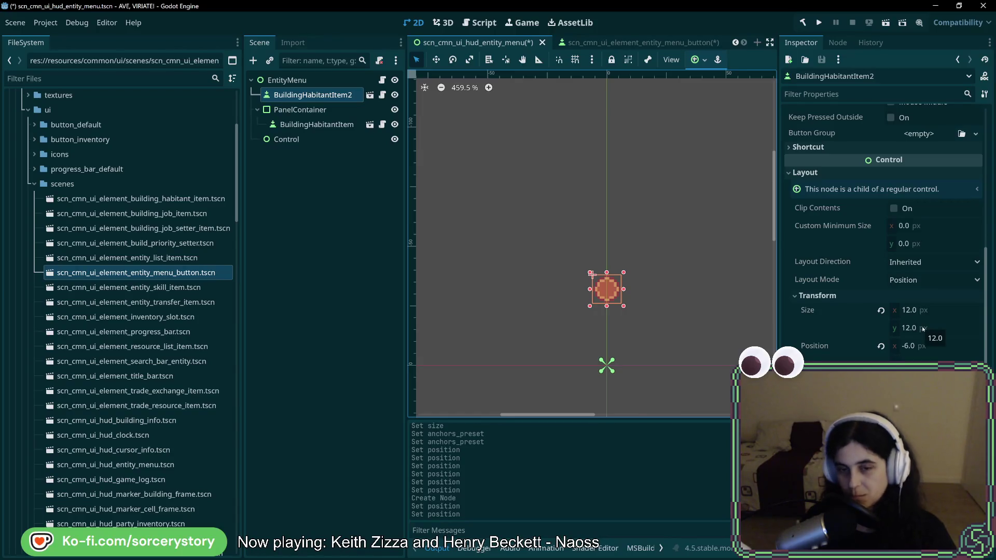
pyautogui.keyDown('shift'); pyautogui.click(312, 139); pyautogui.keyUp('shift')
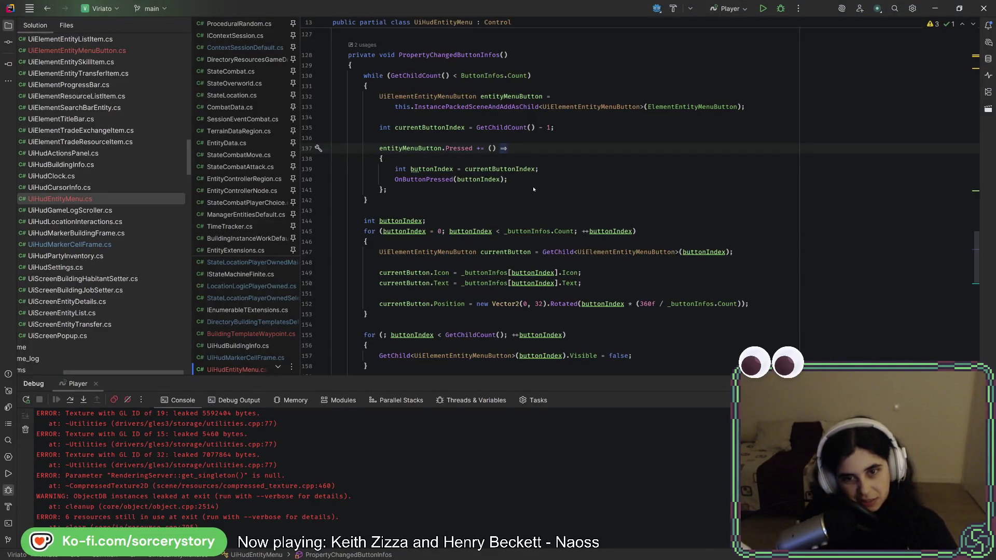
# - On line 152, subtract currentButton.Size / 2 from the button Position and reformat the code
pyautogui.click(636, 222)
pyautogui.scroll(-5, 636, 222)
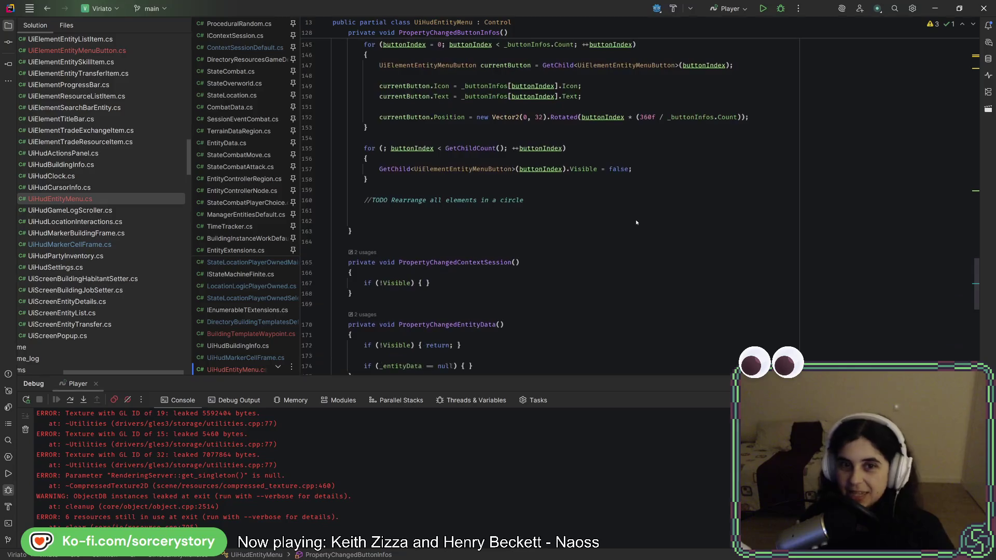
pyautogui.scroll(6, 636, 223)
pyautogui.scroll(-4, 637, 223)
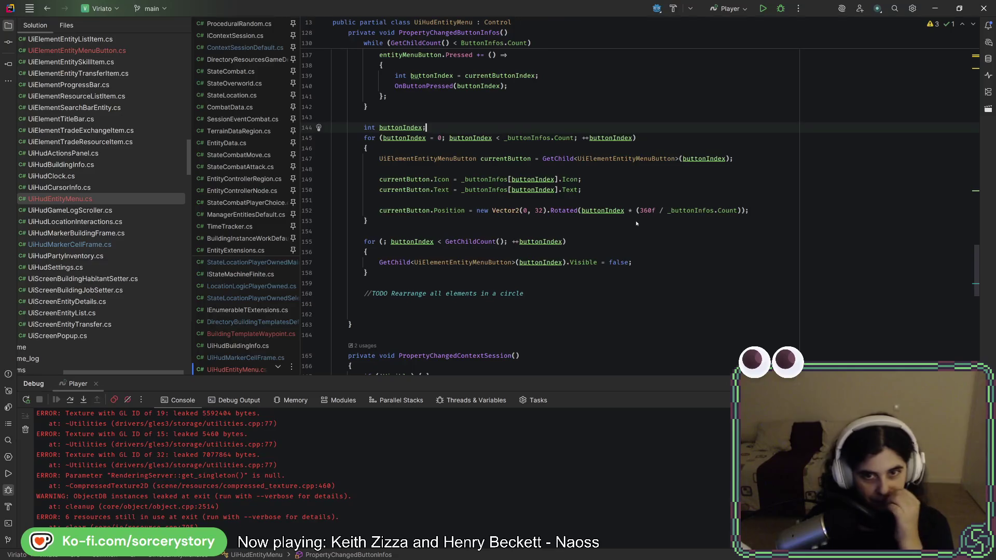
pyautogui.click(745, 212)
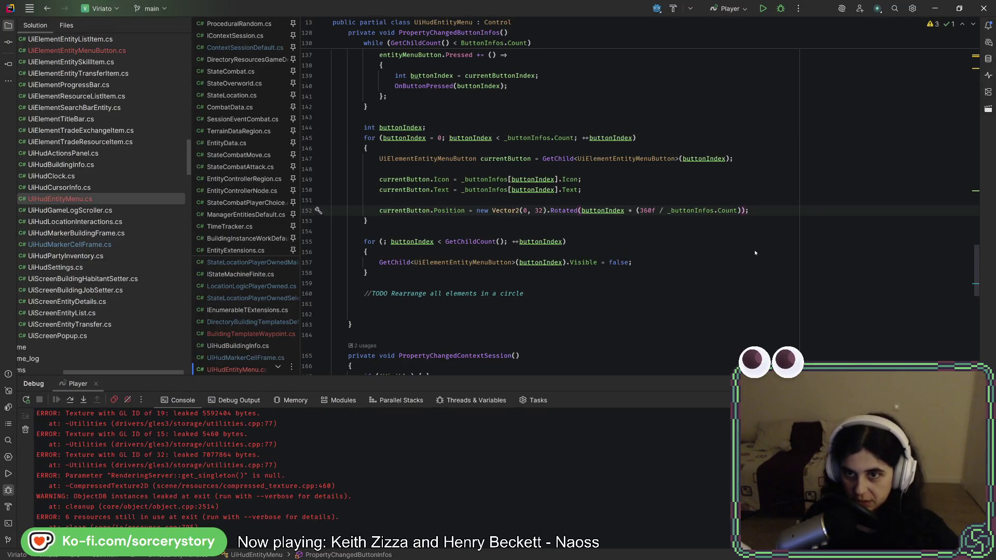
pyautogui.write('- ')
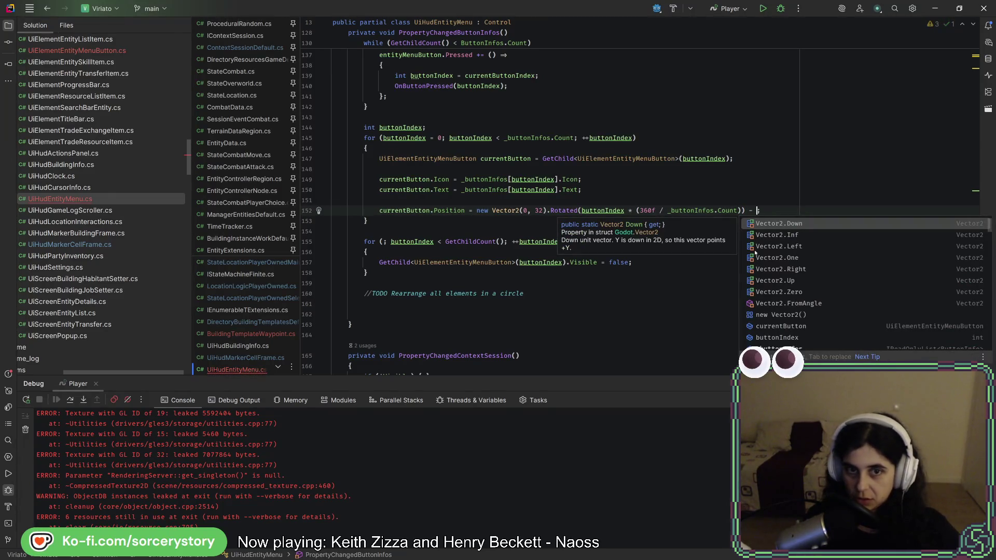
pyautogui.write('currentButton.s')
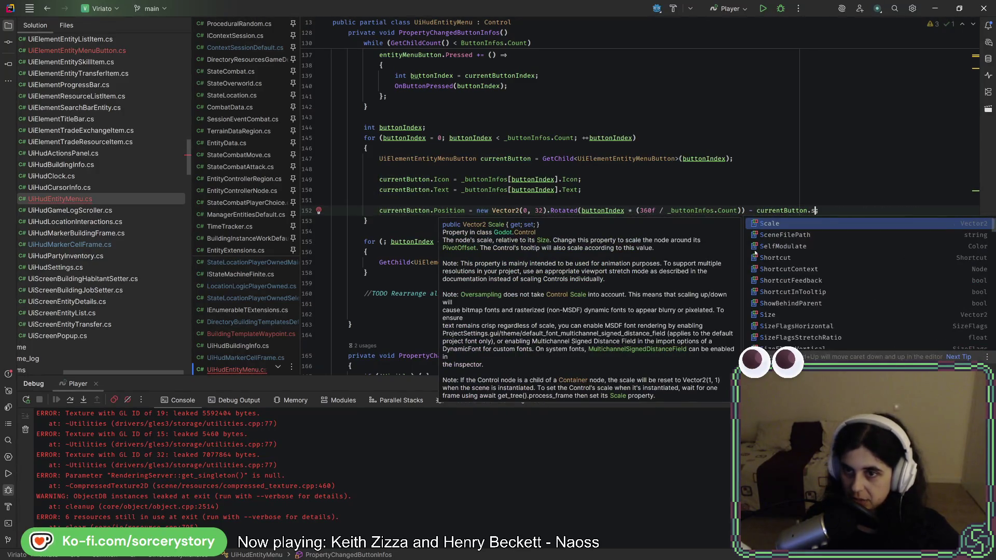
pyautogui.write('i')
pyautogui.press('Return')
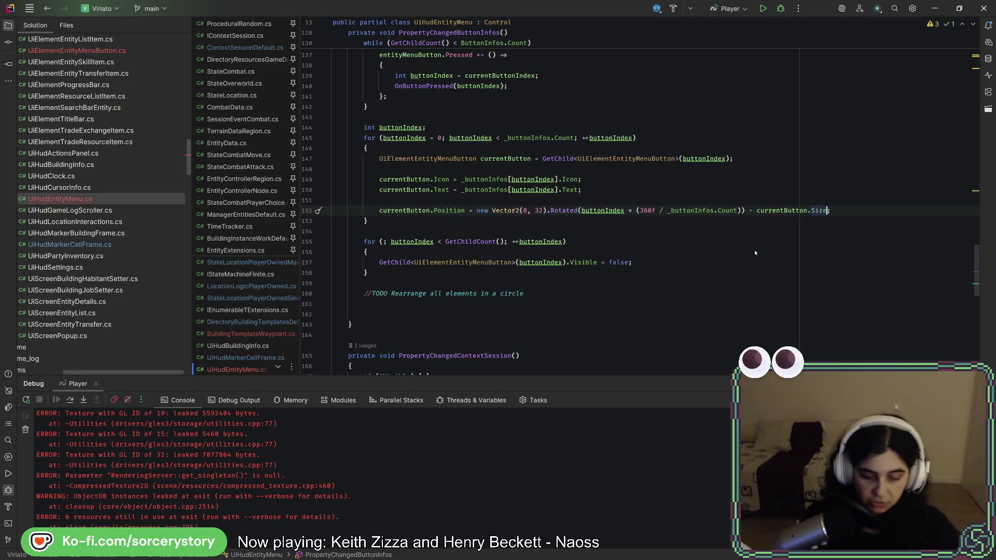
pyautogui.press('Left')
pyautogui.press('Left')
pyautogui.press('Left')
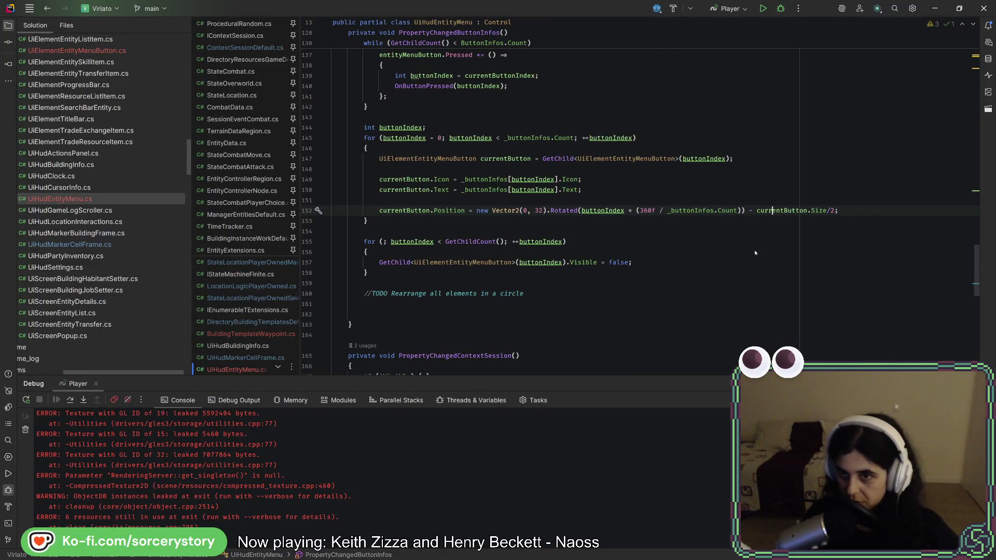
pyautogui.write('(')
pyautogui.press('End')
pyautogui.write(')')
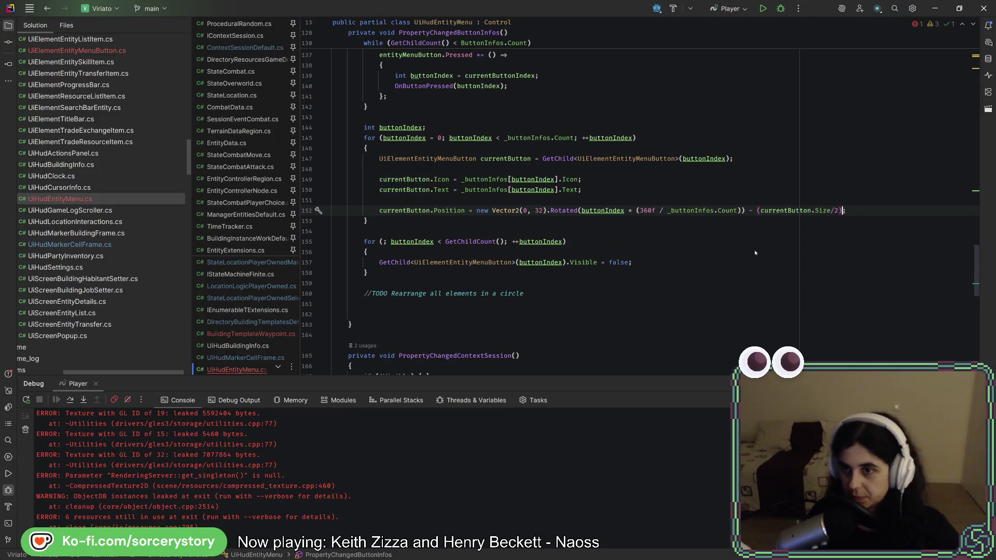
pyautogui.click(783, 190)
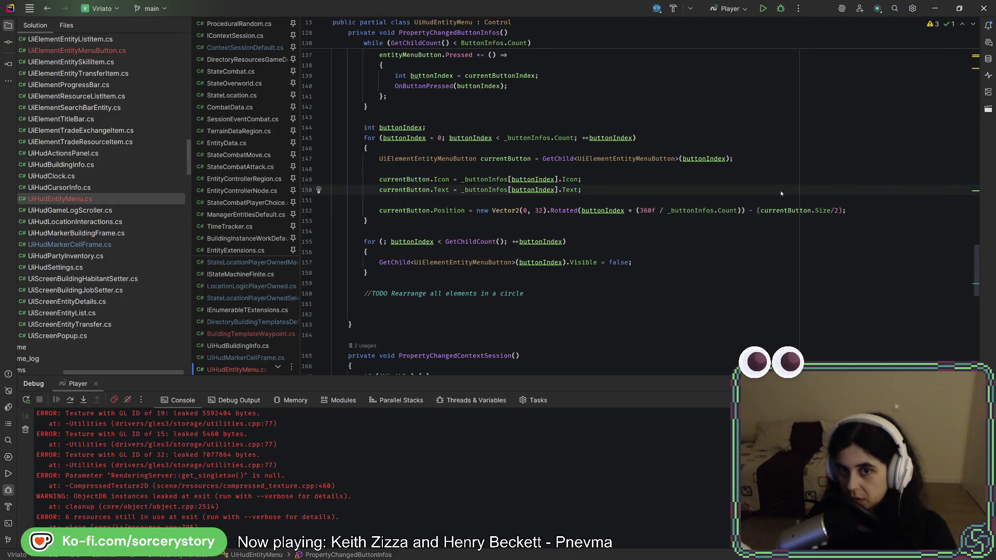
pyautogui.hotkey('ctrl', 'alt', 'l')
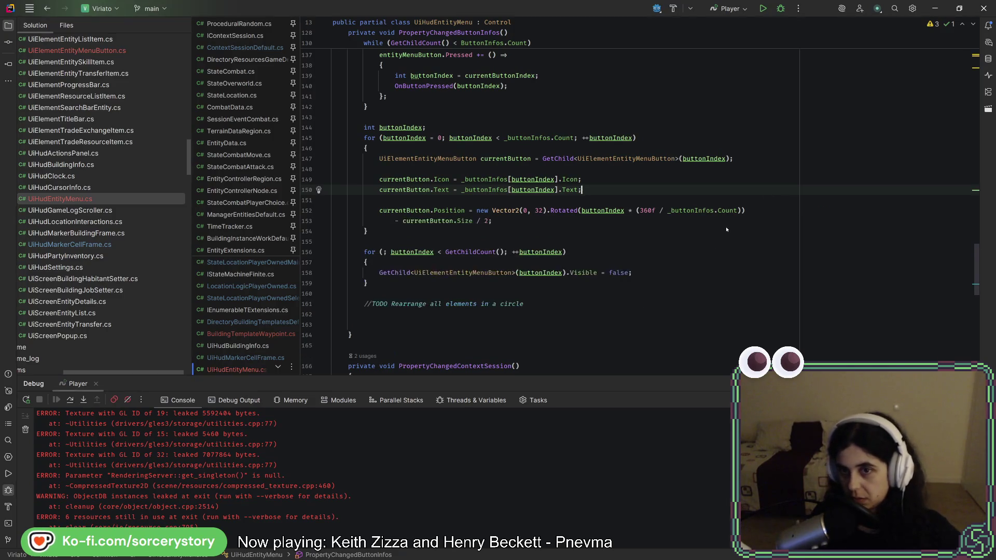
pyautogui.hotkey('alt', 'Tab')
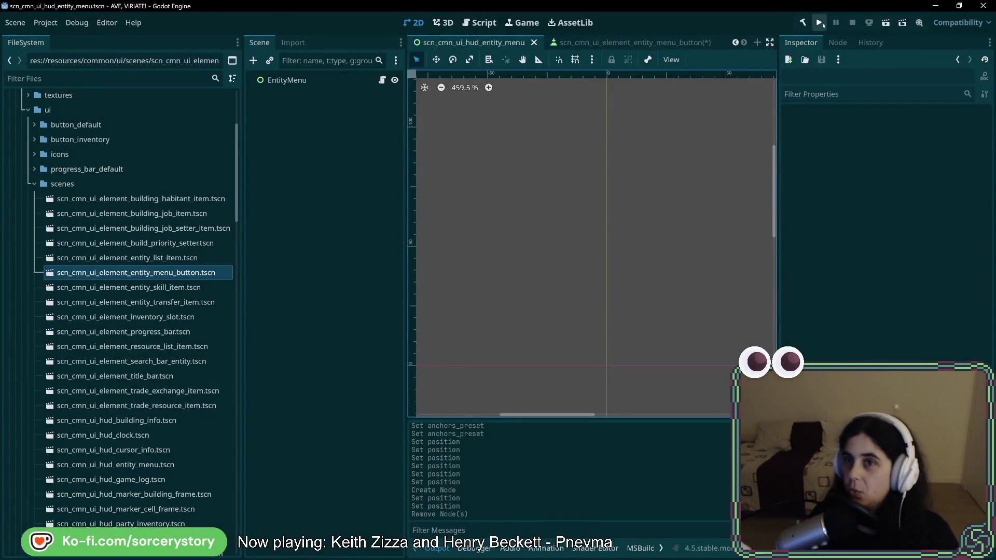
# - Run the game as a test, then close its debug window
pyautogui.click(823, 23)
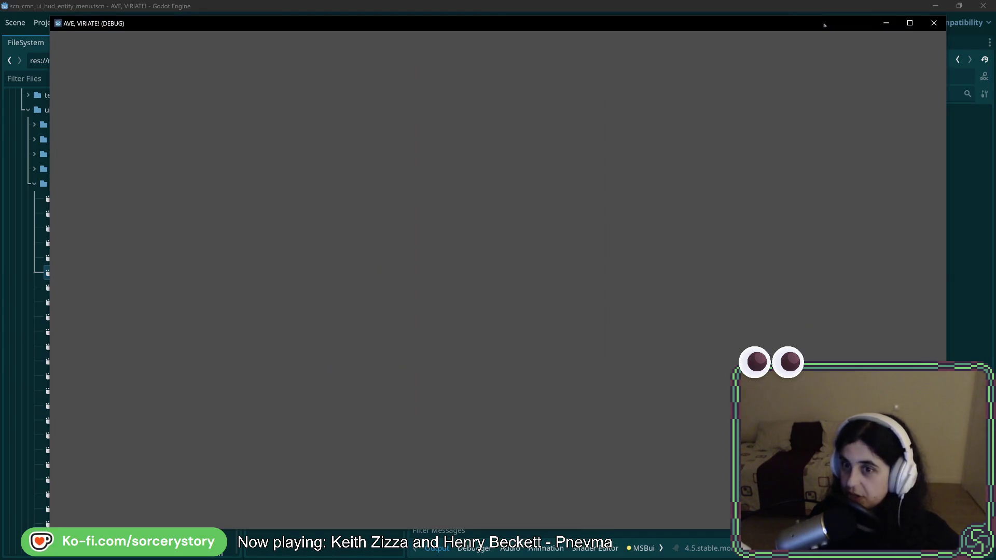
pyautogui.press('F8')
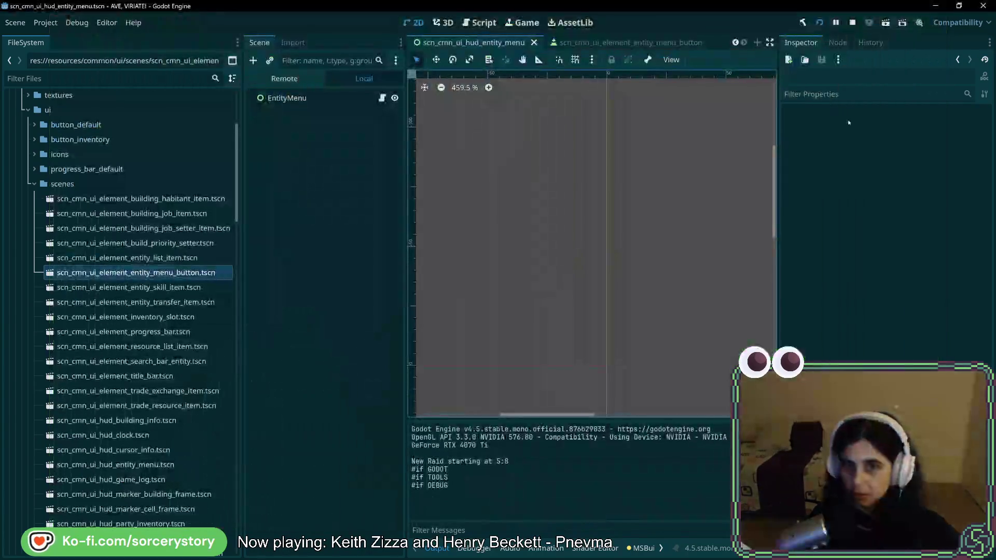
# - Add a CenterContainer under EntityMenu and instance the entity menu button scene into it
pyautogui.rightClick(341, 99)
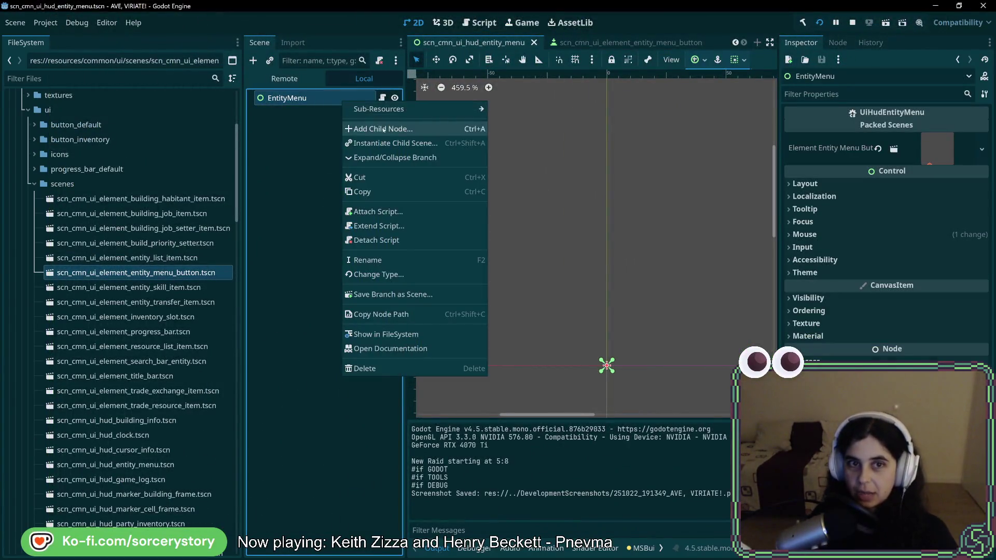
pyautogui.click(374, 127)
pyautogui.doubleClick(310, 325)
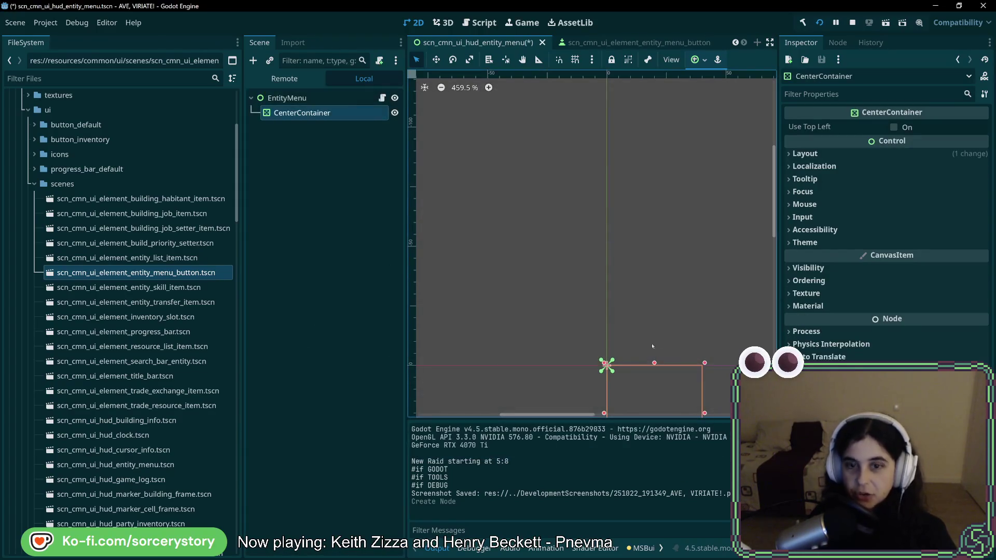
pyautogui.scroll(6, 614, 346)
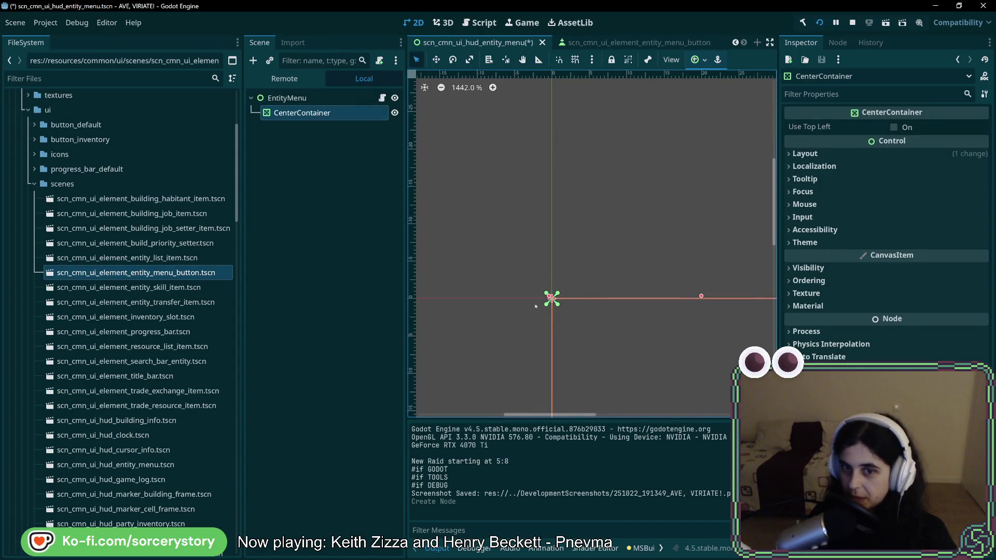
pyautogui.scroll(-7, 570, 332)
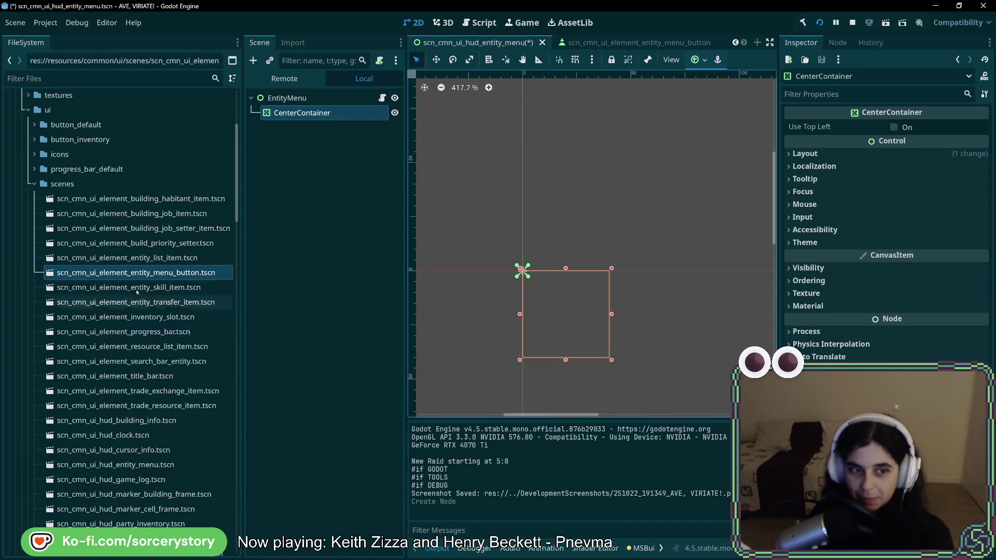
pyautogui.moveTo(142, 276)
pyautogui.mouseDown()
pyautogui.moveTo(163, 275)
pyautogui.moveTo(328, 124)
pyautogui.moveTo(320, 113)
pyautogui.mouseUp()
pyautogui.click(324, 118)
# - Delete the BuildingHabitantItem node and re-instance the button scene under CenterContainer
pyautogui.click(321, 113)
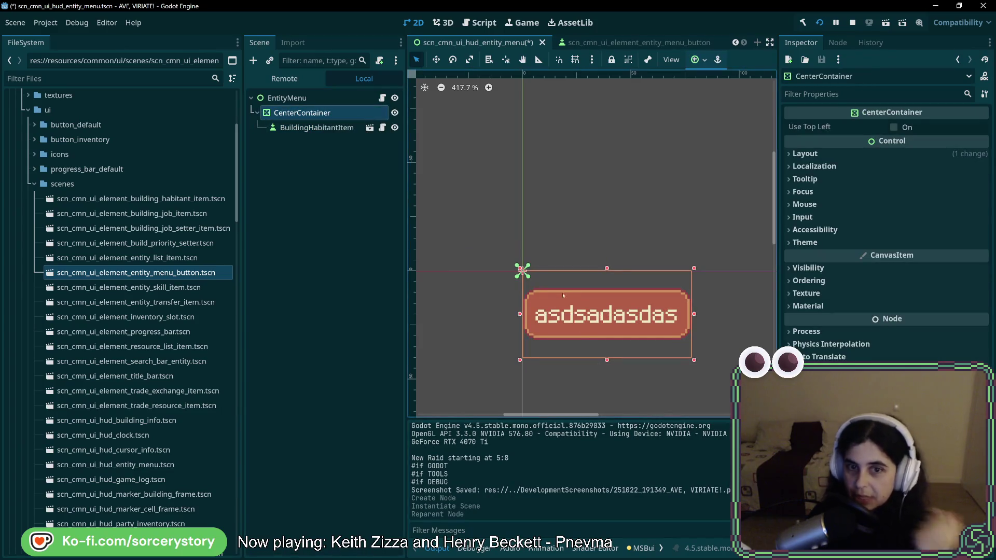
pyautogui.click(324, 128)
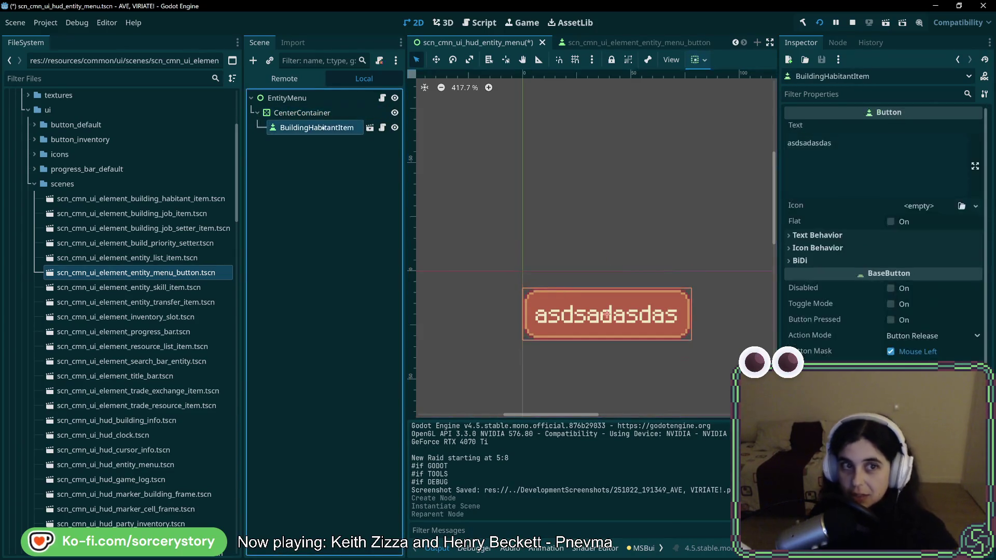
pyautogui.press('Delete')
pyautogui.press('Return')
pyautogui.click(286, 110)
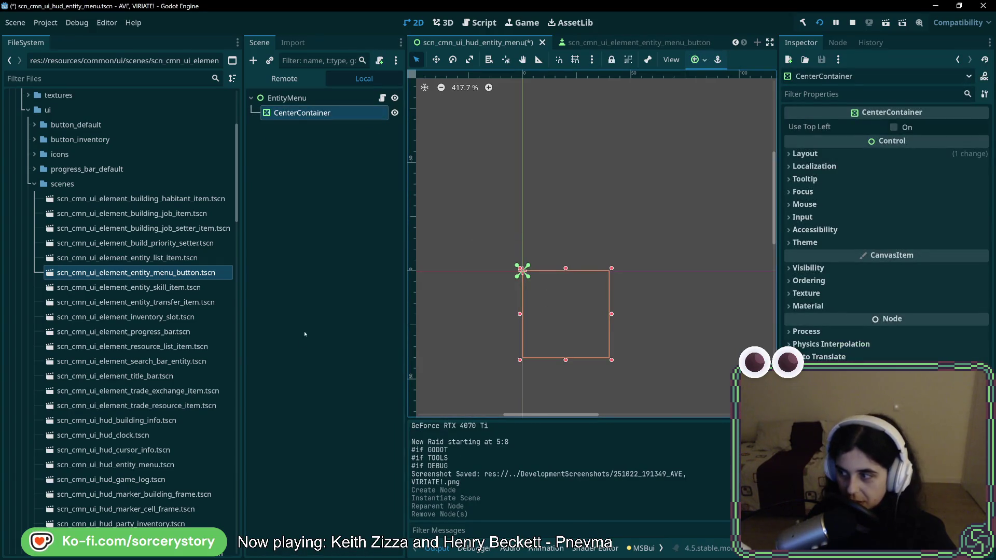
pyautogui.moveTo(119, 275)
pyautogui.mouseDown()
pyautogui.moveTo(125, 257)
pyautogui.moveTo(329, 124)
pyautogui.moveTo(312, 116)
pyautogui.mouseUp()
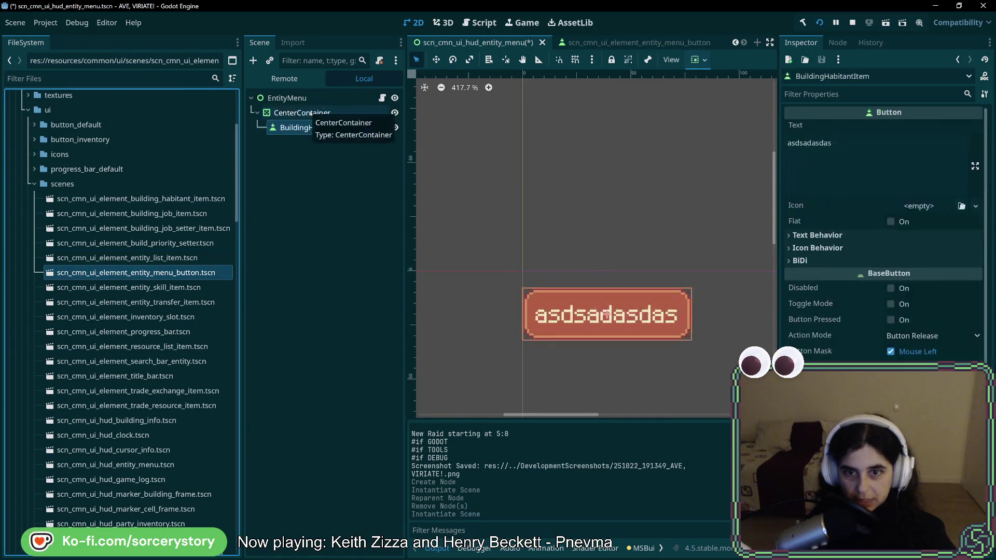
# - Show CenterContainer's Layout and Transform properties: 78 × 40 size at 0, 0
pyautogui.click(521, 271)
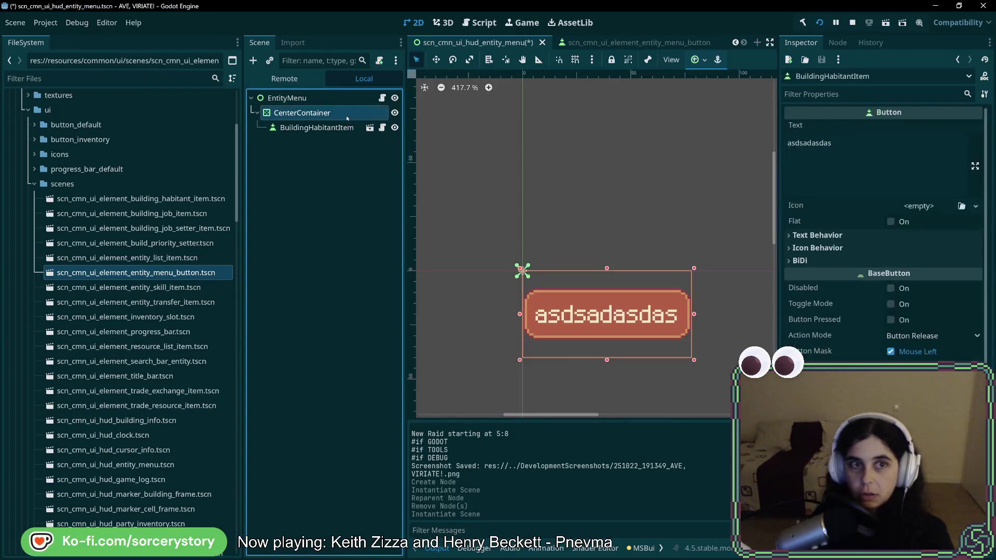
pyautogui.click(830, 153)
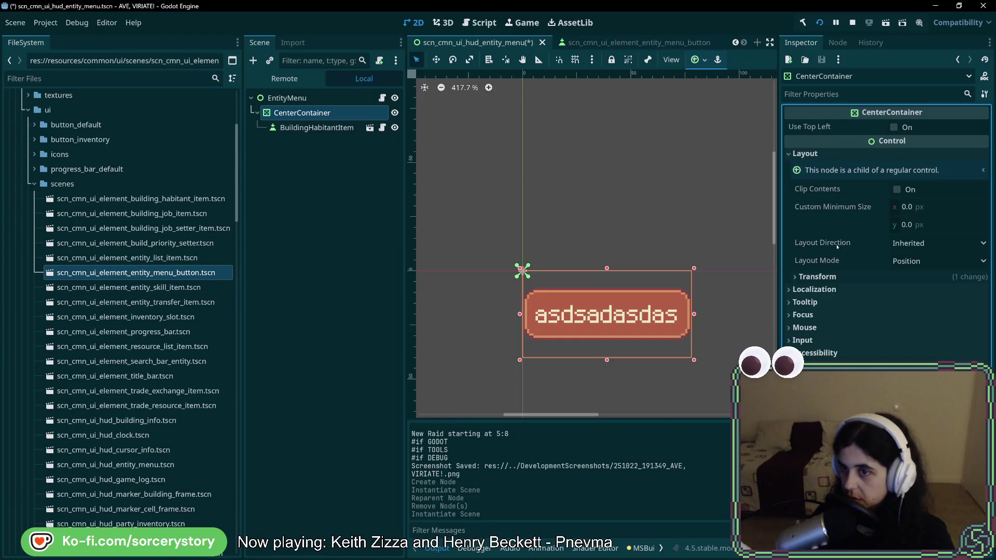
pyautogui.click(839, 275)
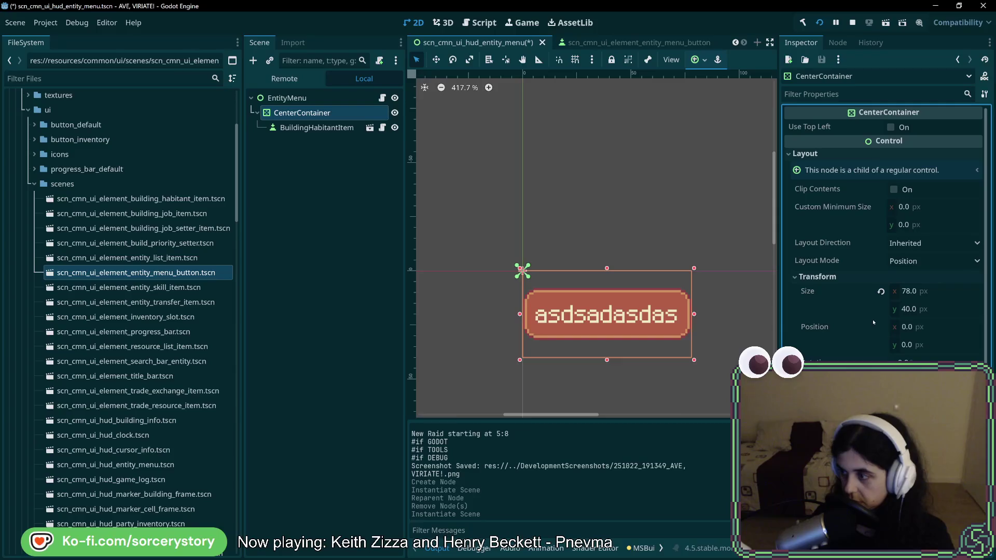
pyautogui.moveTo(873, 322)
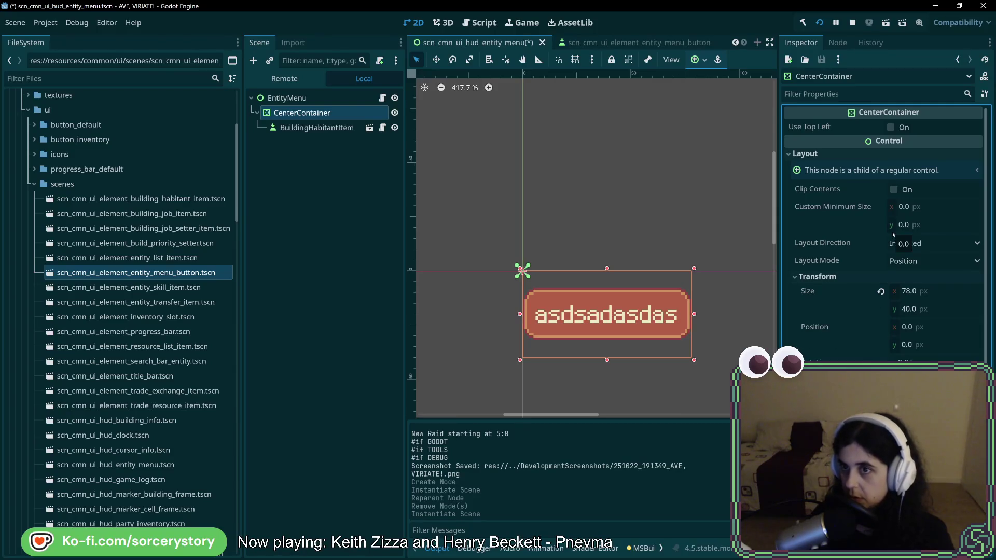
# - Turn on Use Top Left for the CenterContainer and set its size to 0
pyautogui.click(891, 127)
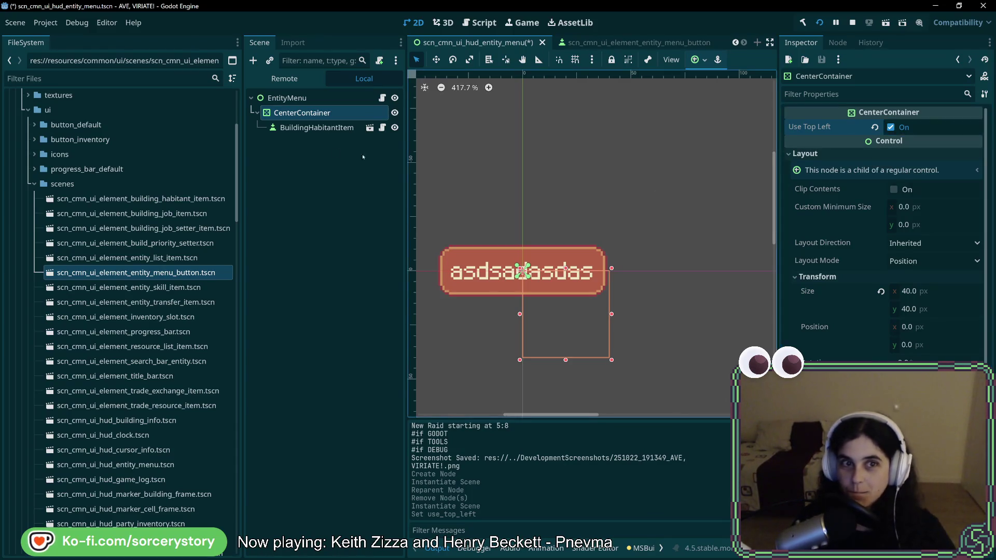
pyautogui.click(929, 292)
pyautogui.write('0')
pyautogui.press('Return')
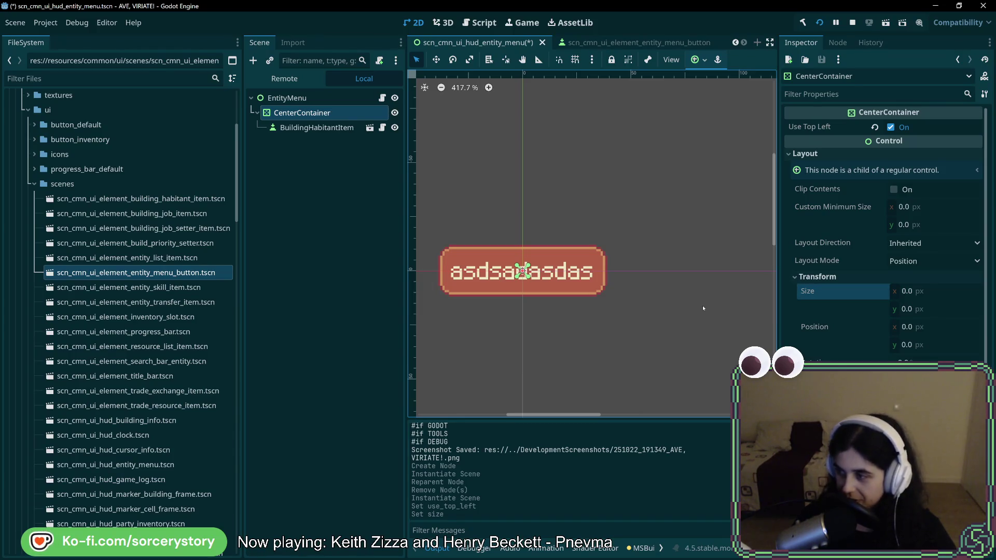
pyautogui.click(892, 127)
pyautogui.click(891, 127)
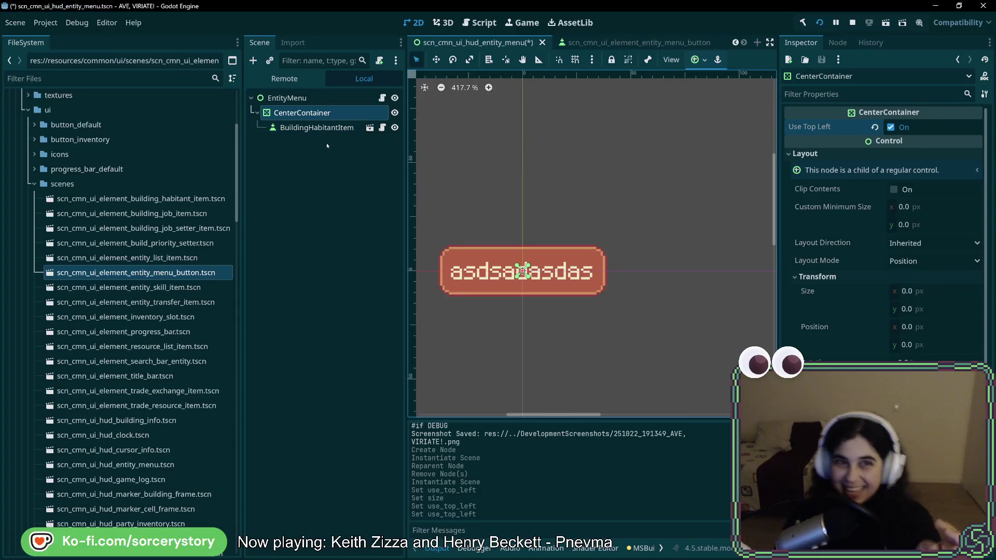
# - Compare against the entity menu button scene, then select BuildingHabitantItem's Text label for editing
pyautogui.doubleClick(332, 130)
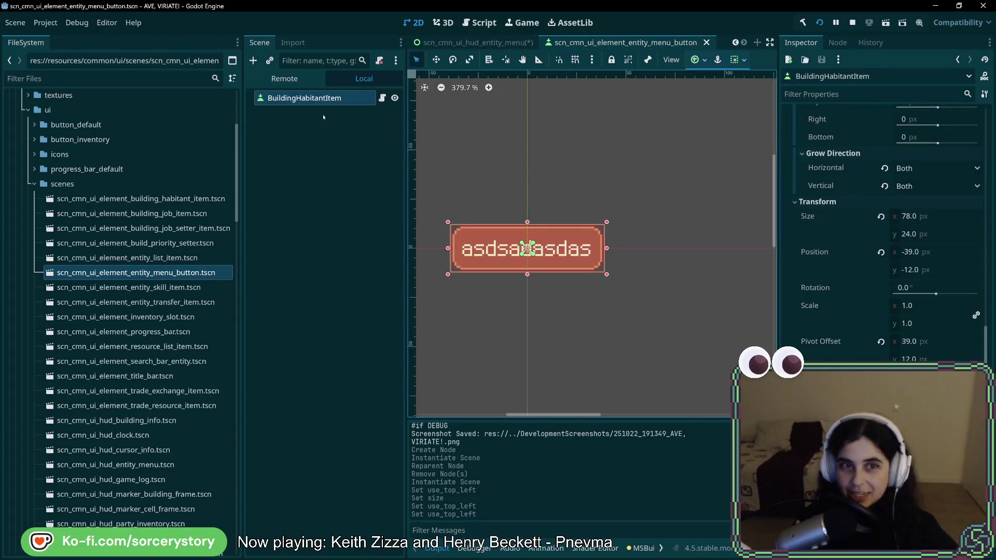
pyautogui.click(498, 44)
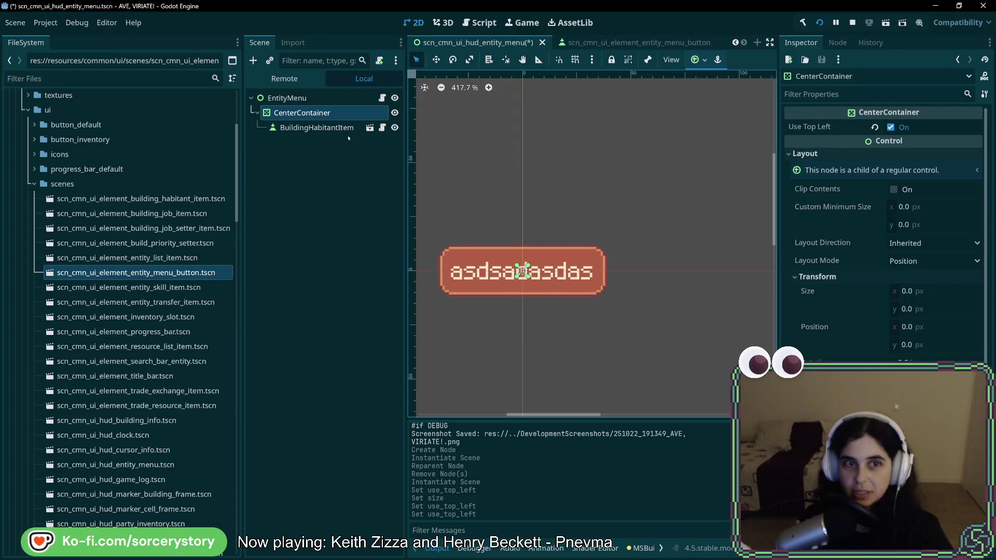
pyautogui.click(317, 127)
pyautogui.click(806, 190)
pyautogui.hotkey('ctrl', 'a')
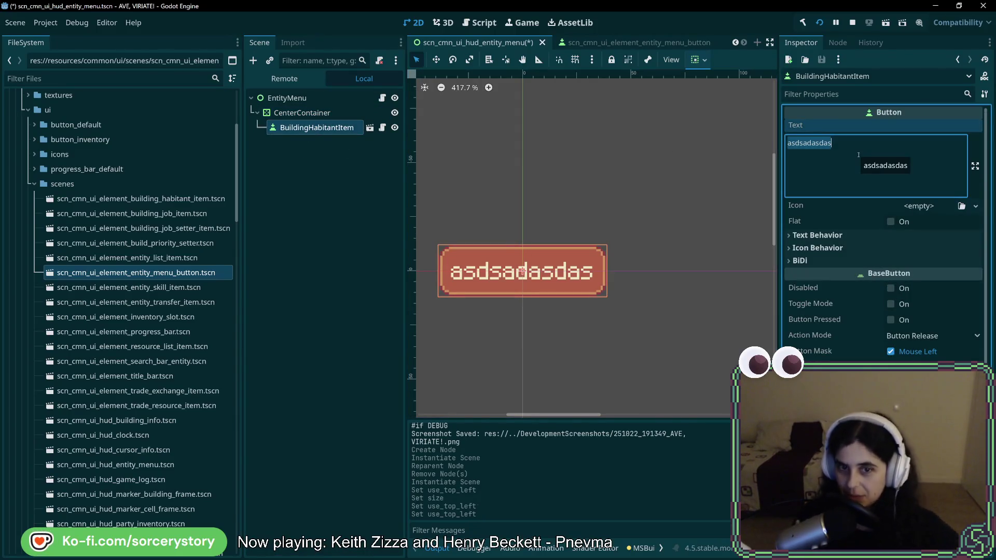
# - Give the button the long label 'dhsadjsjkdlajskdlasdsadsa' and check it stays centred in the CenterContainer
pyautogui.write('dhsadjsjkdlajskdlas')
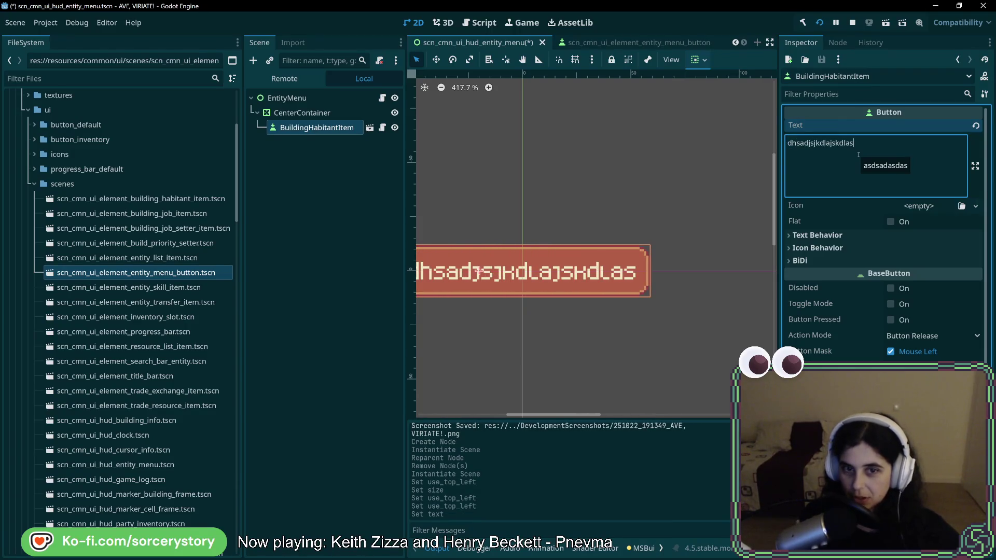
pyautogui.write('dsadsa')
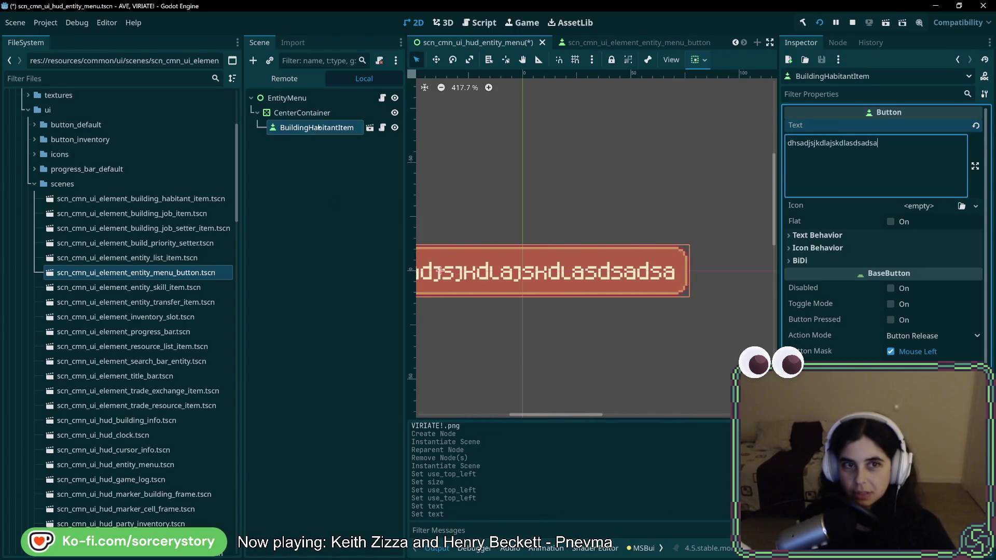
pyautogui.click(317, 113)
pyautogui.click(320, 126)
pyautogui.hscroll(-5, 582, 296)
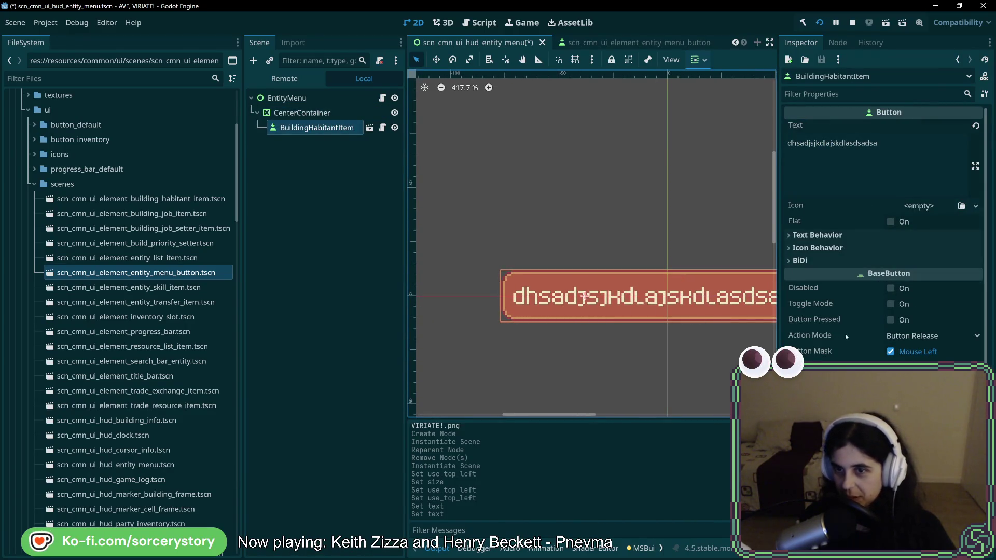
pyautogui.click(302, 113)
pyautogui.click(316, 127)
pyautogui.click(302, 113)
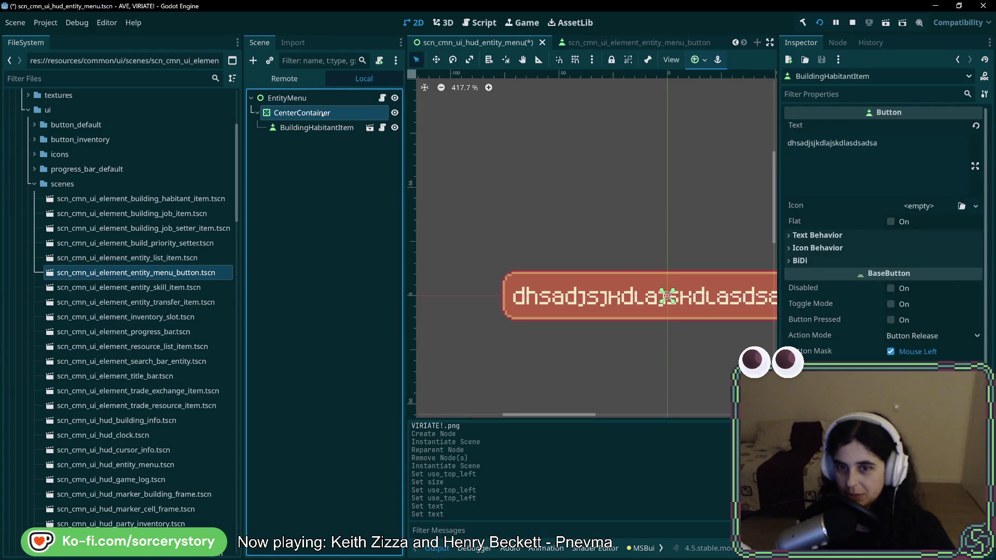
pyautogui.scroll(-4, 653, 287)
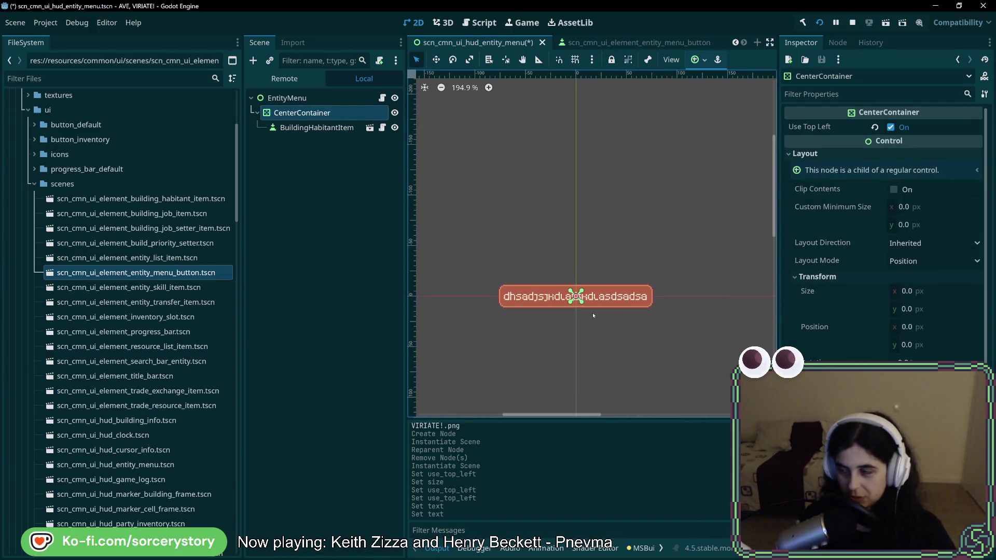
pyautogui.scroll(4, 568, 298)
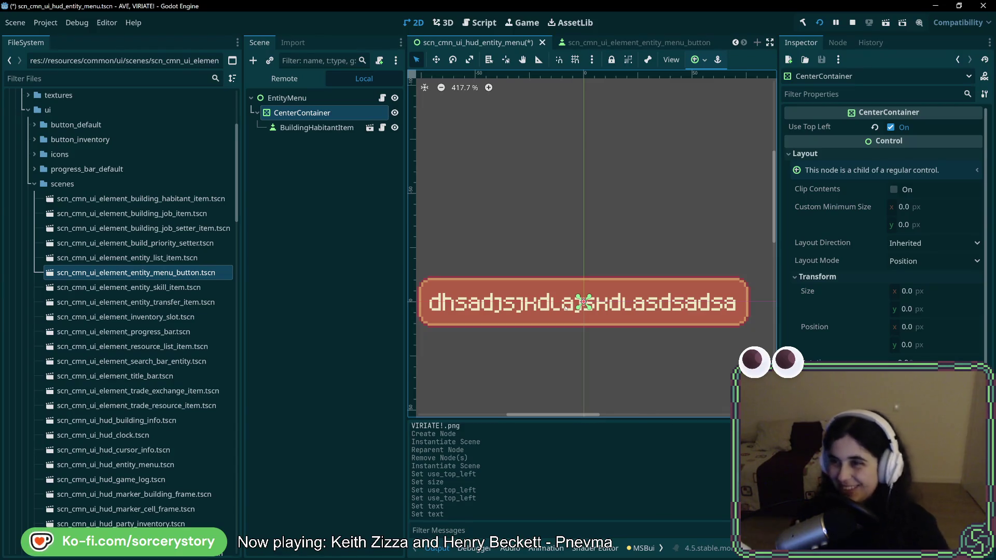
pyautogui.click(316, 128)
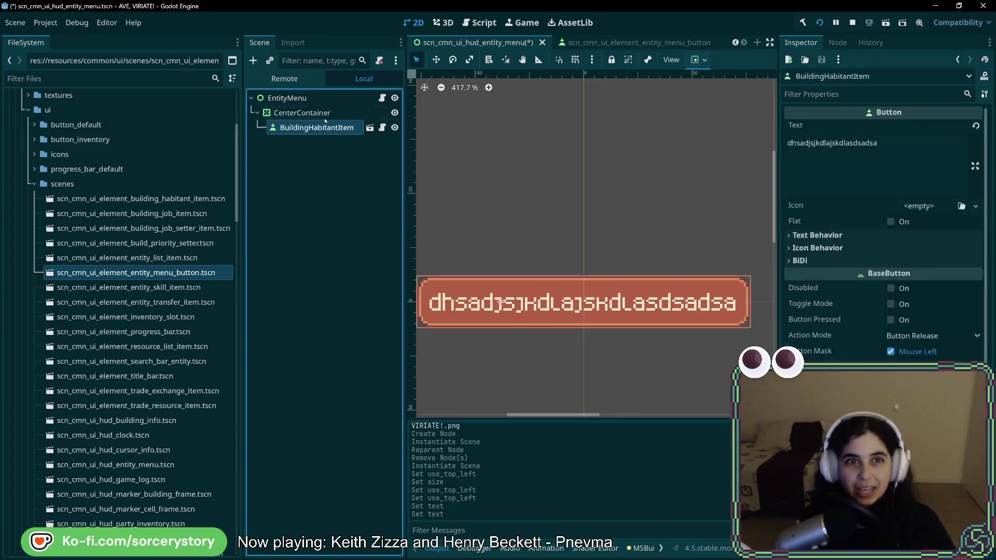
# - Delete the CenterContainer and its button, then bring up the Player Settlement popup in the game
pyautogui.click(326, 113)
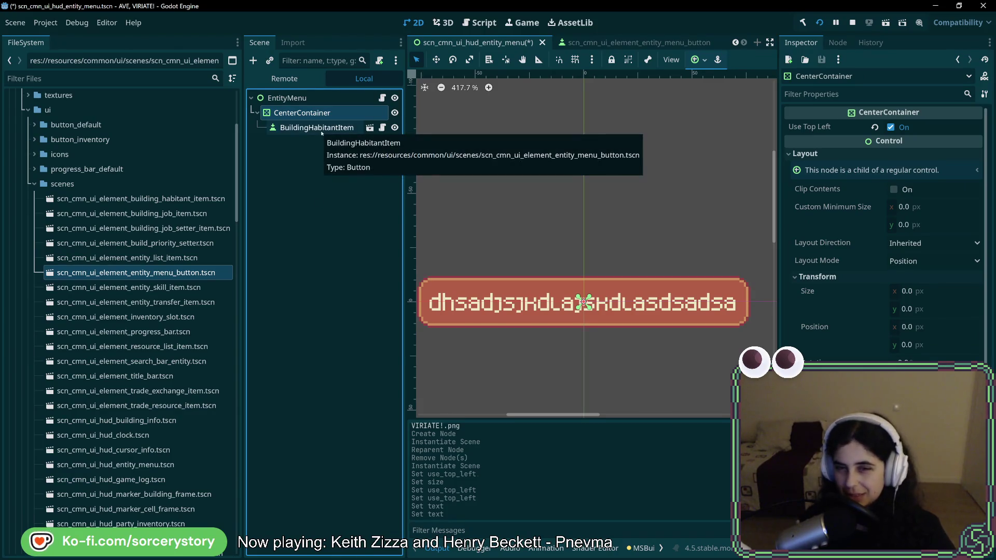
pyautogui.press('Delete')
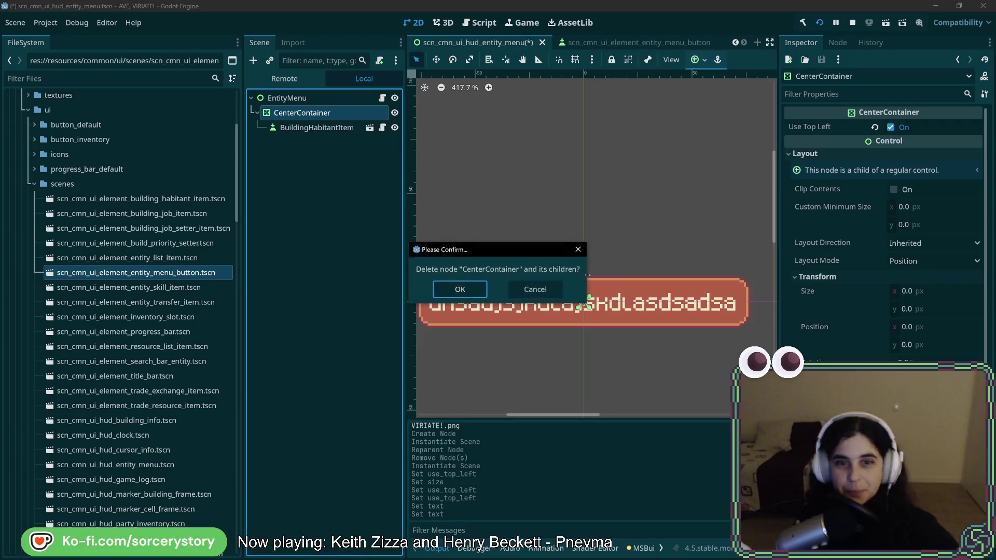
pyautogui.click(475, 292)
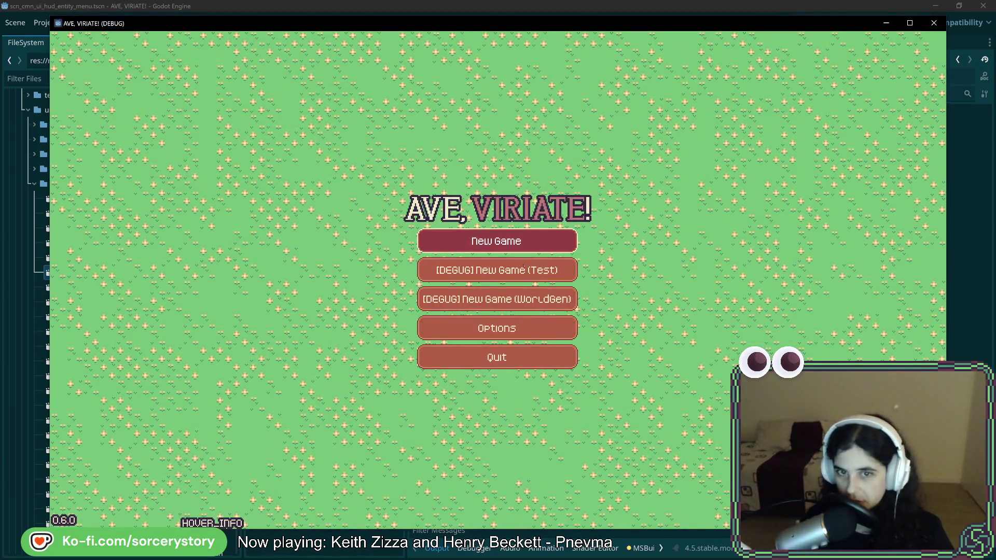
pyautogui.click(524, 267)
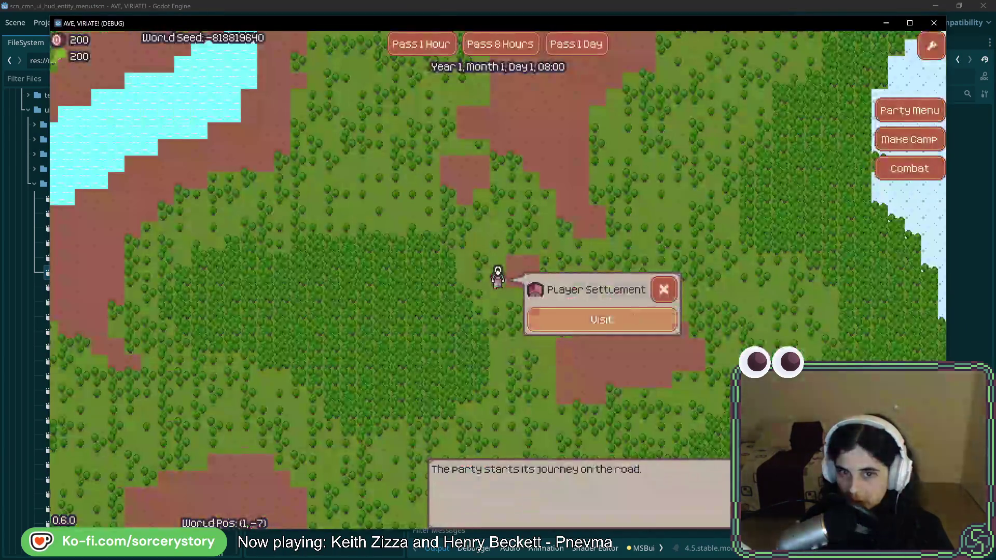
# - Visit the Player Settlement and clear the oak trees near the party
pyautogui.click(583, 326)
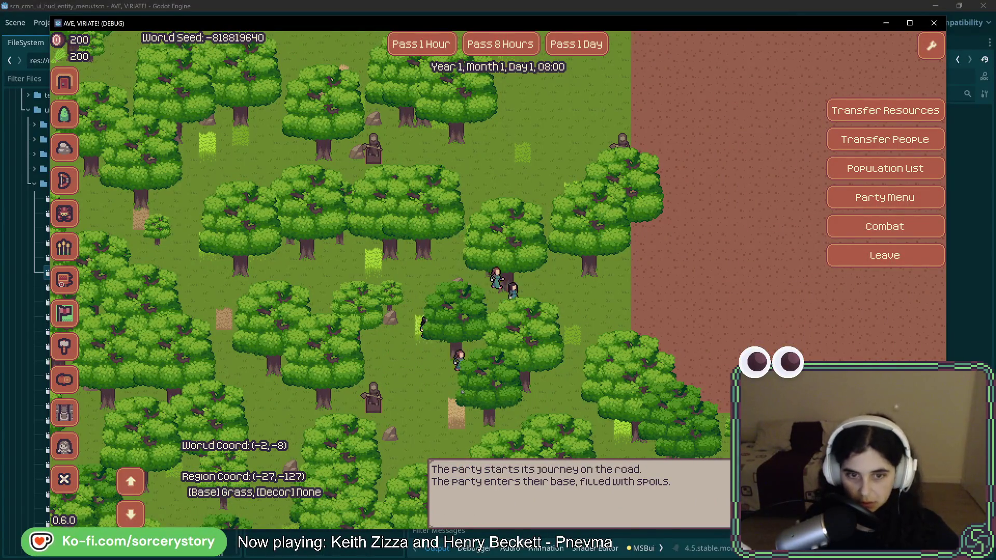
pyautogui.click(531, 389)
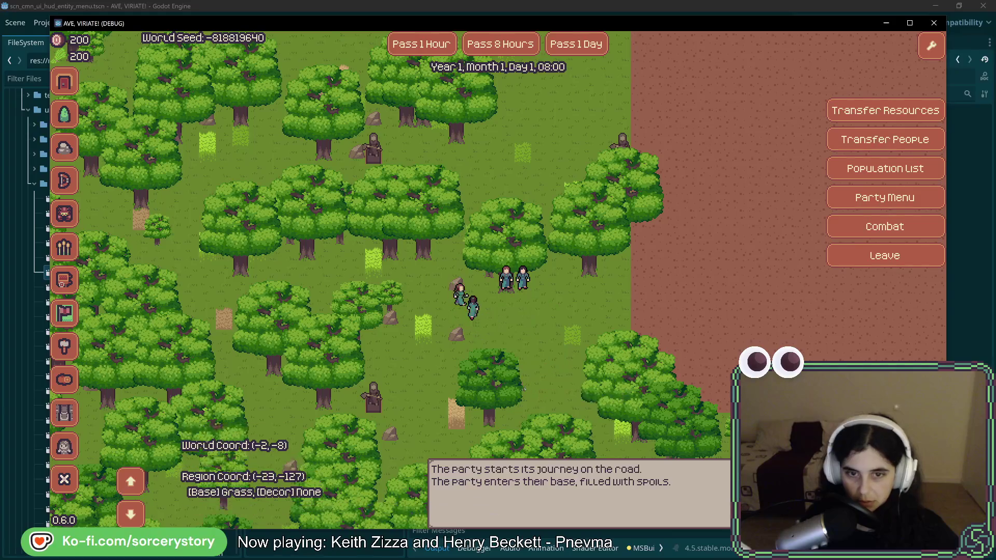
pyautogui.click(511, 392)
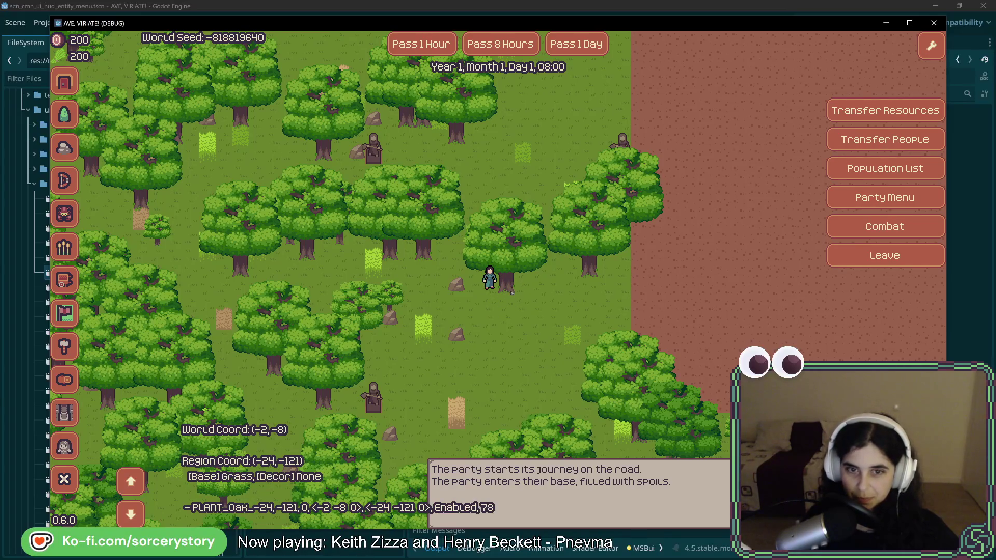
# - Open a villager's entity menu showing Herb Gatherer and Woodcutter, then close the running game
pyautogui.click(490, 272)
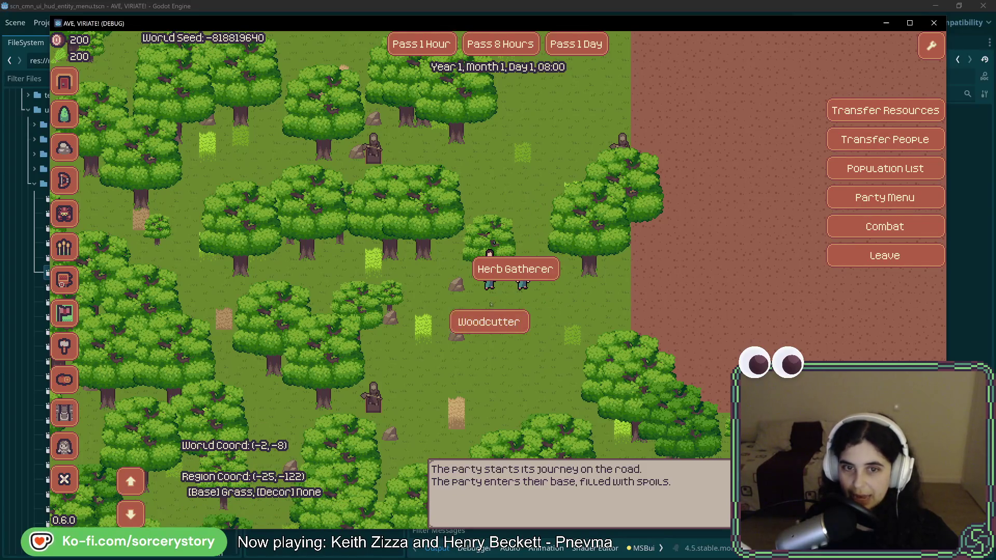
pyautogui.click(490, 323)
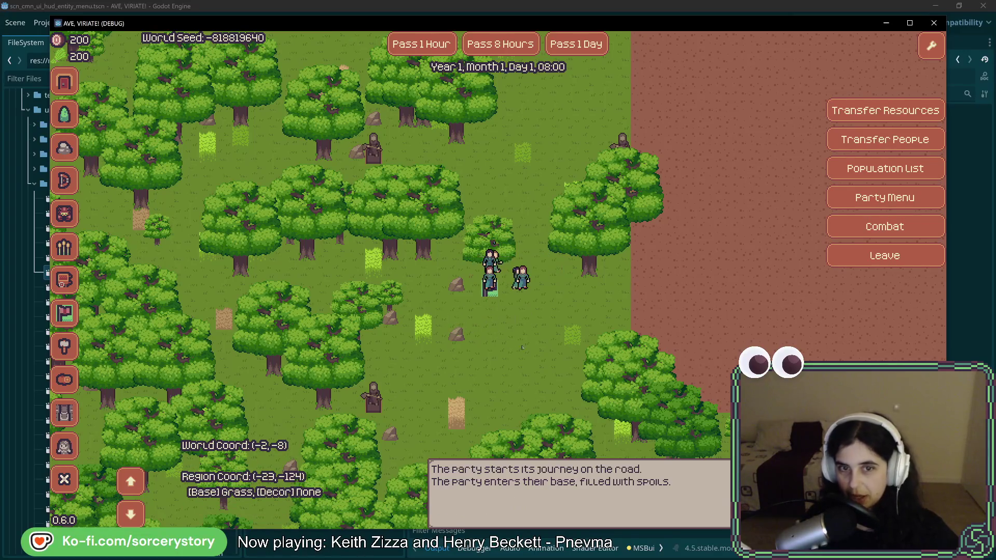
pyautogui.moveTo(490, 291)
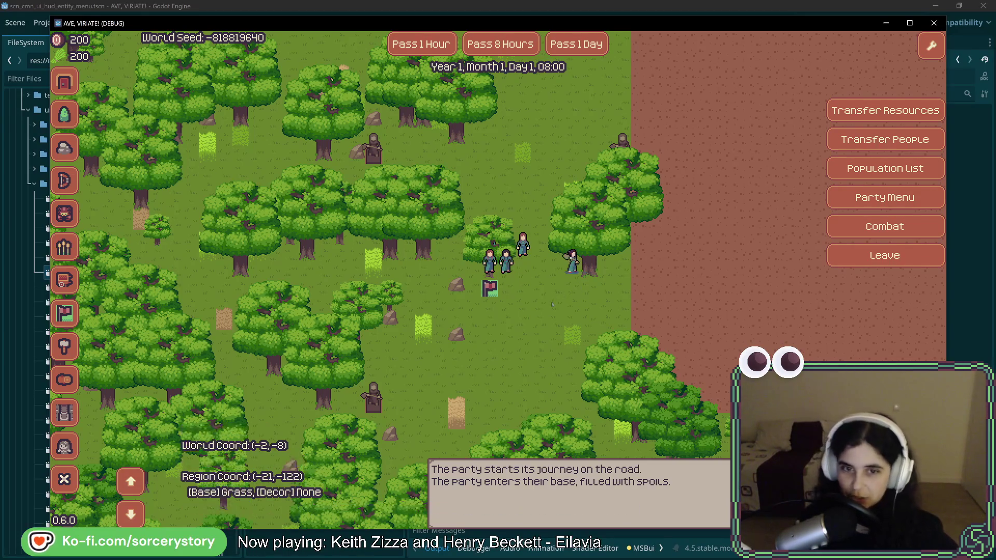
pyautogui.click(563, 295)
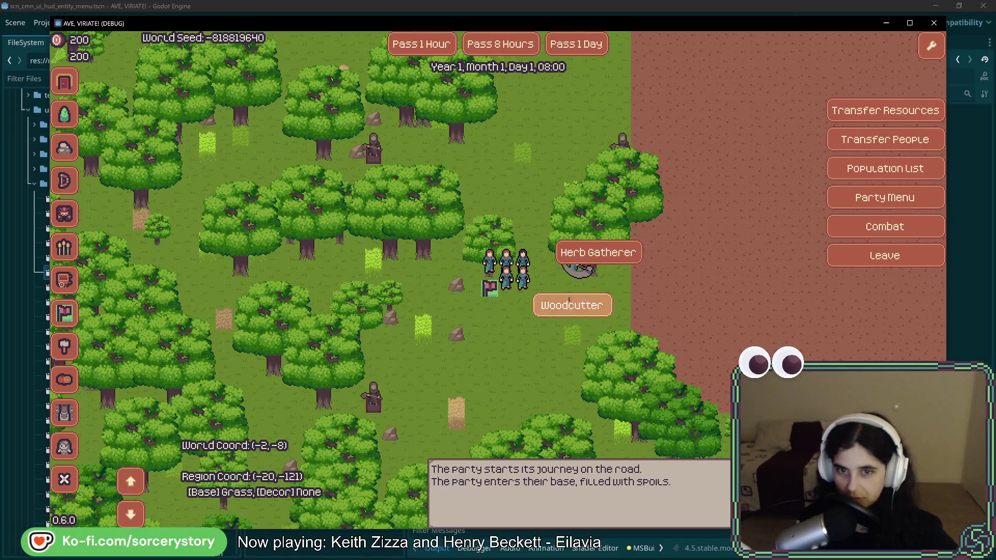
pyautogui.click(934, 23)
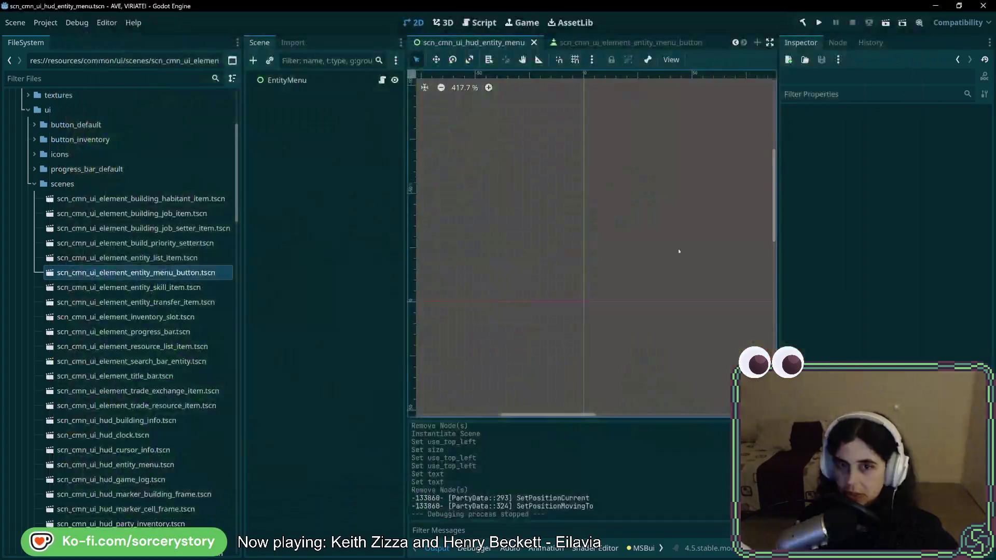
# - In Rider, read the Quick Documentation for UiElementEntityMenuButton's Button base class, then return to Godot
pyautogui.hotkey('alt', 'Tab')
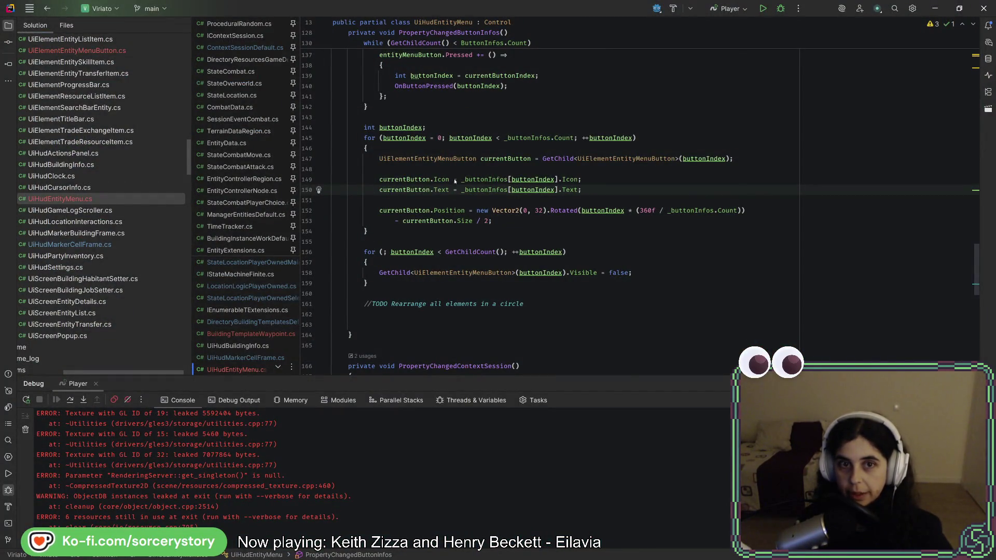
pyautogui.keyDown('ctrl'); pyautogui.click(652, 159); pyautogui.keyUp('ctrl')
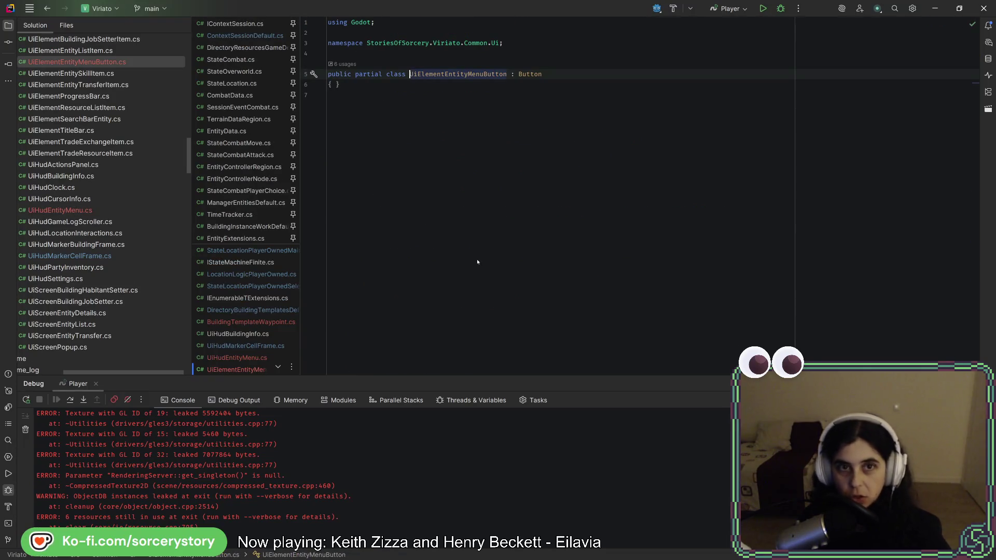
pyautogui.click(523, 77)
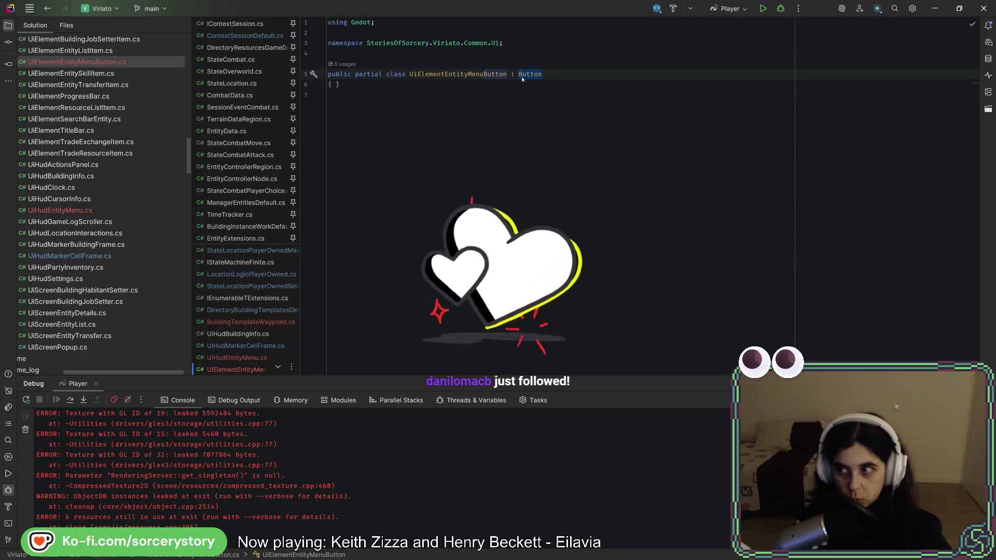
pyautogui.moveTo(523, 78)
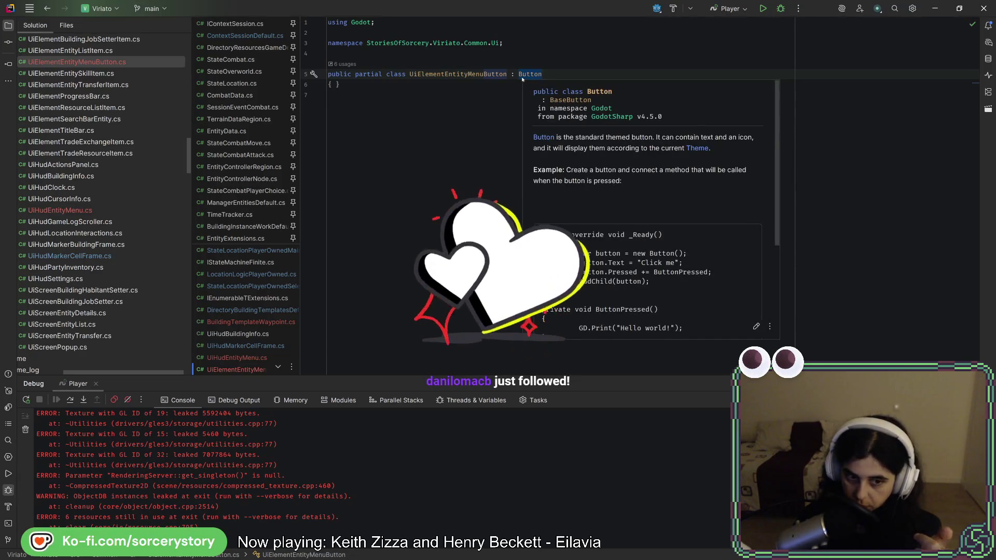
pyautogui.hotkey('alt', 'Tab')
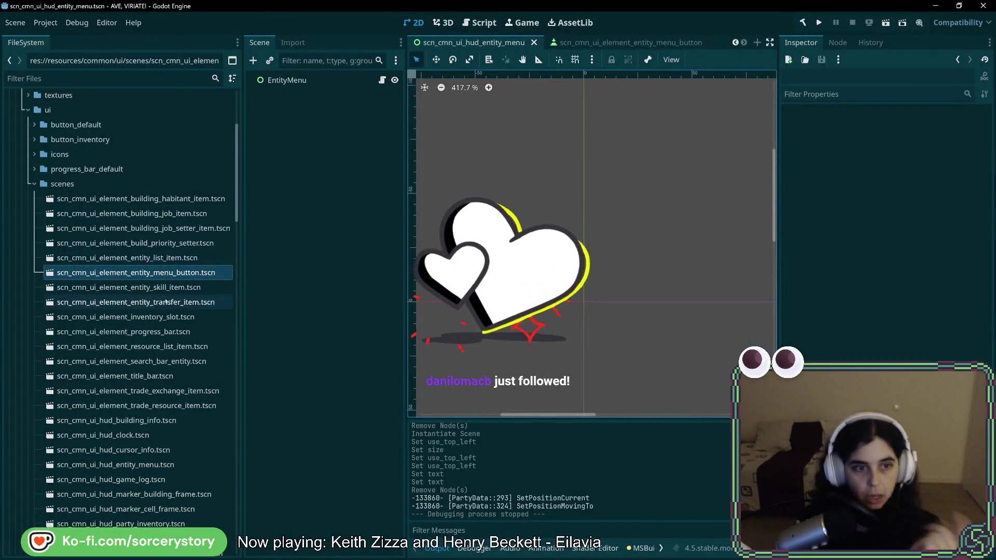
# - Open the scn_cmn_ui_element_entity_menu_button scene and bring up the actions for its BuildingHabitantItem root
pyautogui.click(175, 258)
pyautogui.click(172, 229)
pyautogui.press('Up')
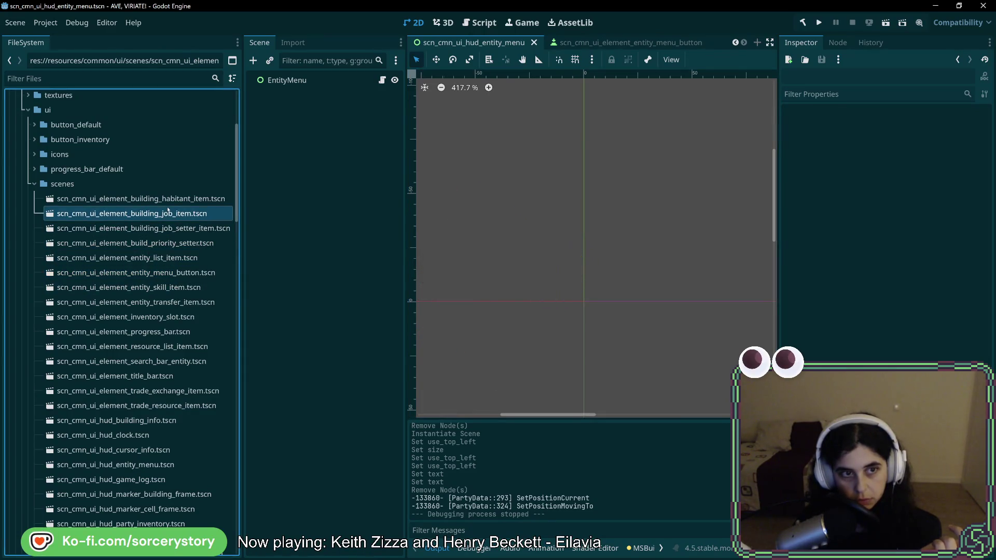
pyautogui.press('Up')
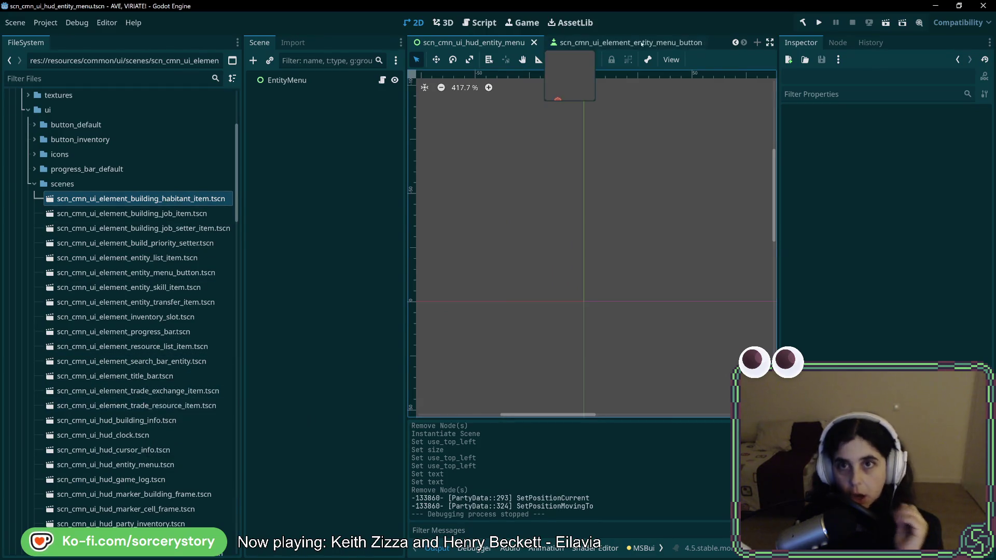
pyautogui.click(642, 44)
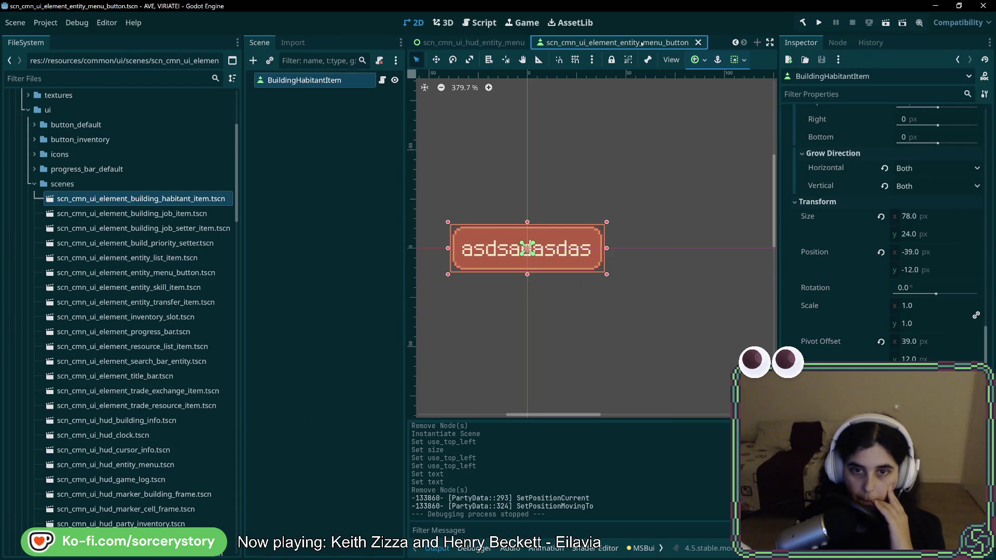
pyautogui.click(325, 92)
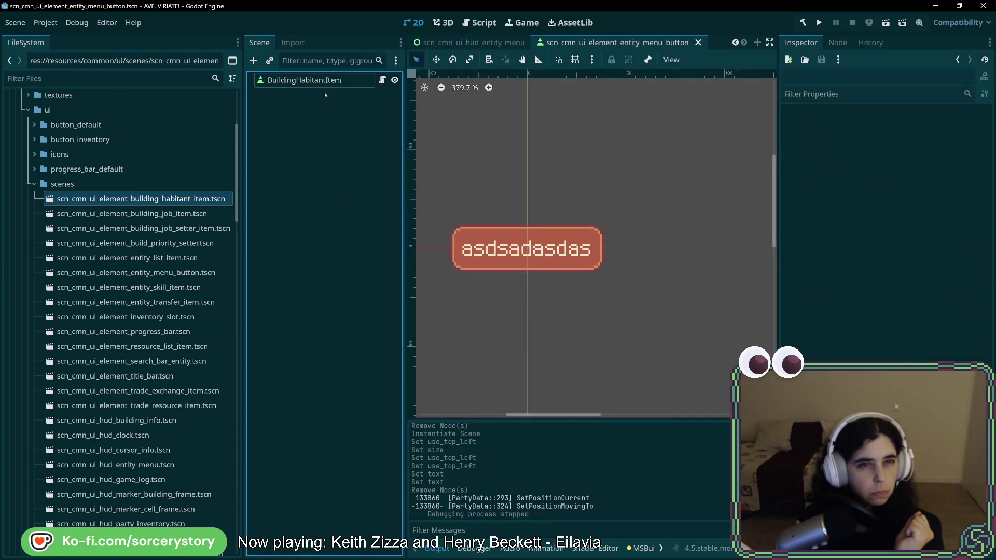
pyautogui.click(321, 81)
pyautogui.rightClick(324, 82)
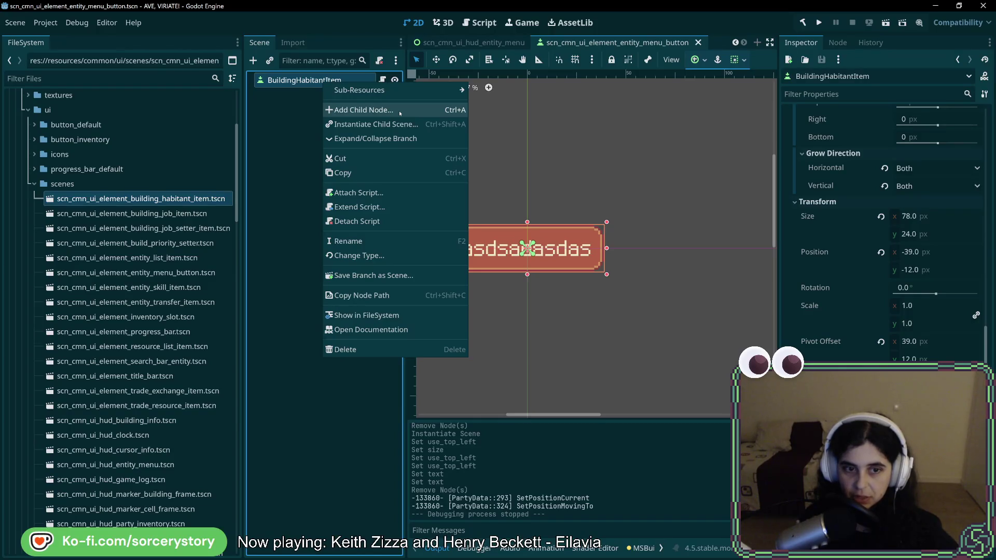
# - Add a Control child under BuildingHabitantItem, then try Reparent on it and cancel
pyautogui.click(399, 111)
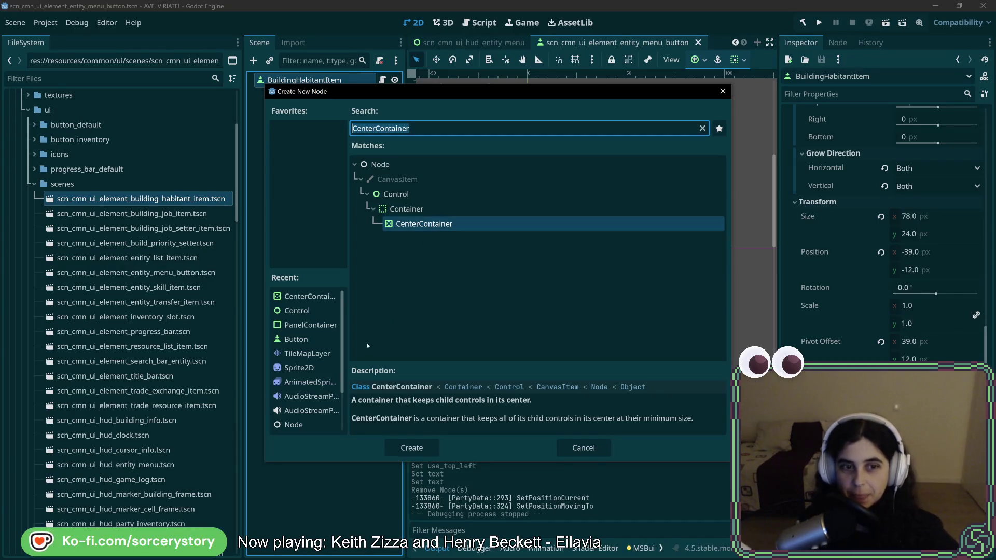
pyautogui.doubleClick(298, 311)
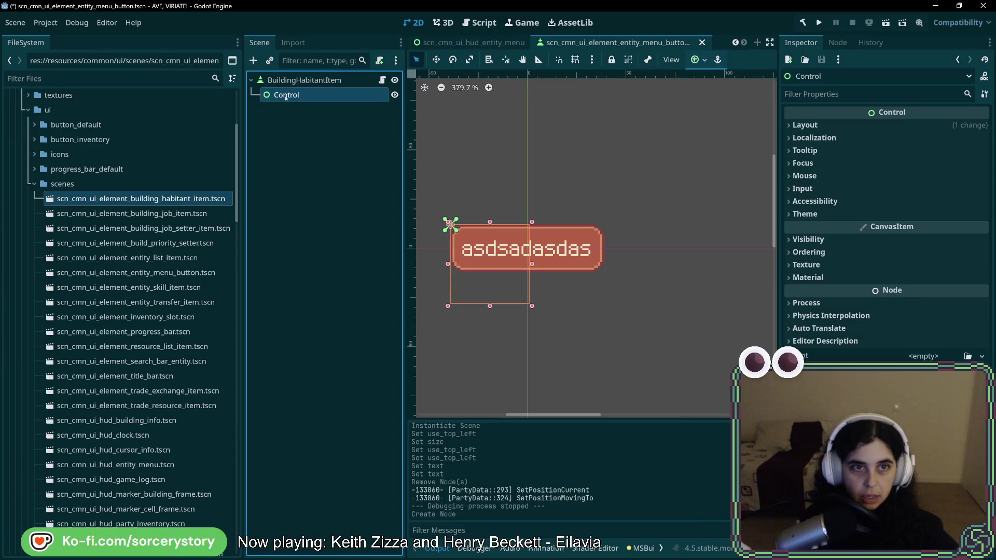
pyautogui.click(289, 80)
pyautogui.rightClick(287, 94)
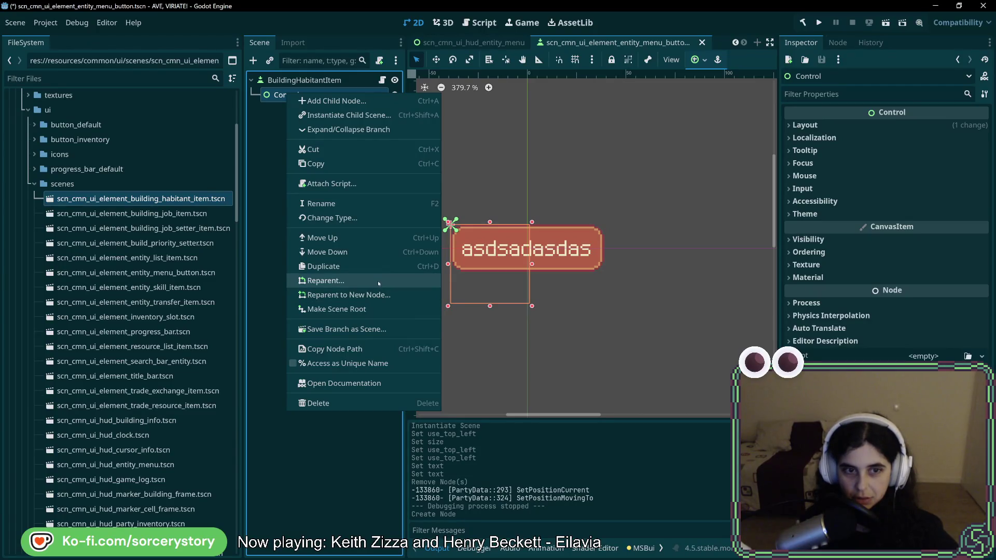
pyautogui.click(378, 281)
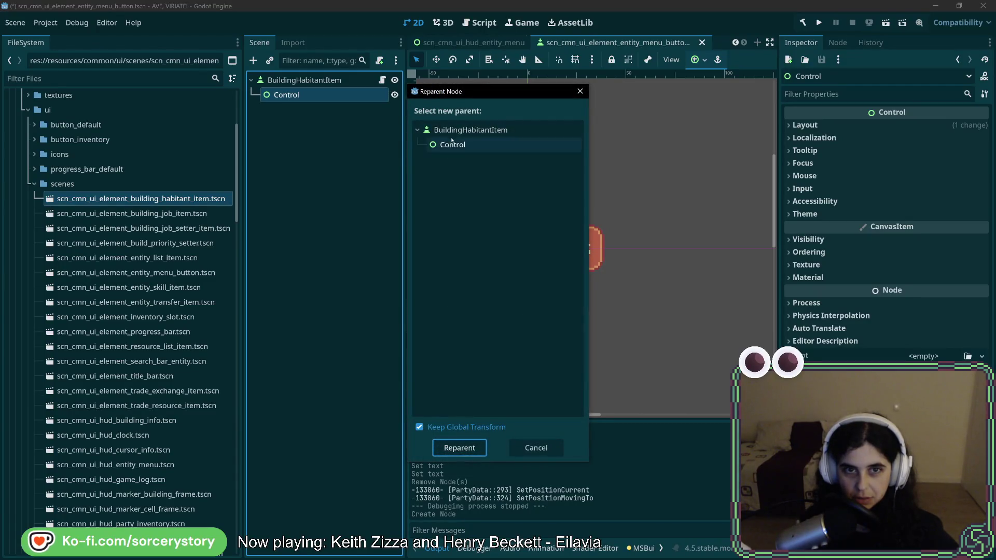
pyautogui.press('Escape')
# - Try dragging, then copy-pasting BuildingHabitantItem as a sibling of Control, dismissing the cannot-paste alert
pyautogui.rightClick(317, 80)
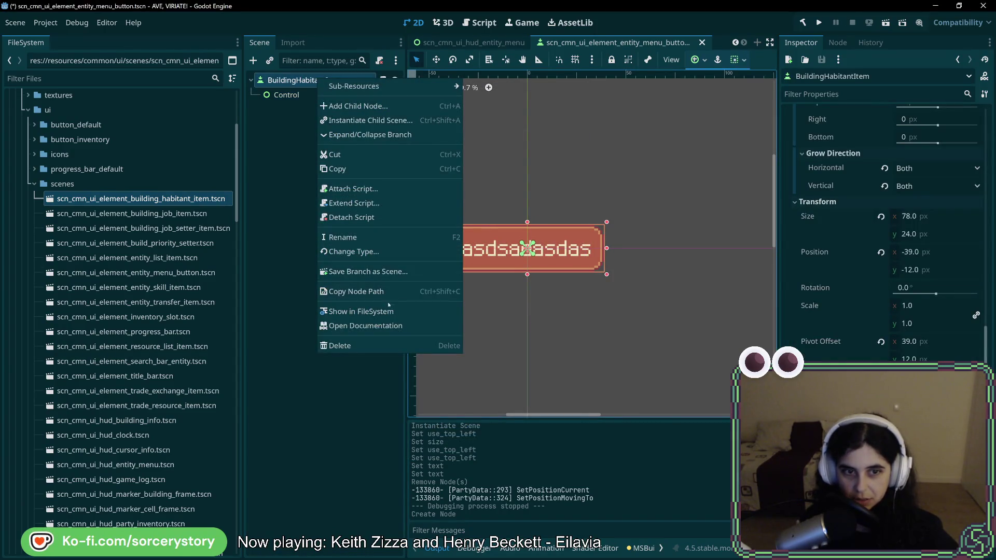
pyautogui.click(305, 80)
pyautogui.moveTo(304, 80); pyautogui.dragTo(289, 95)
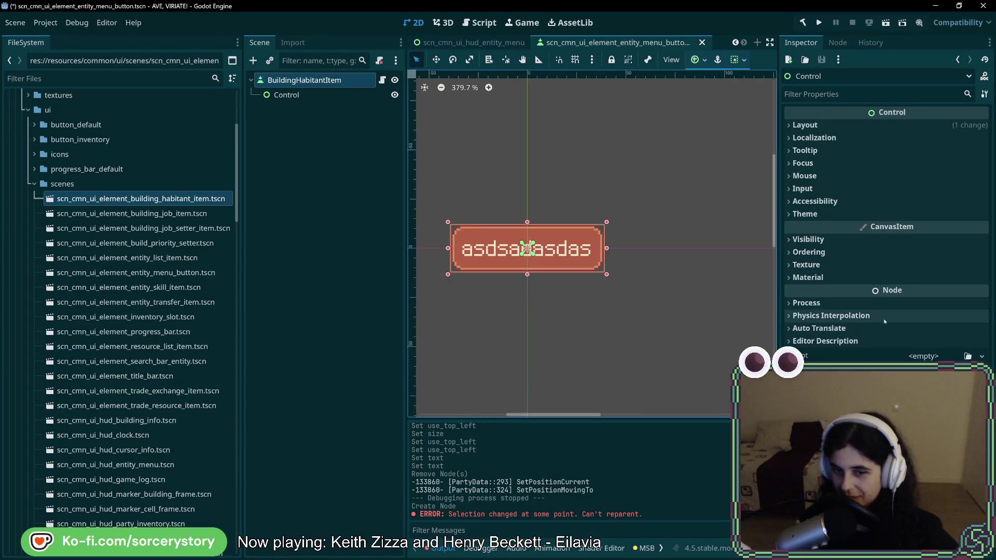
pyautogui.rightClick(277, 80)
pyautogui.click(316, 170)
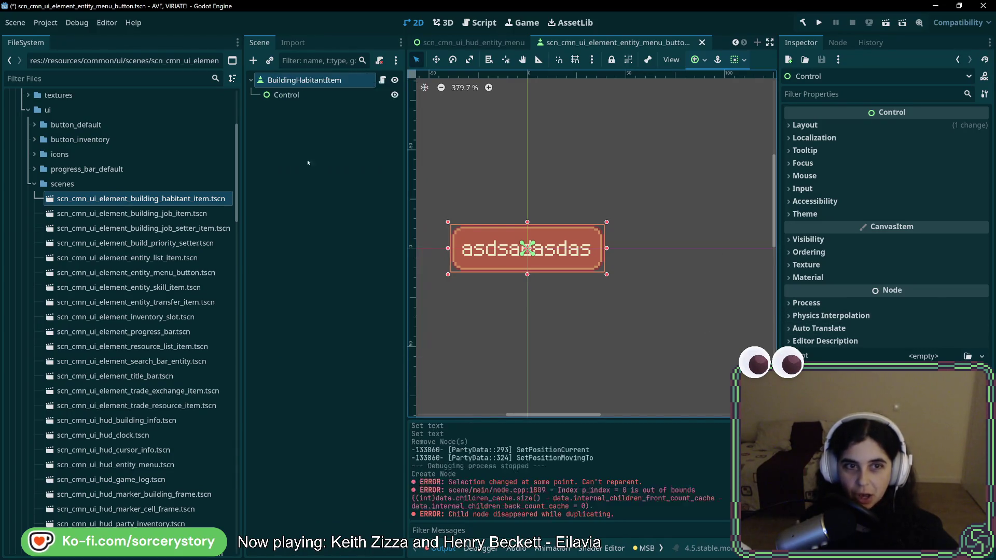
pyautogui.rightClick(289, 95)
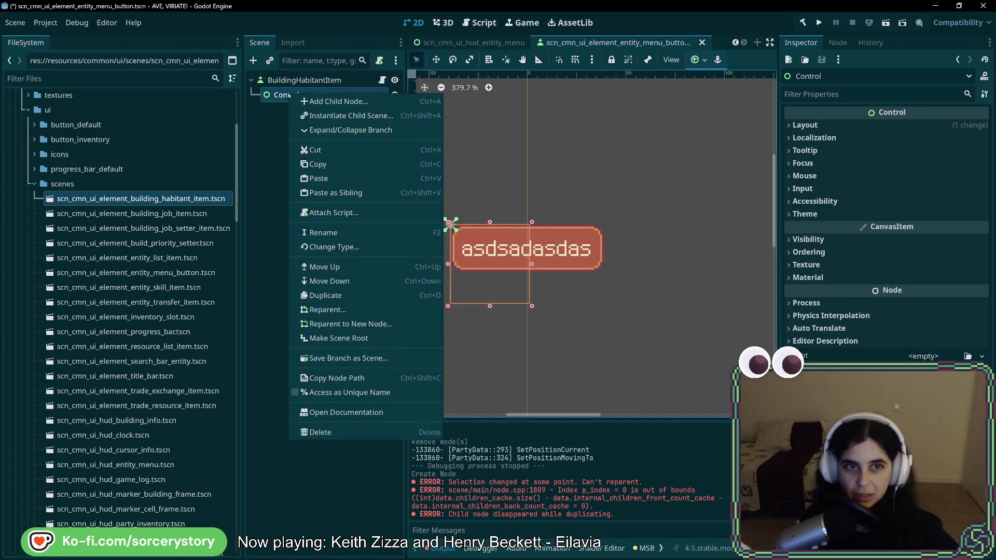
pyautogui.click(346, 193)
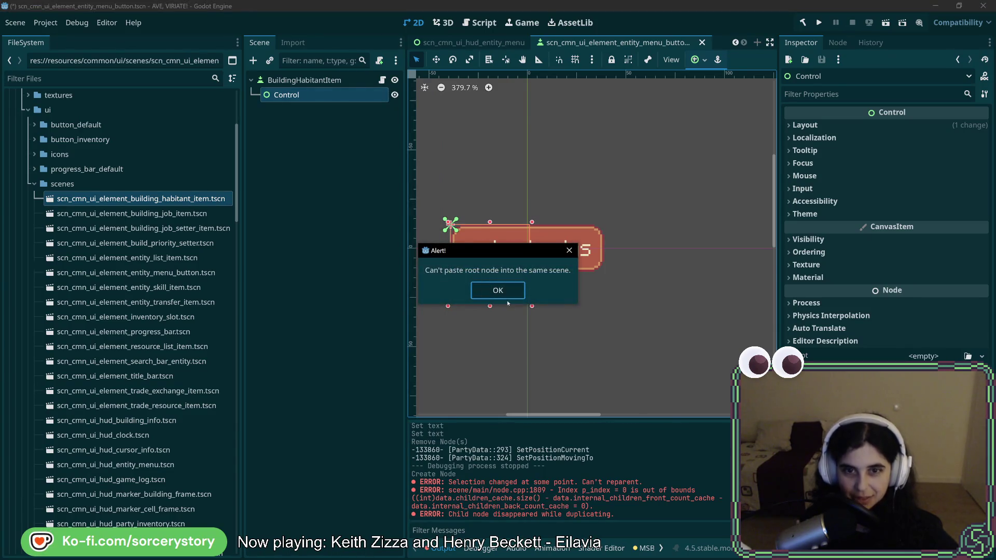
pyautogui.click(507, 297)
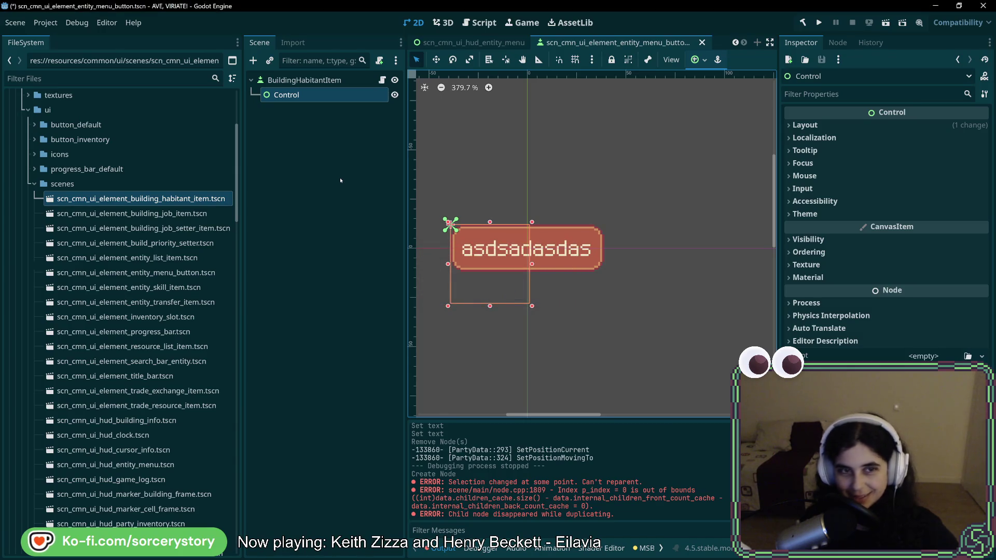
pyautogui.click(271, 81)
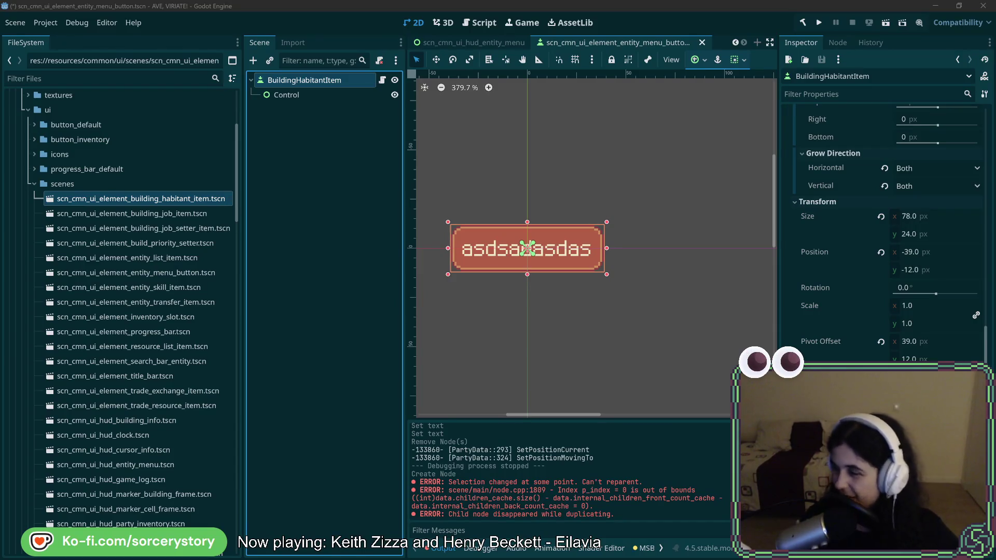
pyautogui.click(288, 98)
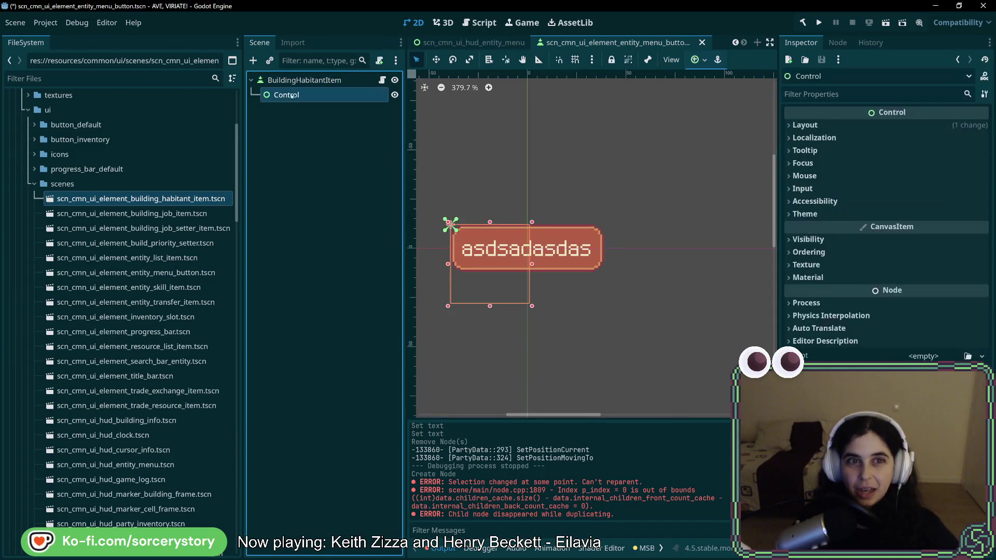
# - Set the Control node's Layout > Transform size to 0 × 0 and position to 0, 0
pyautogui.click(297, 81)
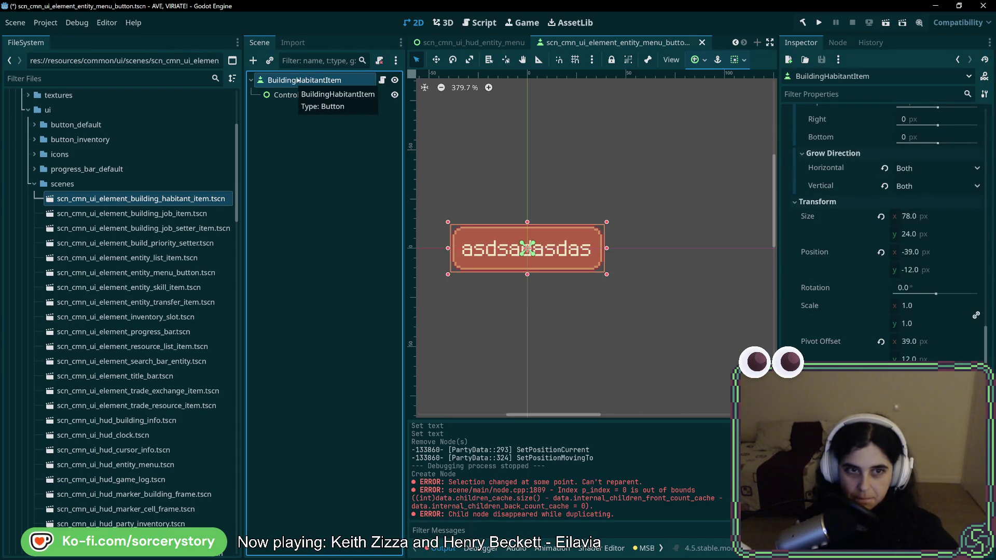
pyautogui.click(287, 95)
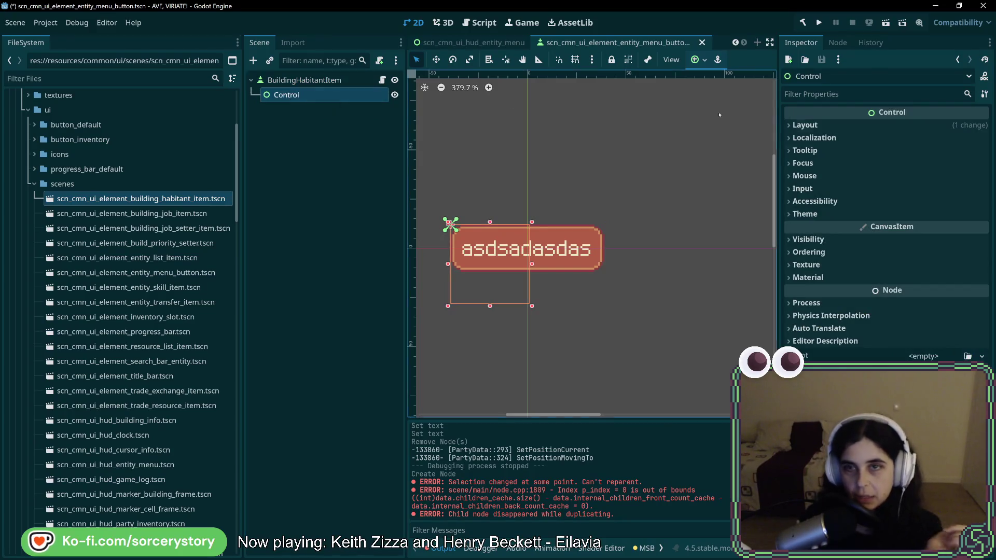
pyautogui.click(830, 239)
pyautogui.click(829, 239)
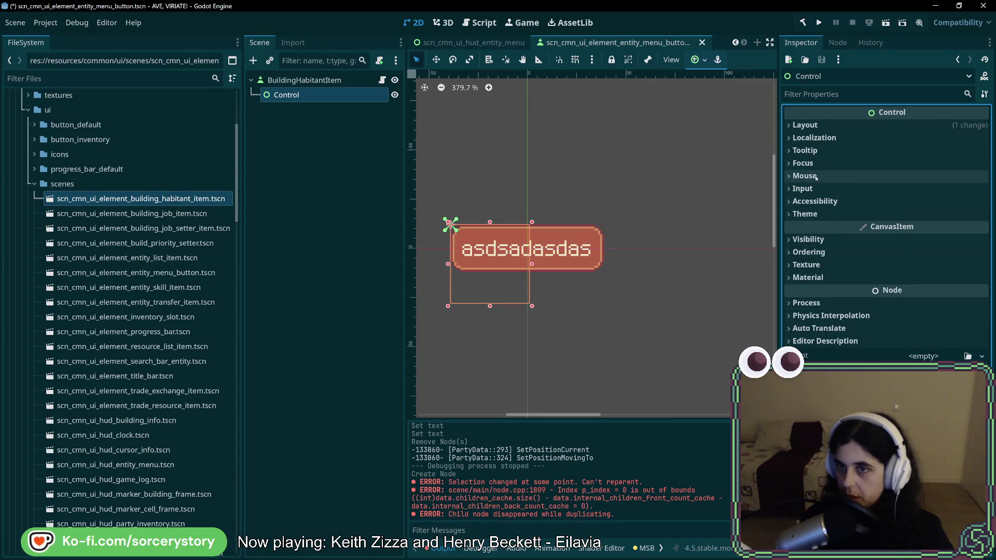
pyautogui.click(833, 124)
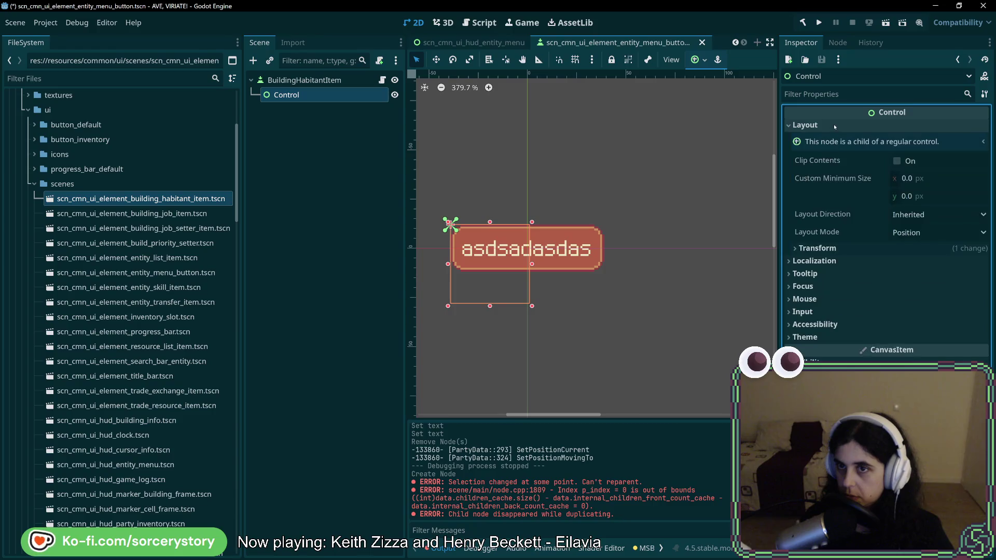
pyautogui.click(819, 249)
pyautogui.press('Tab')
pyautogui.write('0')
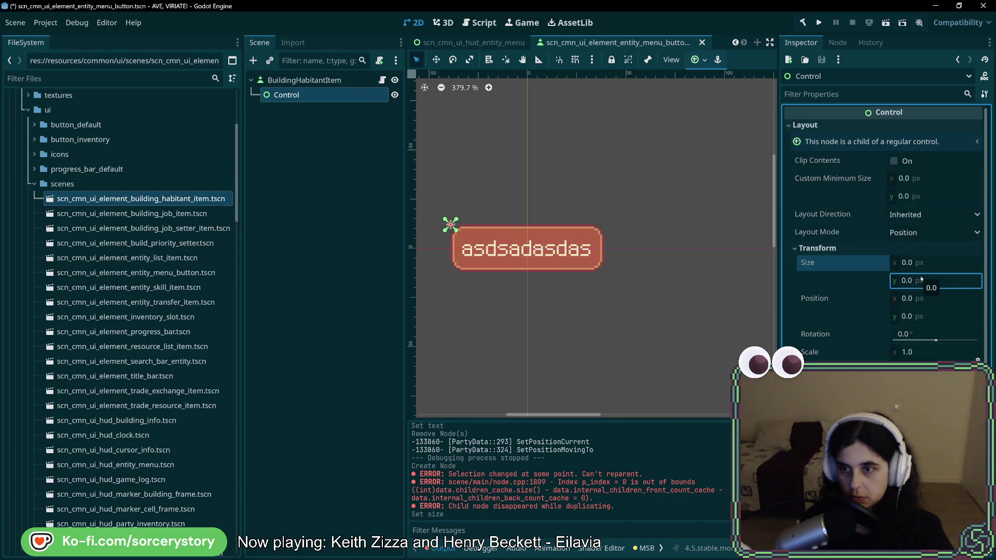
pyautogui.click(923, 299)
pyautogui.click(924, 314)
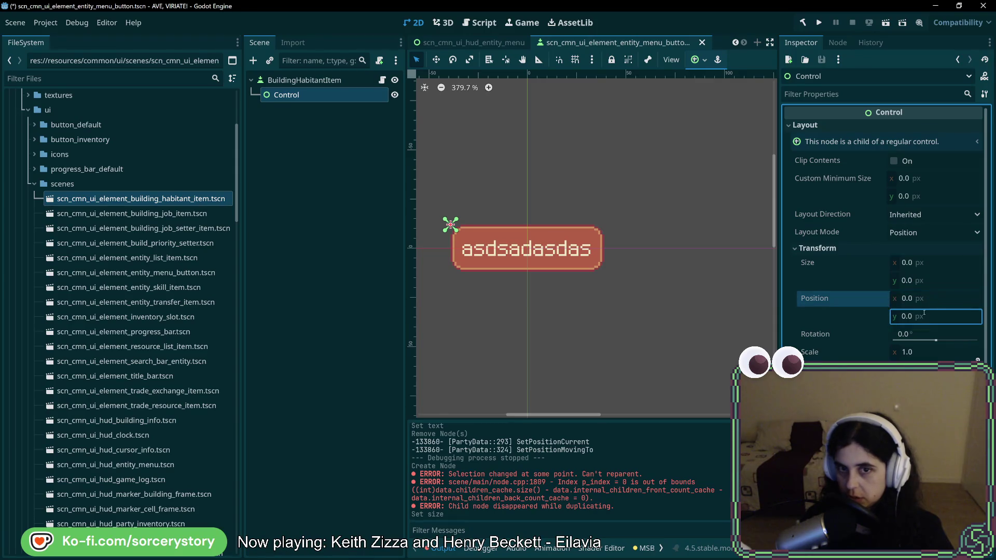
pyautogui.moveTo(293, 94); pyautogui.dragTo(294, 79)
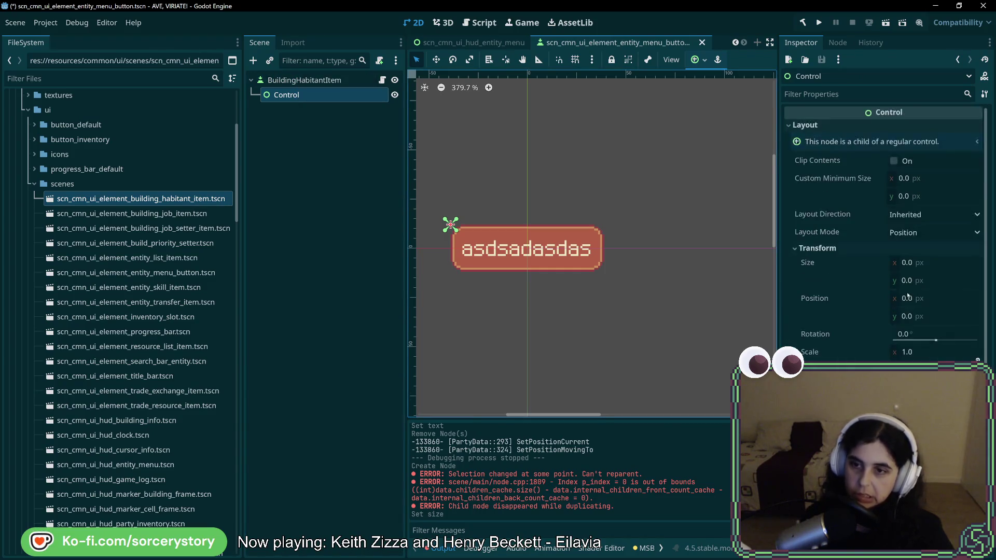
pyautogui.click(299, 80)
# - Change the BuildingHabitantItem root's type to Control
pyautogui.rightClick(300, 80)
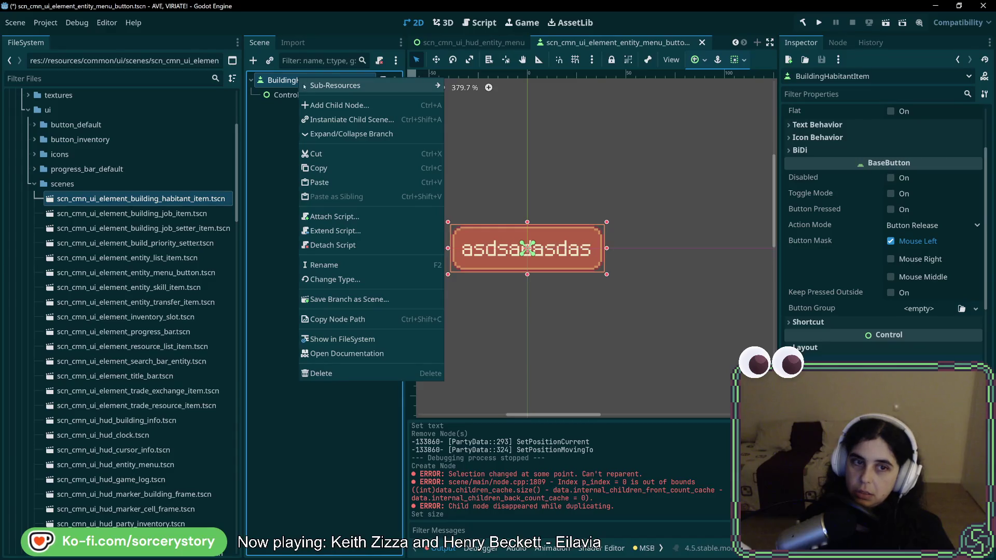
pyautogui.click(362, 281)
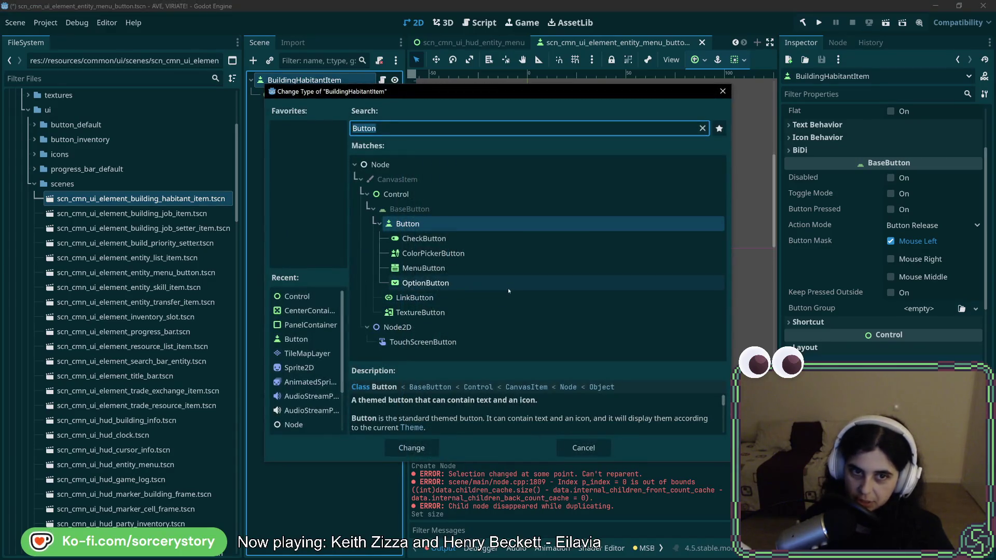
pyautogui.click(397, 194)
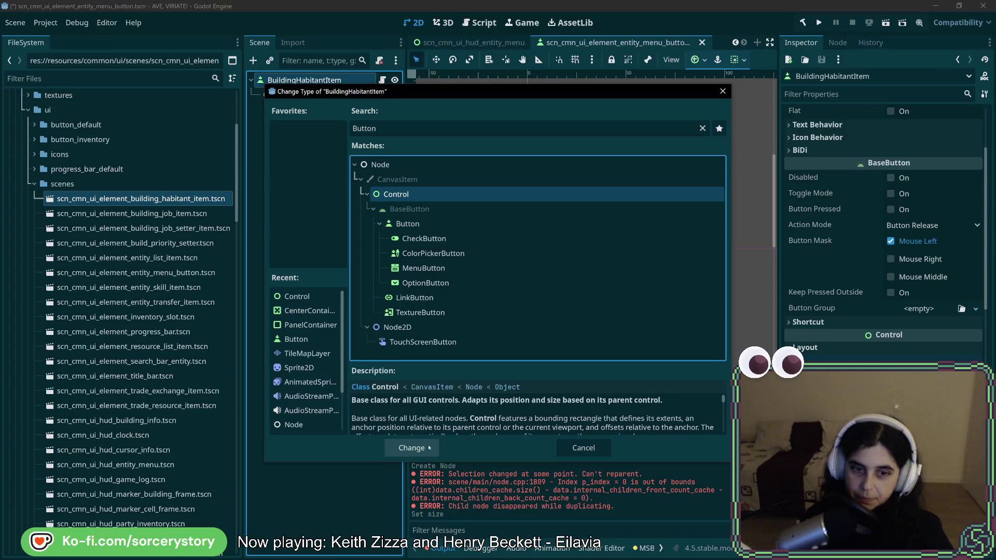
pyautogui.click(429, 447)
# - Change the child Control node's type to Button
pyautogui.click(285, 95)
pyautogui.rightClick(292, 95)
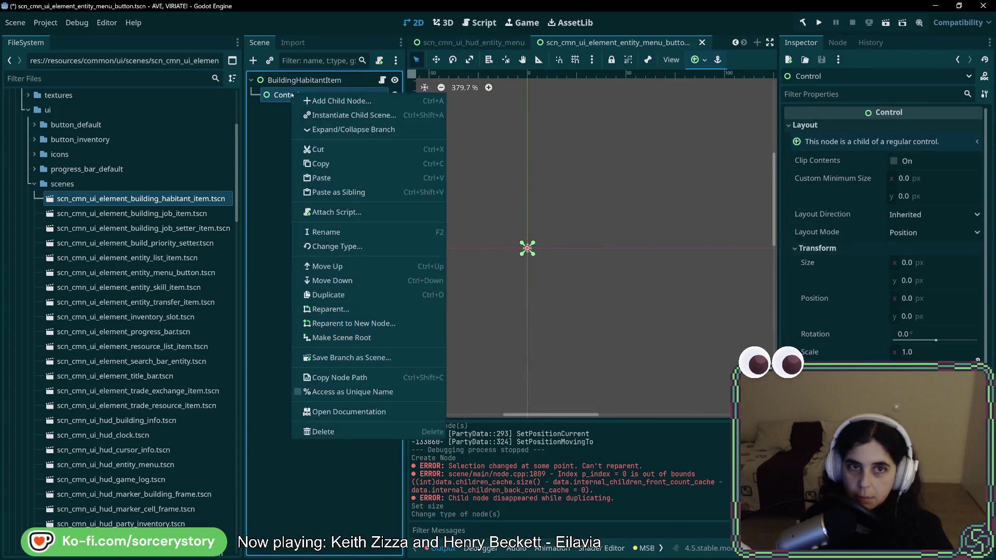
pyautogui.click(338, 246)
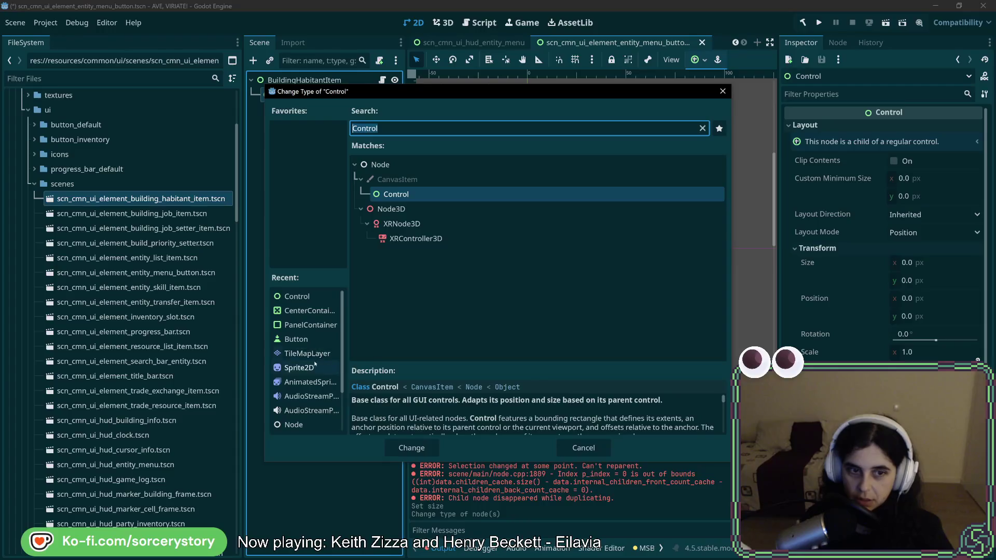
pyautogui.doubleClick(312, 340)
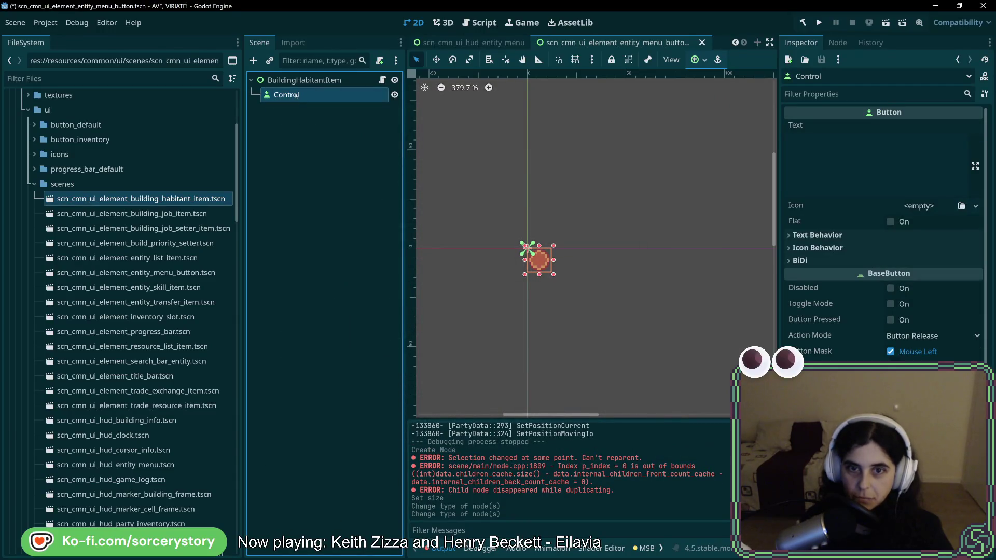
pyautogui.click(298, 80)
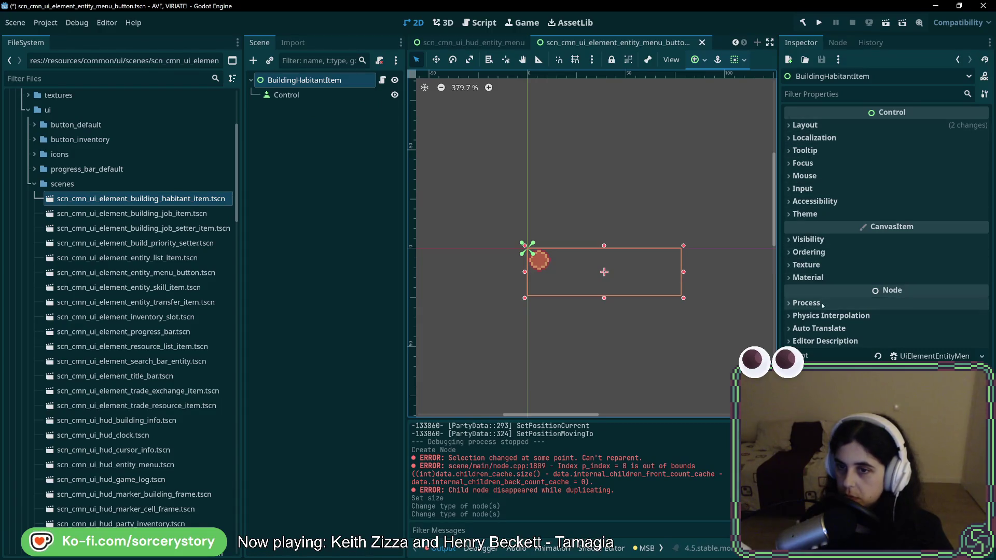
# - Set the BuildingHabitantItem root's Layout > Transform size to 0
pyautogui.click(816, 126)
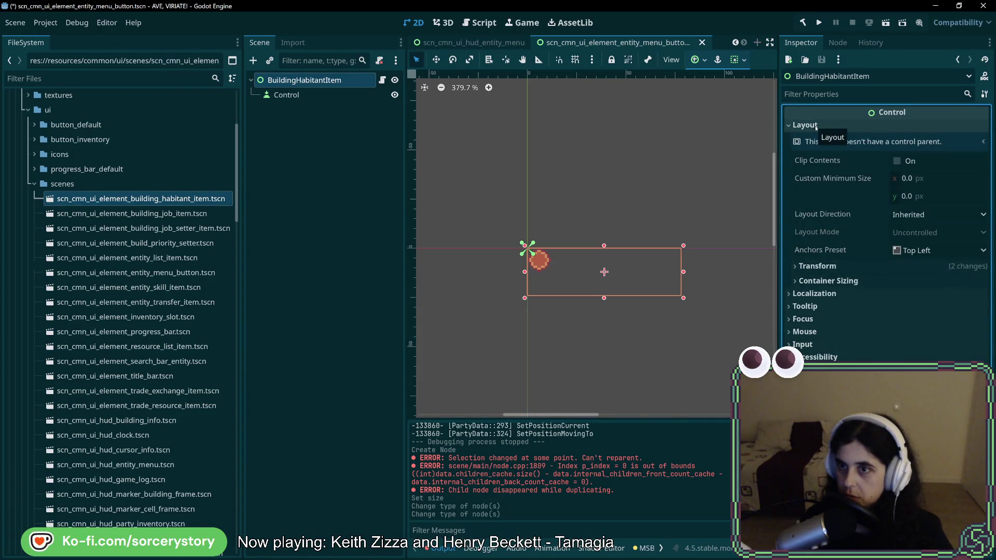
pyautogui.click(815, 126)
pyautogui.click(805, 150)
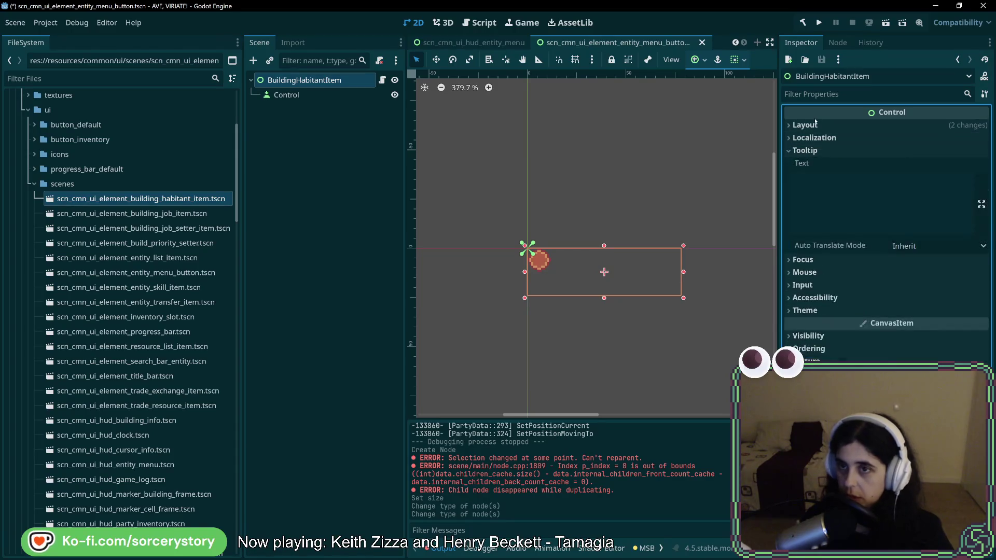
pyautogui.click(806, 150)
pyautogui.click(805, 125)
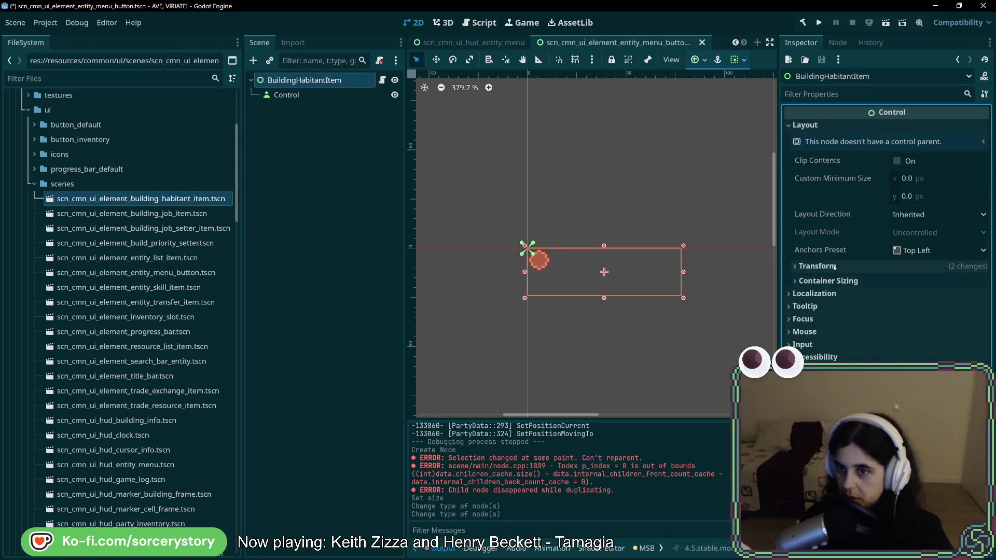
pyautogui.click(846, 264)
pyautogui.click(930, 282)
pyautogui.press('Tab')
pyautogui.write('0')
pyautogui.press('Return')
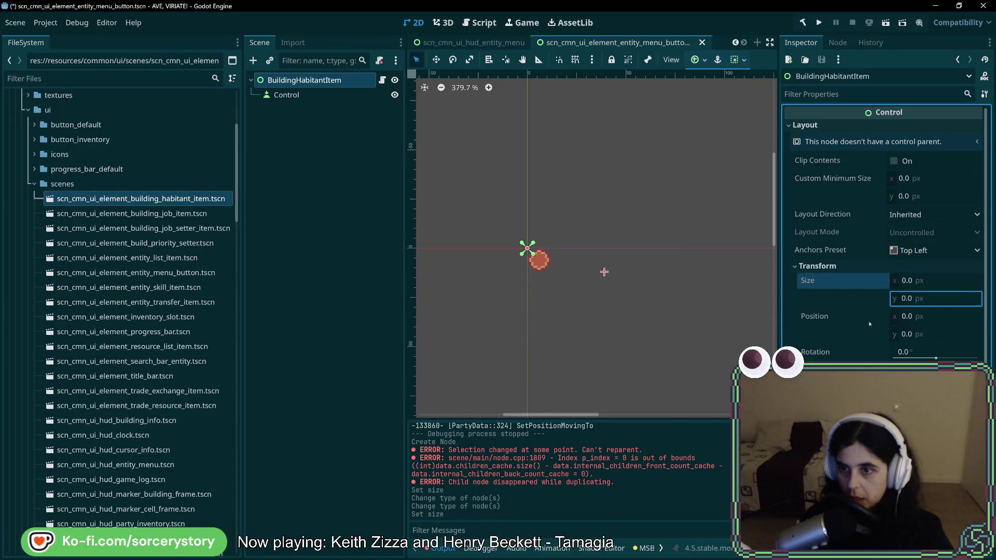
# - Select the child Button and start centring its anchors on the origin
pyautogui.click(287, 94)
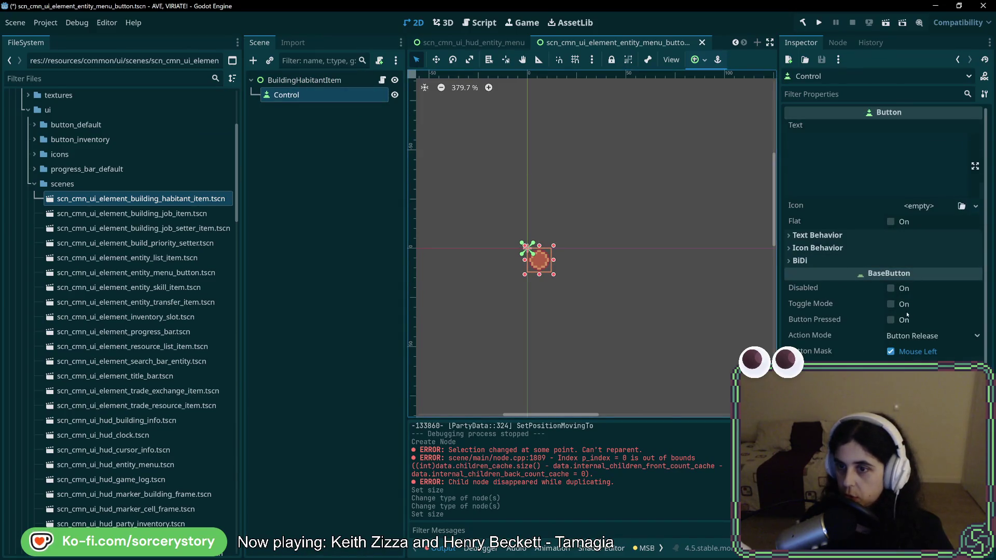
pyautogui.scroll(-5, 907, 314)
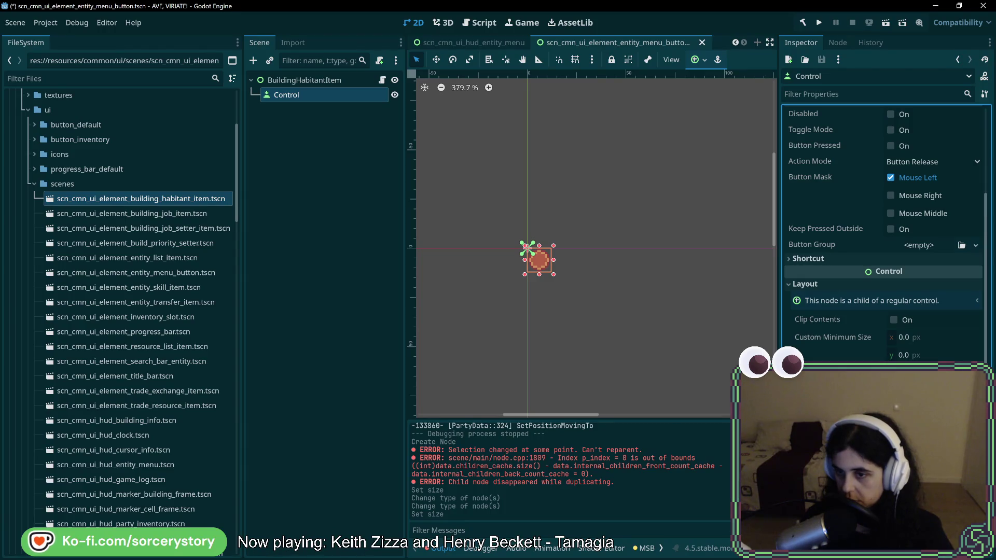
pyautogui.scroll(-6, 925, 358)
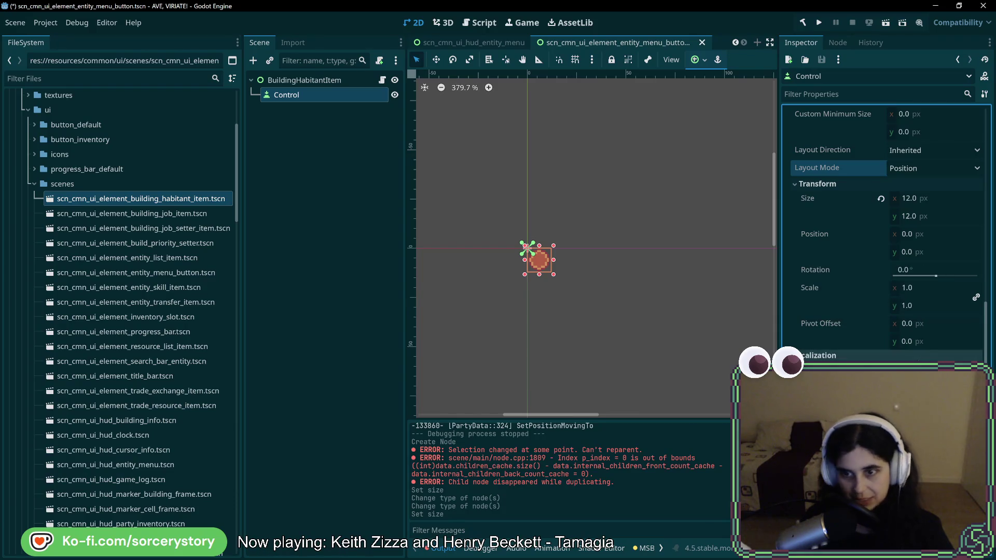
pyautogui.scroll(6, 918, 358)
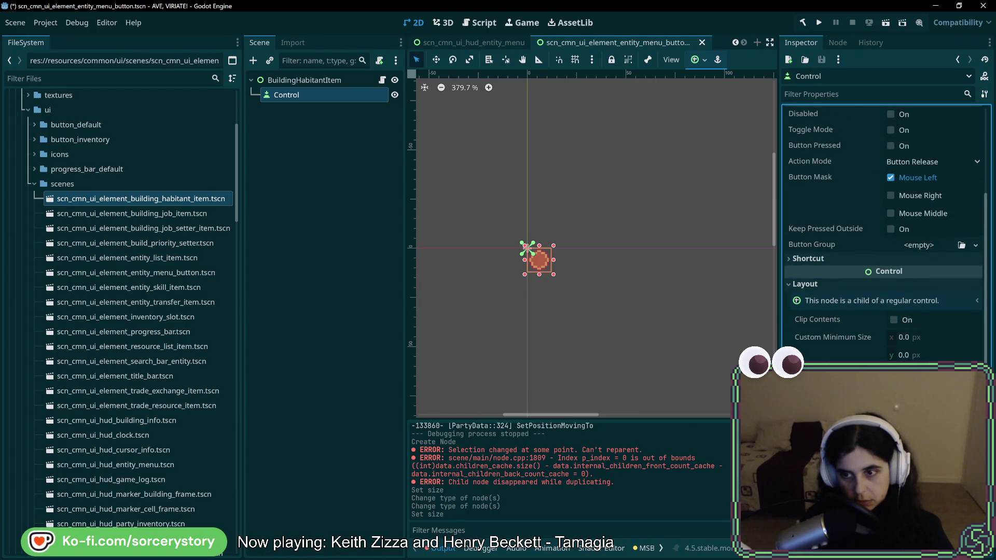
pyautogui.click(925, 394)
# - Apply the Center anchors preset to the child Button
pyautogui.click(925, 467)
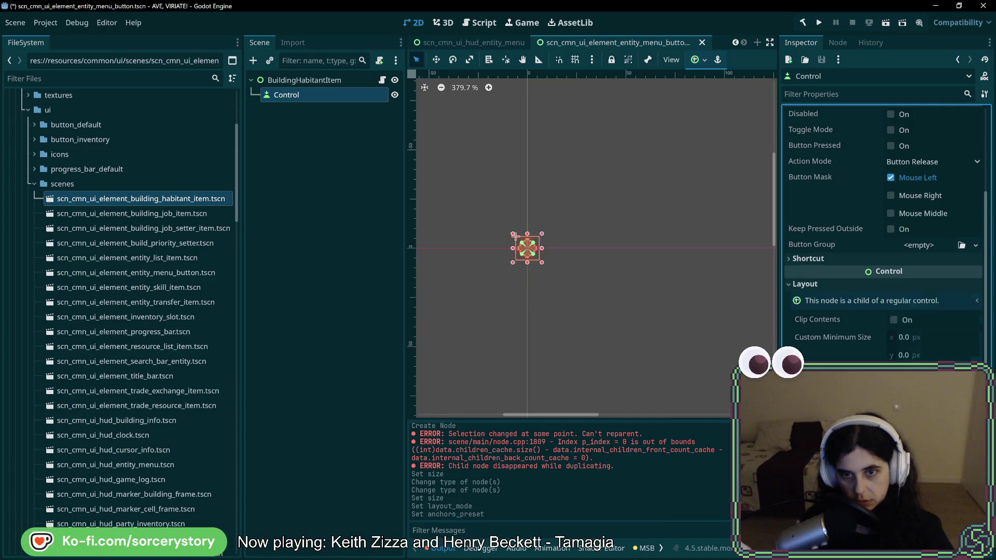
pyautogui.scroll(5, 864, 343)
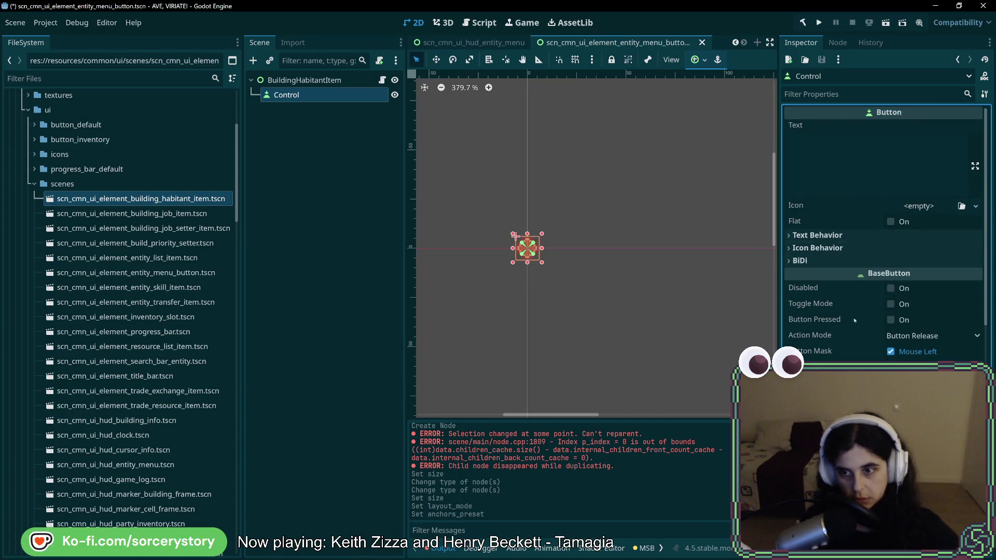
pyautogui.scroll(-7, 865, 343)
pyautogui.scroll(-2, 867, 345)
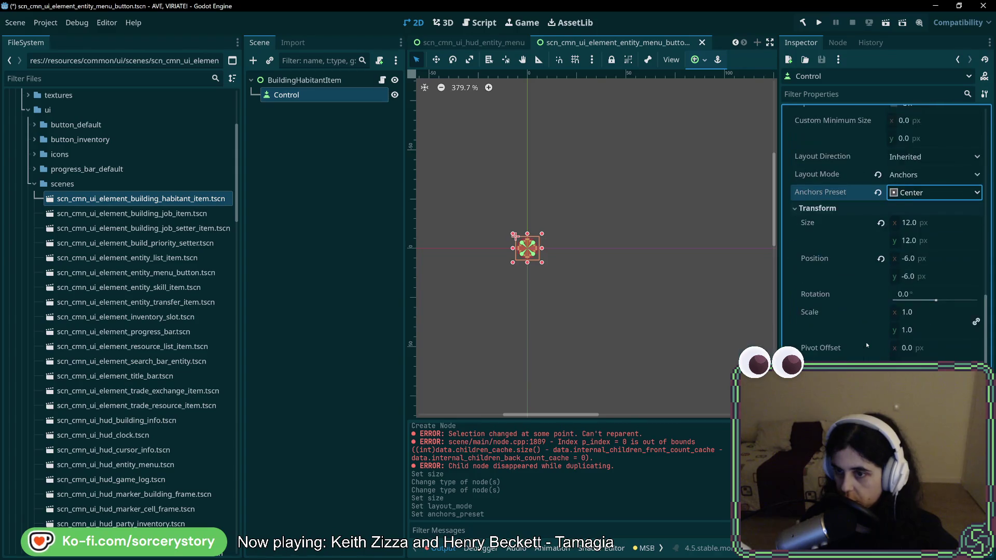
pyautogui.scroll(5, 877, 129)
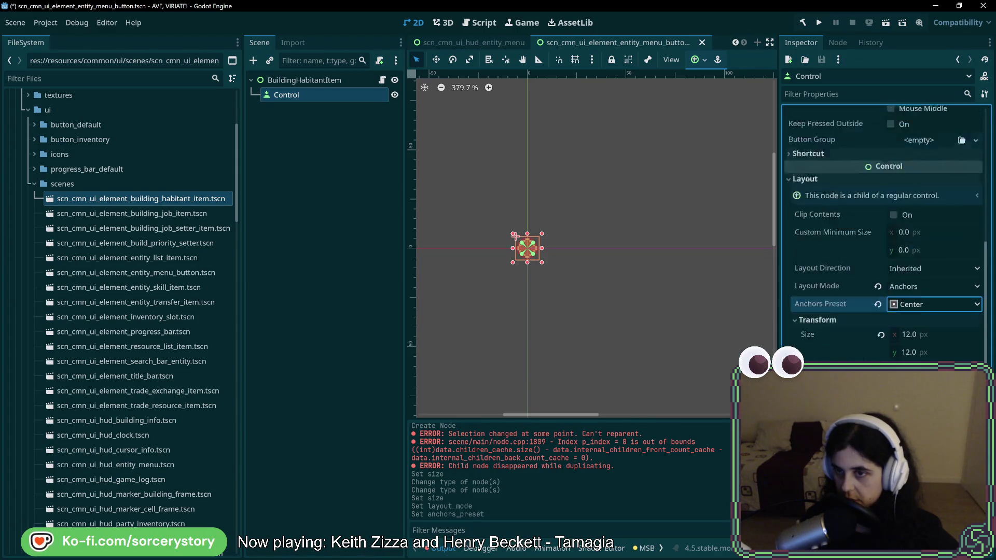
# - Test the button with text 'asdasdsadasdasda', then clear its label to leave it empty
pyautogui.click(876, 129)
pyautogui.write('asdasdsadasdasda')
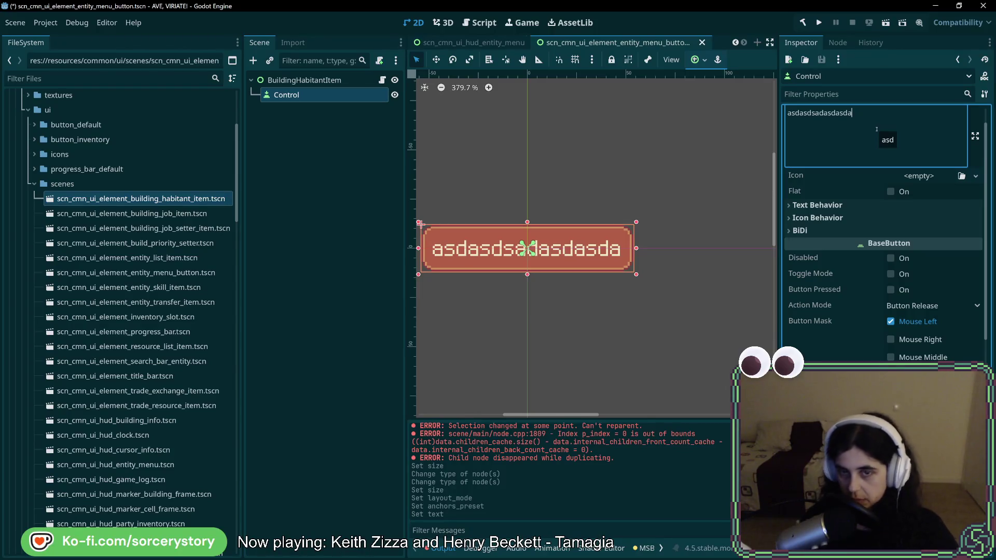
pyautogui.scroll(1, 866, 168)
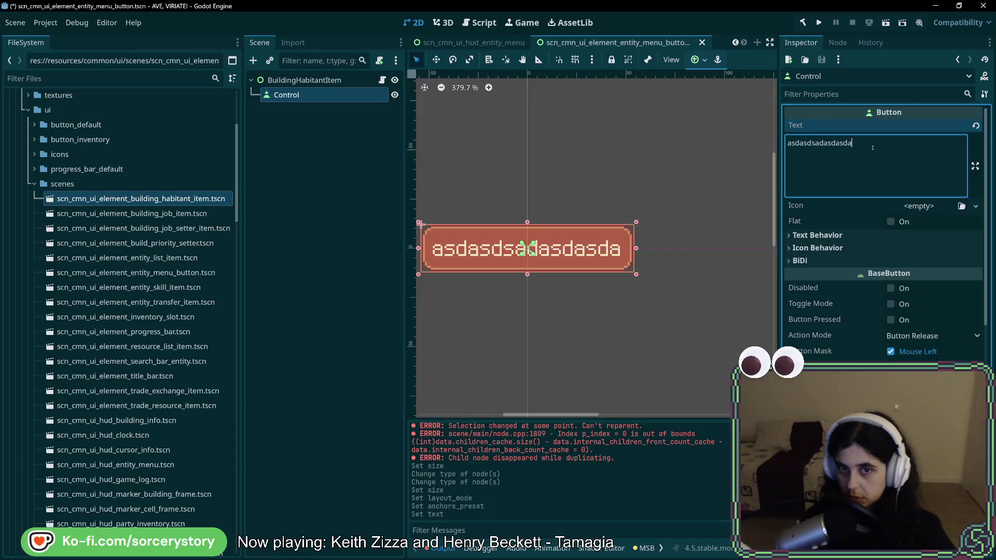
pyautogui.hotkey('ctrl', 'a')
pyautogui.press('BackSpace')
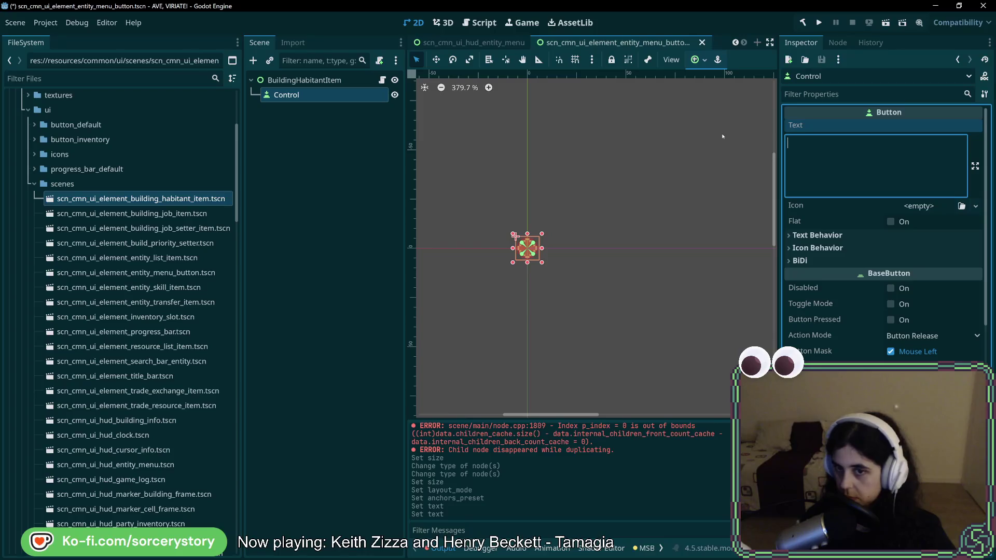
pyautogui.click(344, 81)
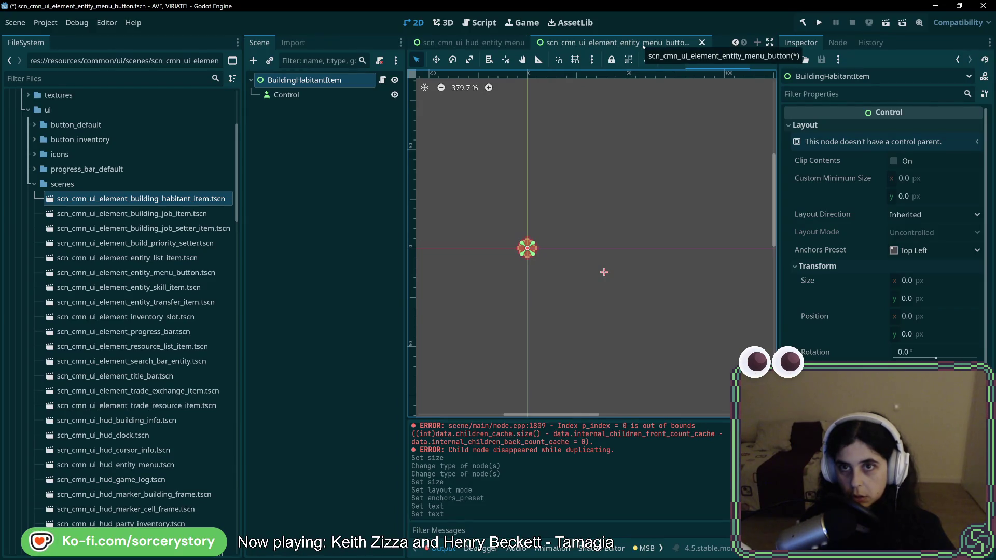
# - After glancing at the HUD entity menu scene, rename root node BuildingHabitantItem to EntityMenuButton
pyautogui.scroll(2, 607, 179)
pyautogui.hscroll(2, 607, 179)
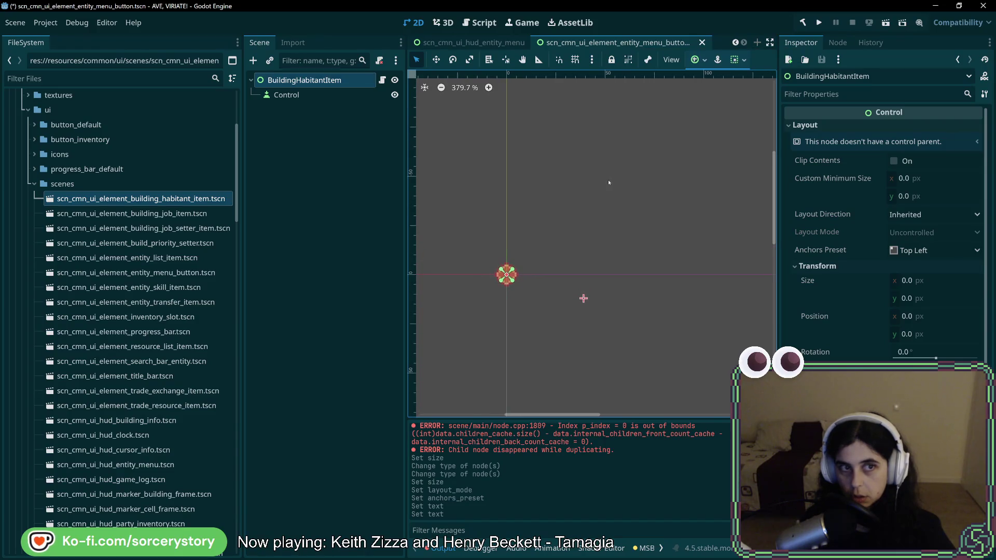
pyautogui.click(170, 201)
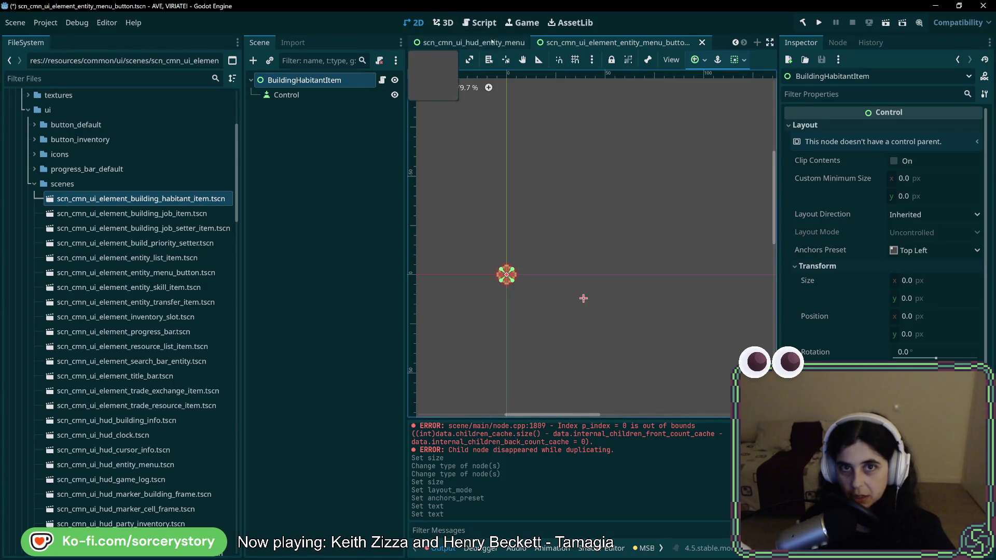
pyautogui.click(436, 42)
pyautogui.click(571, 45)
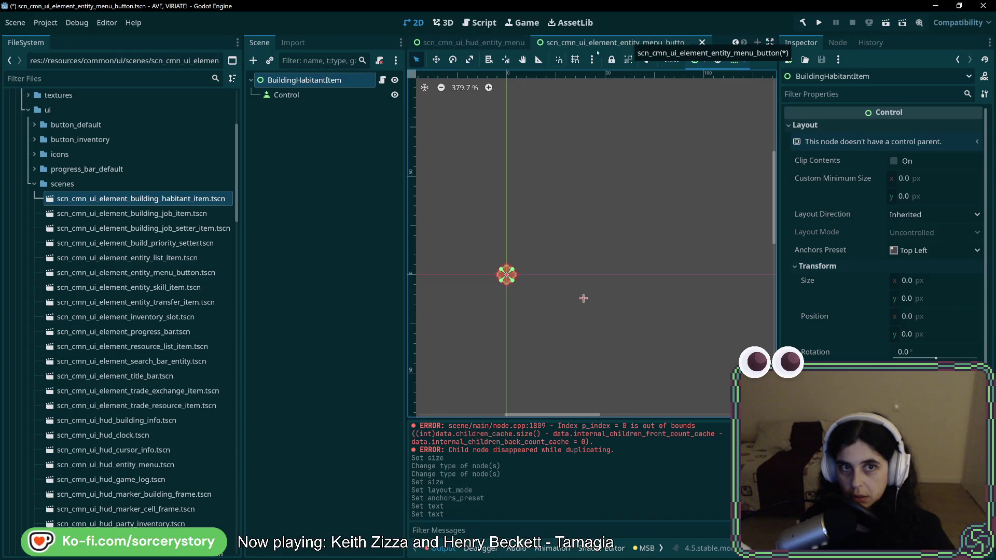
pyautogui.doubleClick(326, 81)
pyautogui.write('EntityMenuButto')
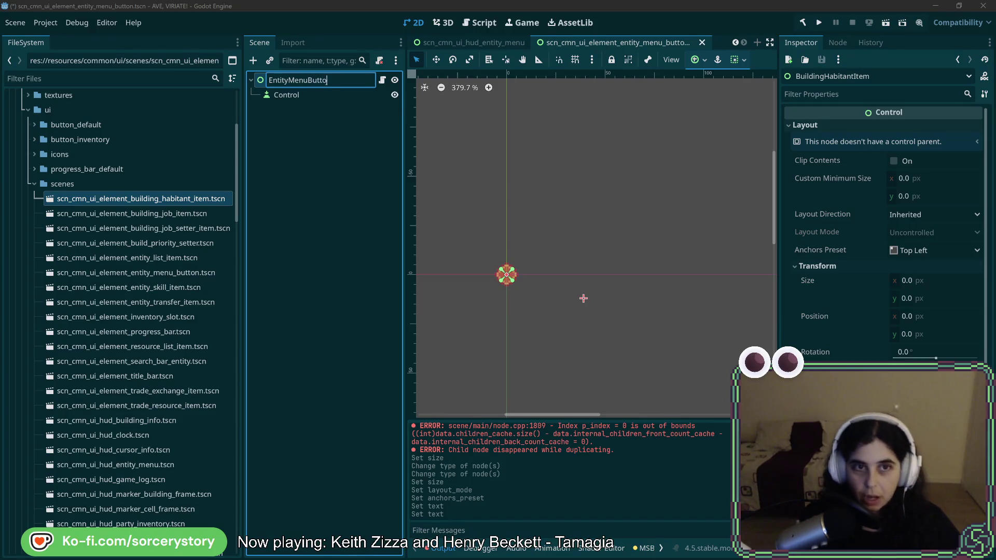
pyautogui.write('n')
pyautogui.press('Return')
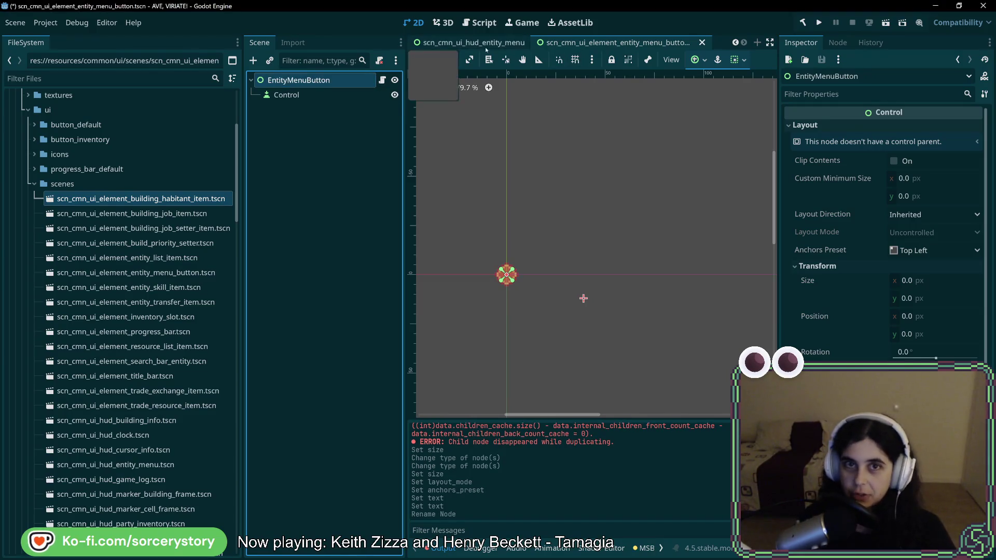
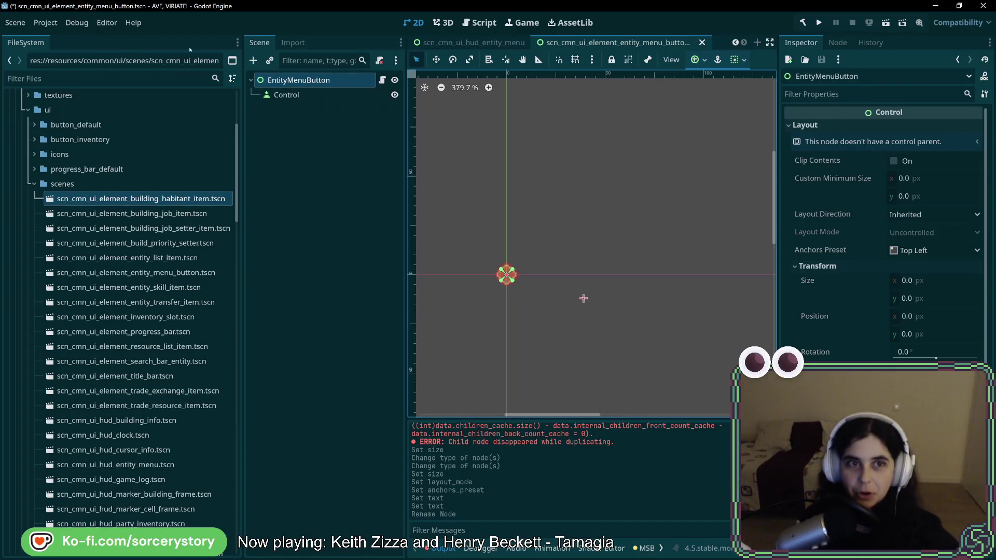
# - Reset the pivot offset of the EntityMenuButton root node
pyautogui.click(323, 93)
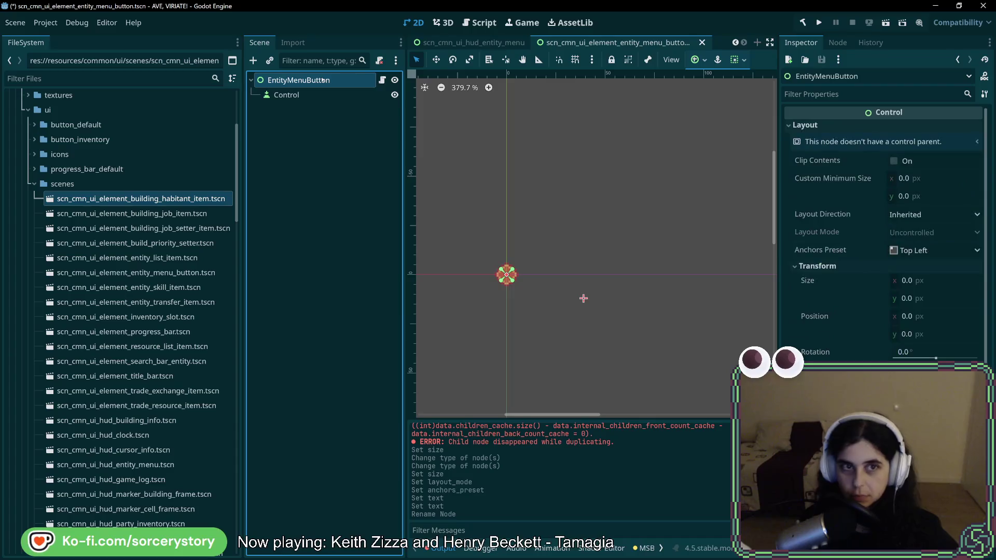
pyautogui.click(319, 92)
pyautogui.click(318, 83)
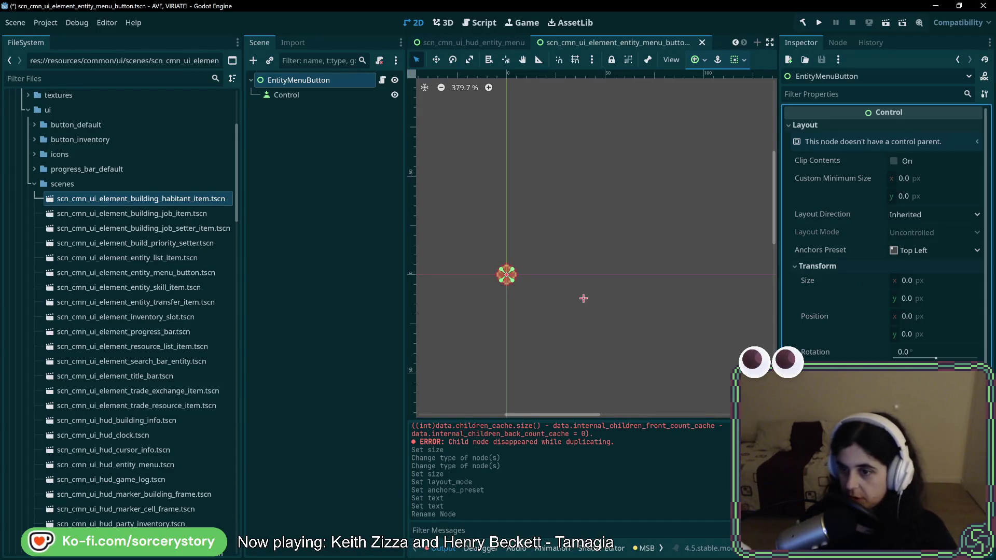
pyautogui.press('v')
# - Enter test text in the child button's Text field, then clear it again
pyautogui.click(287, 95)
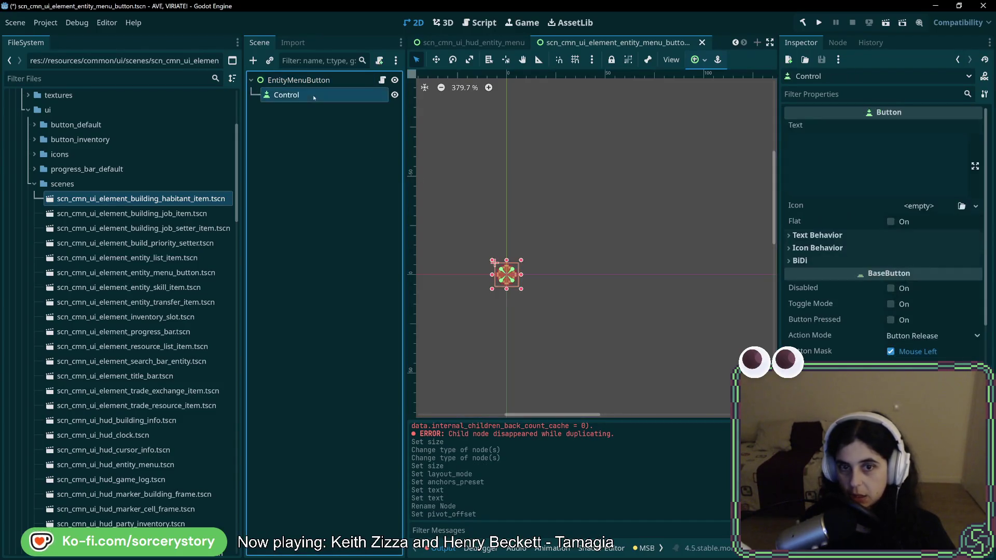
pyautogui.click(913, 165)
pyautogui.write('asdsadsad')
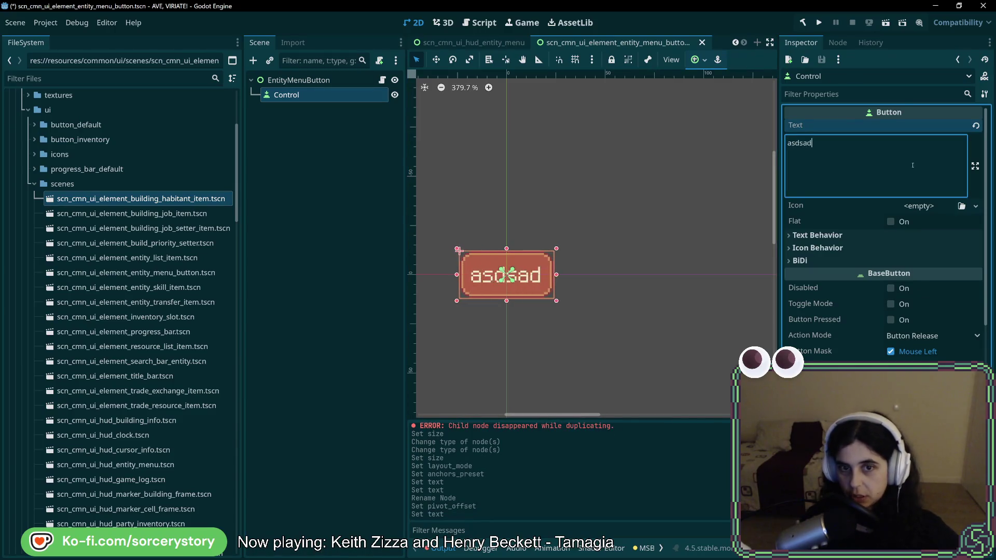
pyautogui.press('BackSpace')
pyautogui.press('BackSpace')
pyautogui.press('BackSpace')
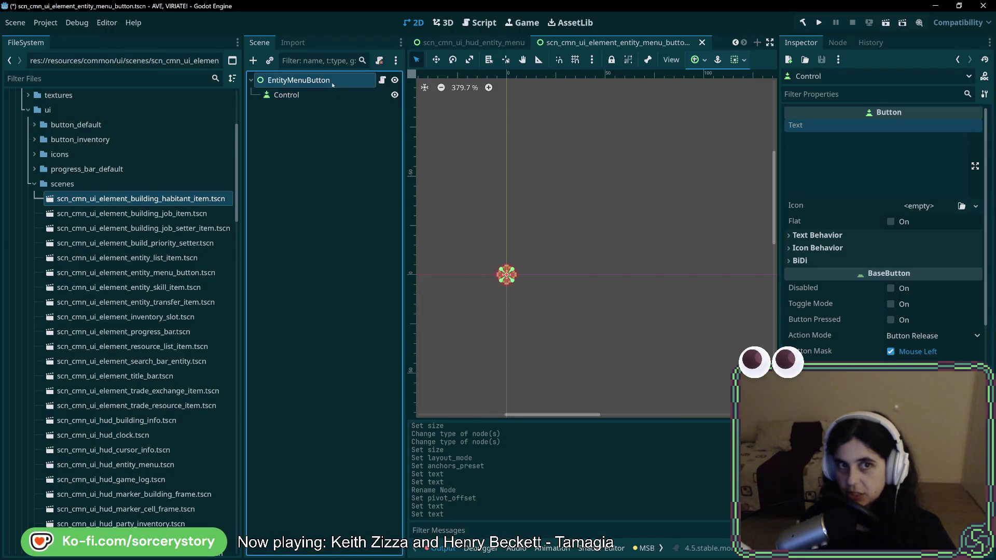
# - Confirm the child node is a Button and bring up its script in Rider
pyautogui.click(388, 120)
pyautogui.click(345, 93)
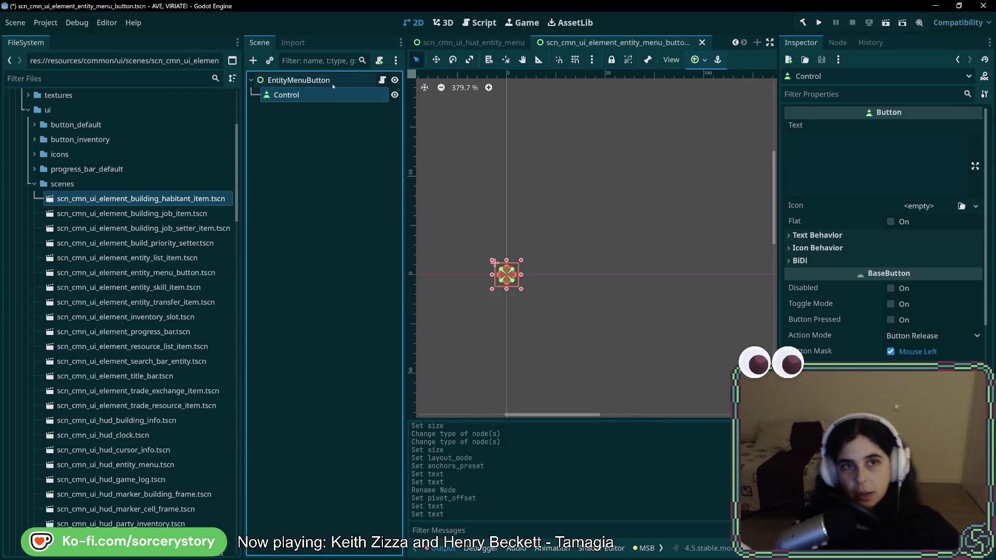
pyautogui.hotkey('alt', 'Tab')
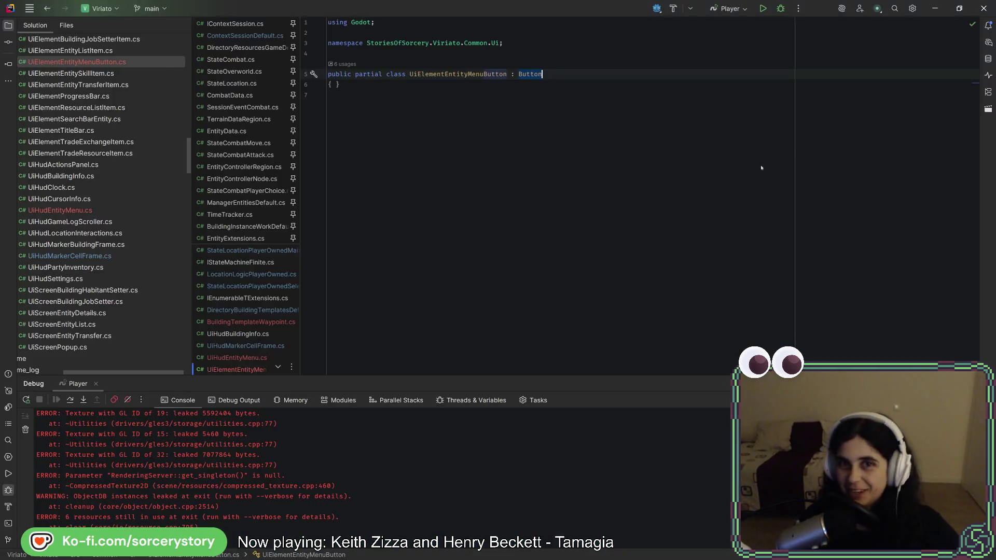
# - Change UiElementEntityMenuButton's base class to Control and expand its class body
pyautogui.write('Control')
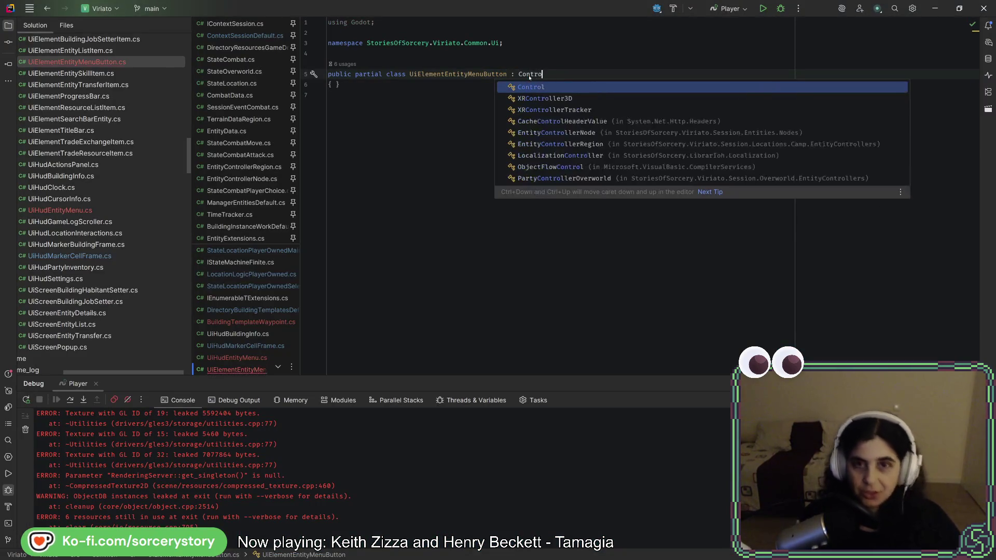
pyautogui.press('Return')
pyautogui.press('Down')
pyautogui.press('Left')
pyautogui.press('Return')
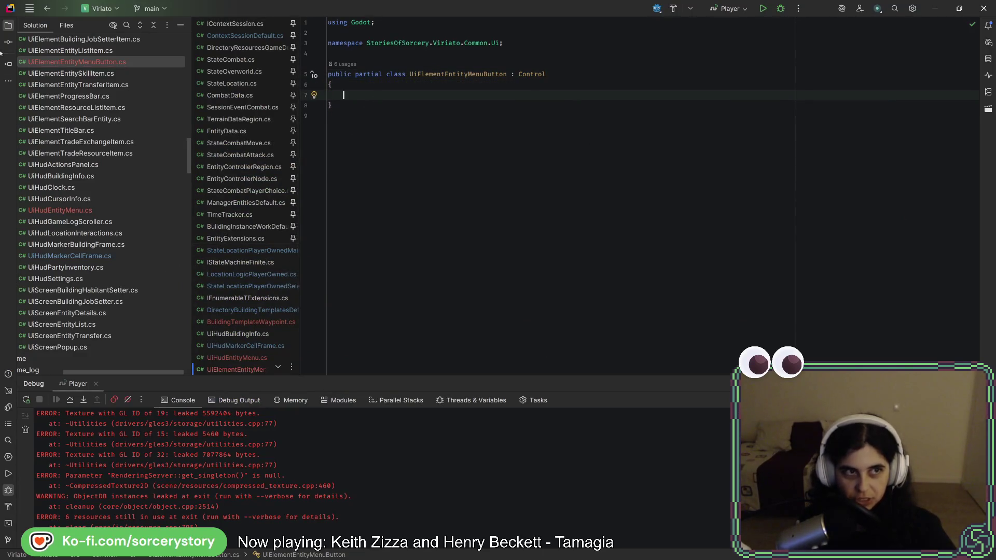
# - Open UiHudEntityMenu.cs and UiHudBuildingInfo.cs, and select the ExportCategory and TitleBar lines
pyautogui.scroll(-3, 86, 207)
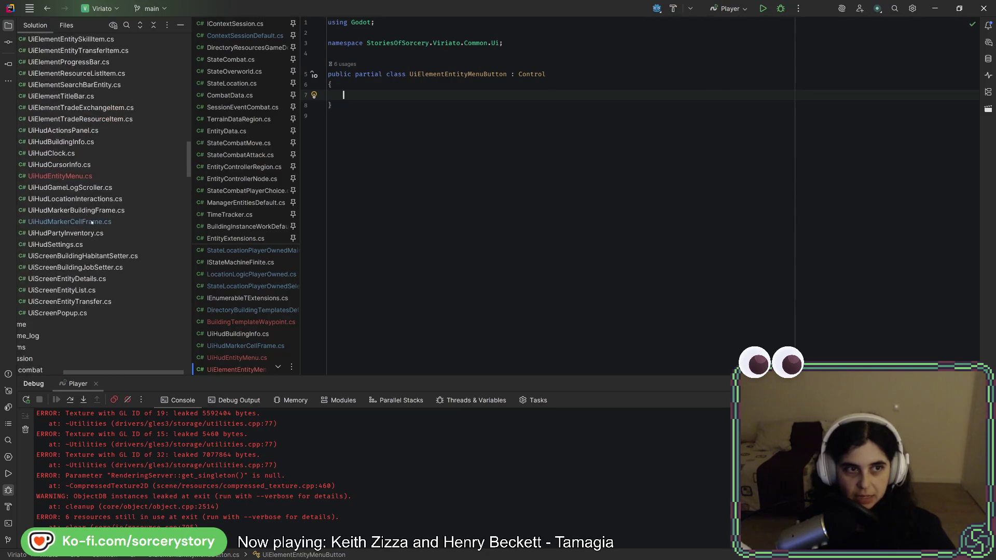
pyautogui.click(84, 177)
pyautogui.scroll(10, 524, 291)
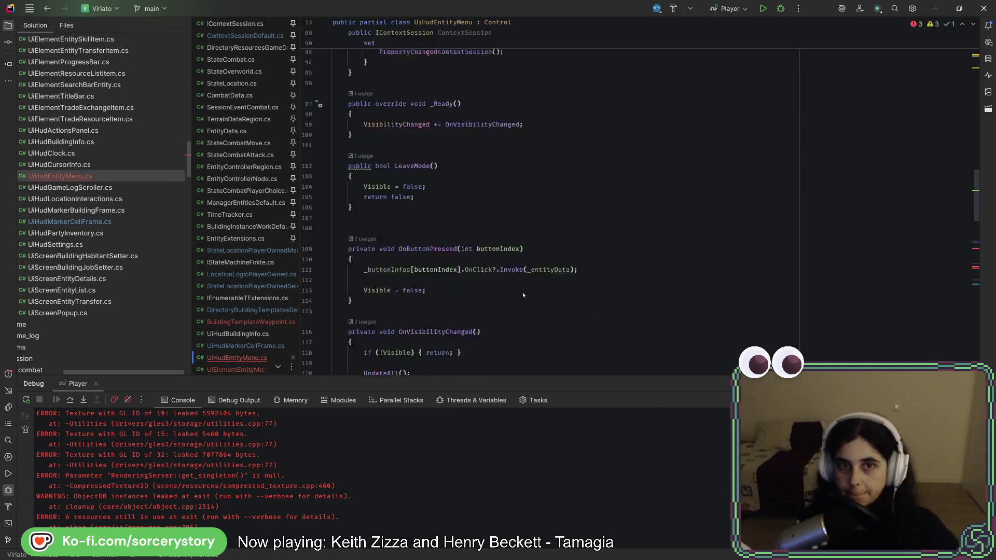
pyautogui.scroll(10, 522, 290)
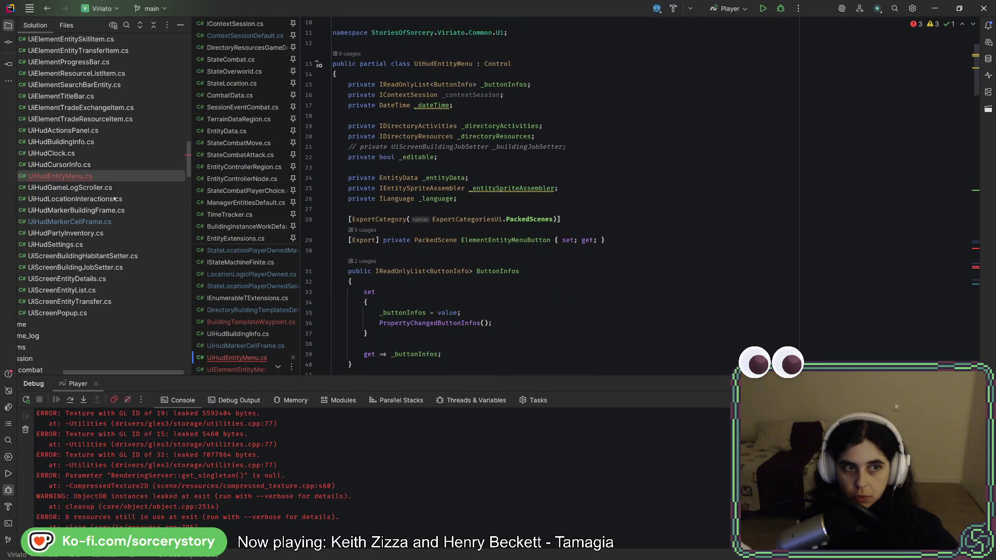
pyautogui.click(77, 141)
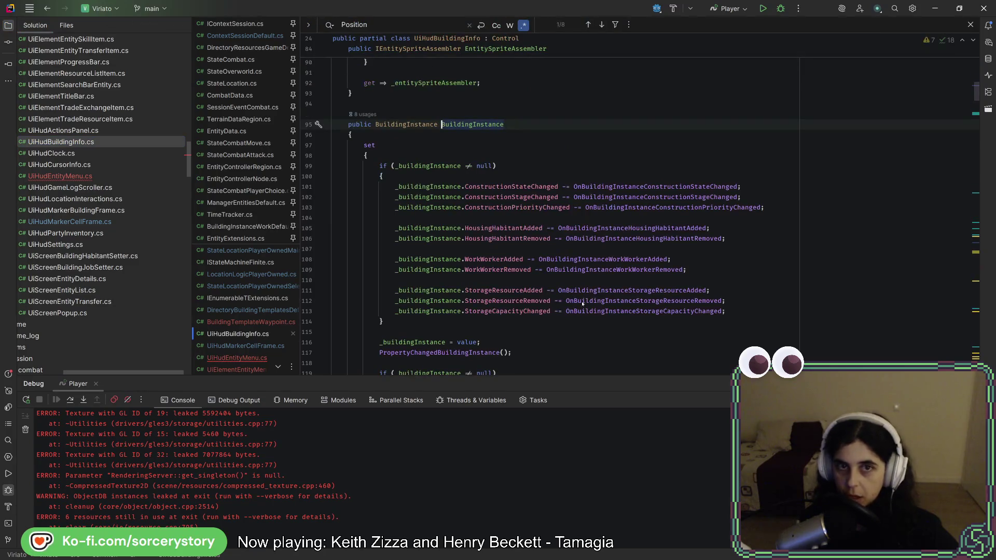
pyautogui.scroll(2, 581, 301)
pyautogui.scroll(-14, 582, 301)
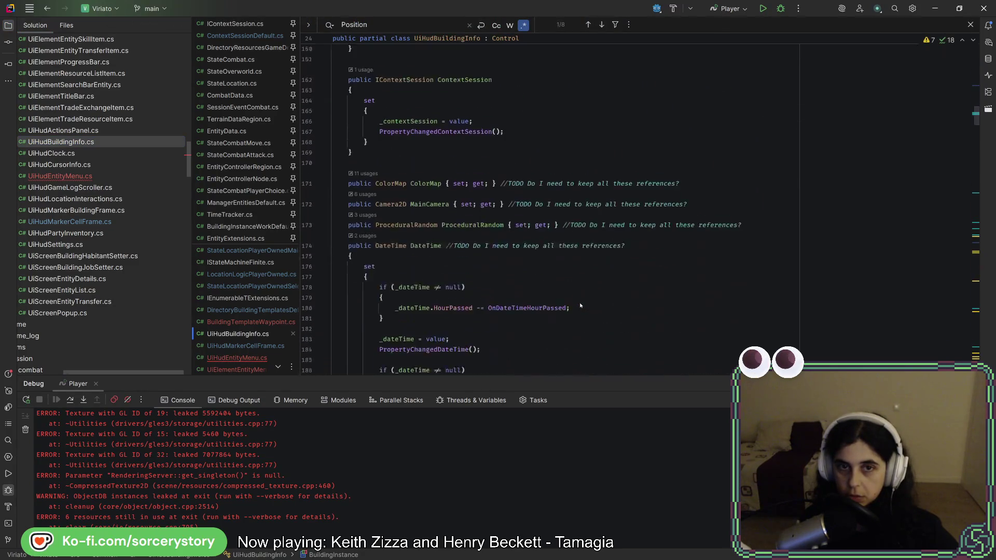
pyautogui.scroll(-6, 581, 306)
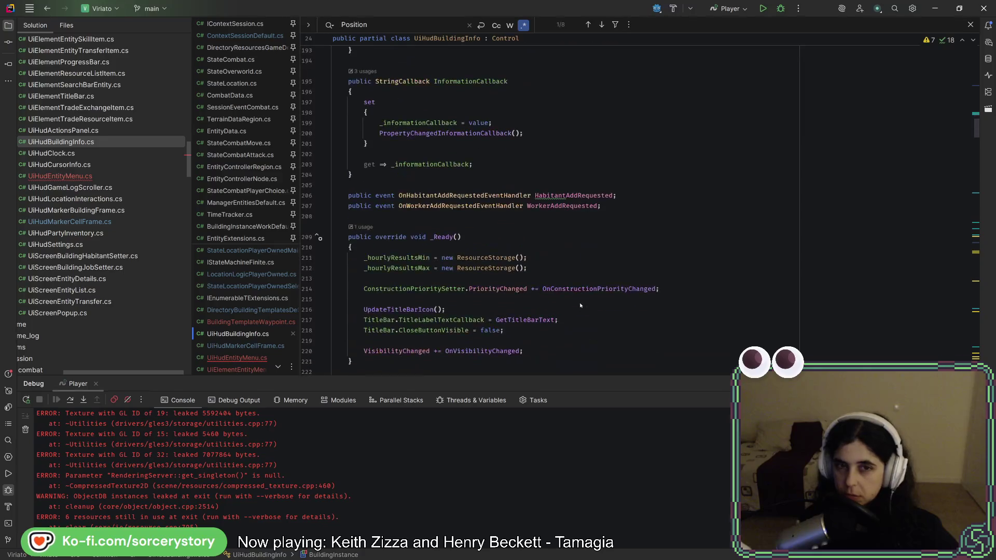
pyautogui.scroll(20, 580, 305)
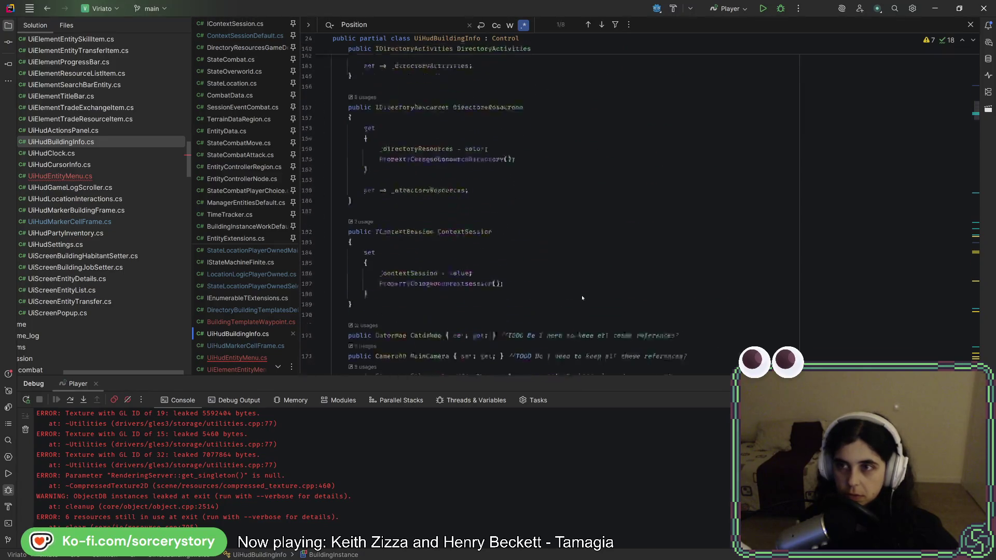
pyautogui.scroll(10, 583, 298)
pyautogui.scroll(-7, 494, 218)
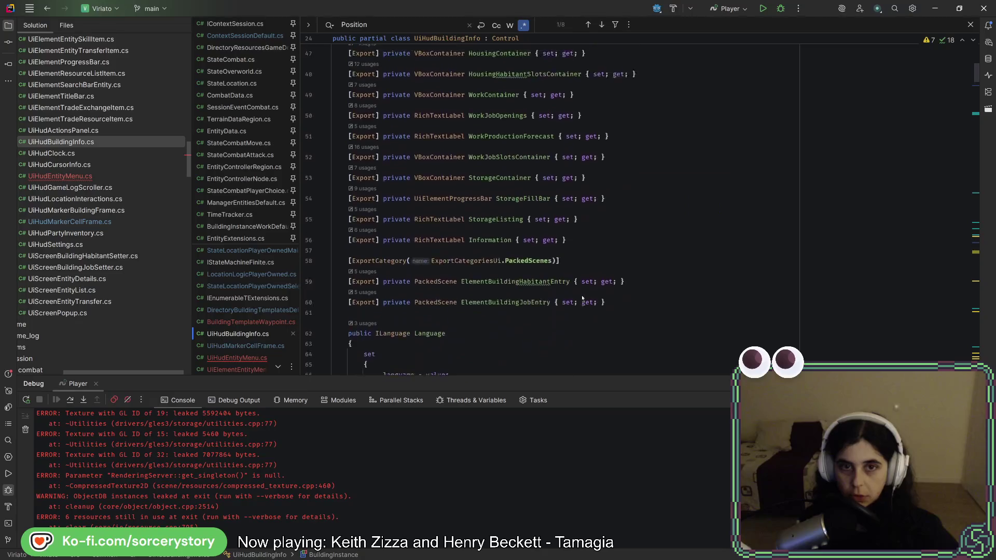
pyautogui.moveTo(347, 100); pyautogui.dragTo(599, 122)
pyautogui.hotkey('ctrl', 'c')
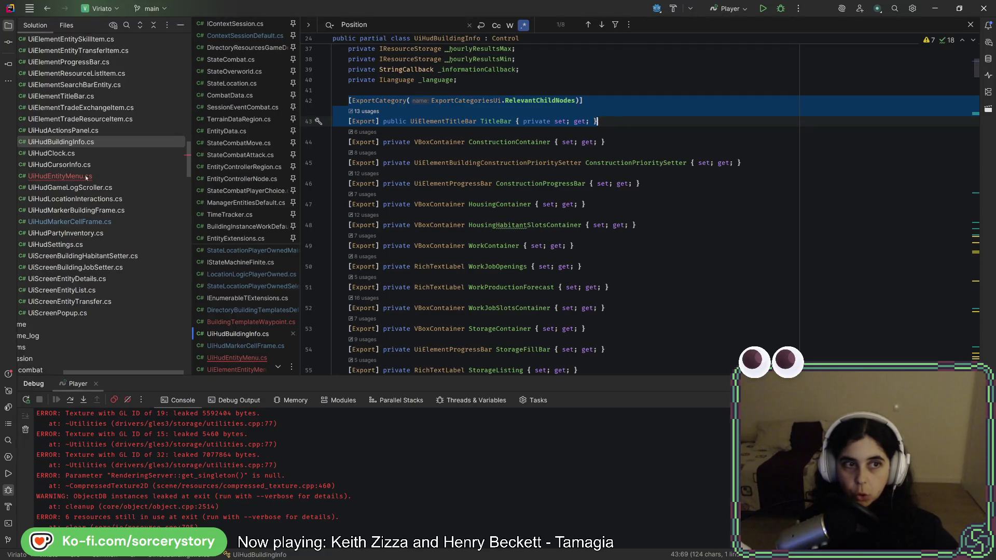
# - Paste the copied TitleBar export lines into UiElementEntityMenuButton.cs
pyautogui.click(86, 177)
pyautogui.scroll(7, 104, 218)
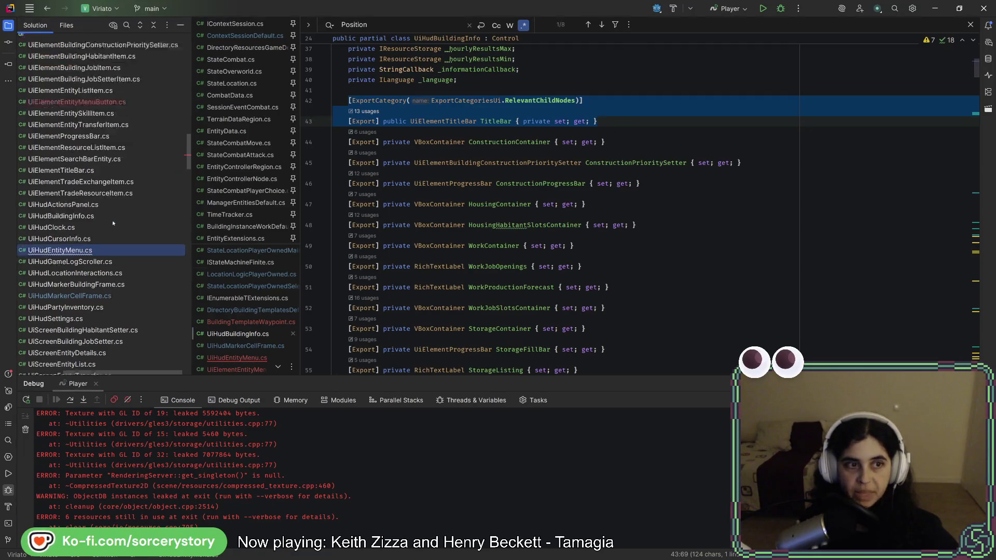
pyautogui.doubleClick(78, 267)
pyautogui.hotkey('ctrl', 'v')
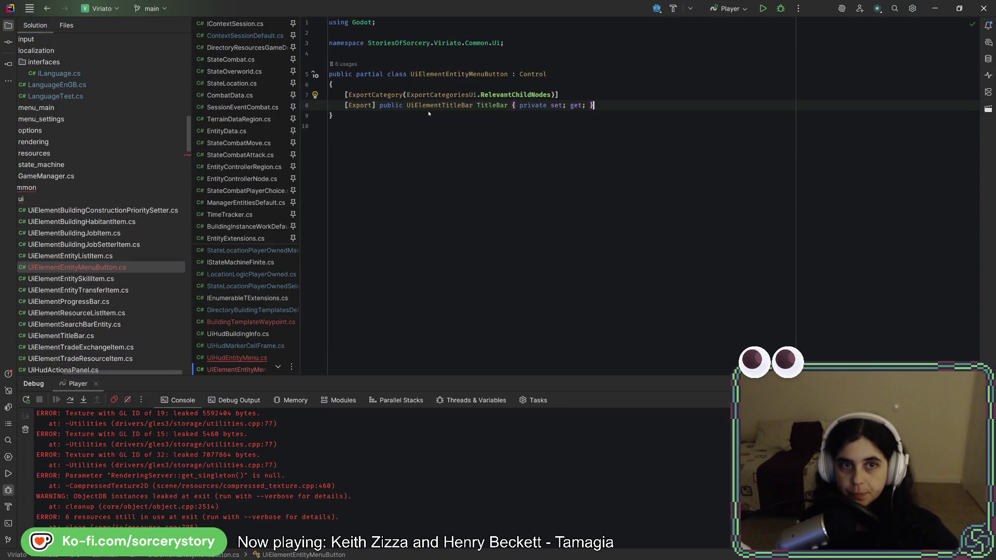
# - Change the pasted property to type Button named Button, then return to Godot
pyautogui.doubleClick(494, 106)
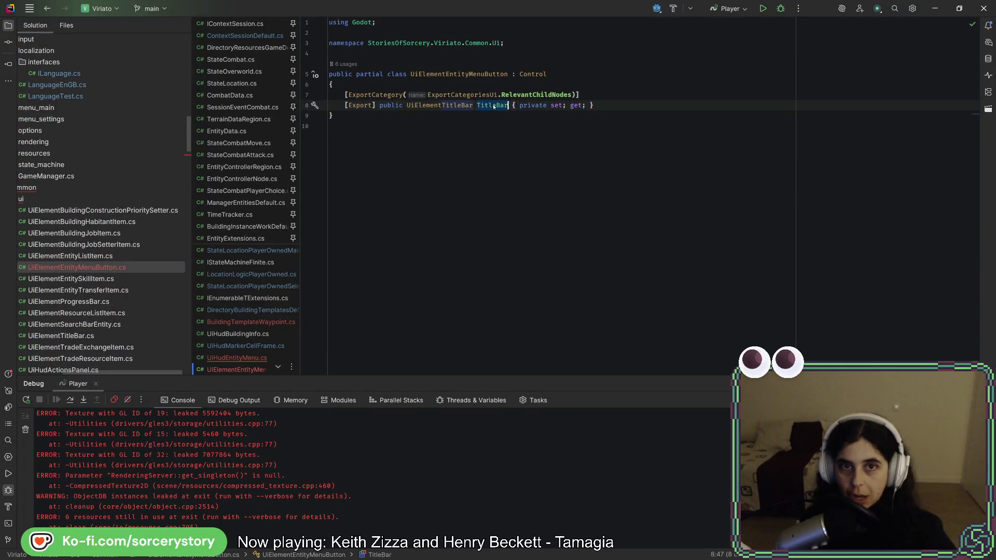
pyautogui.doubleClick(451, 106)
pyautogui.write('Button')
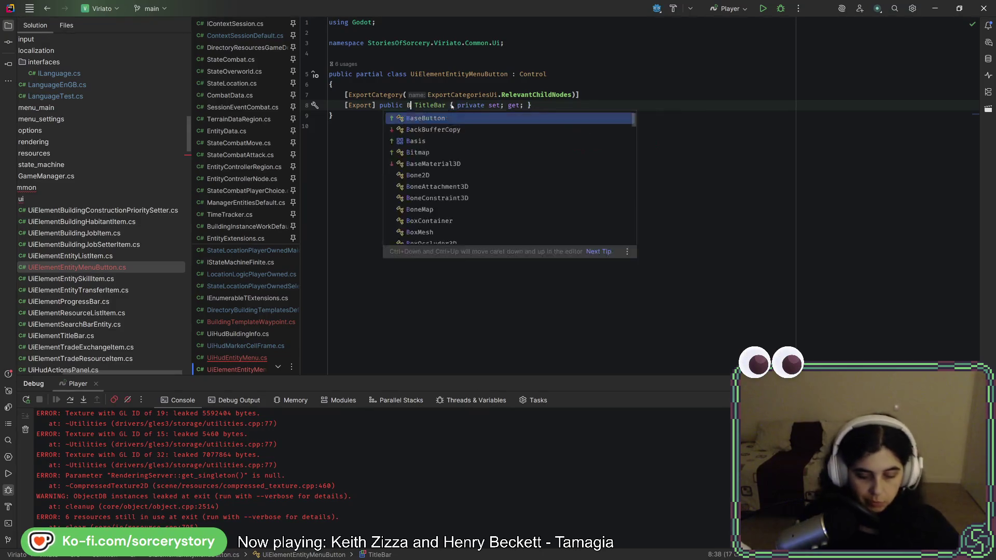
pyautogui.doubleClick(451, 105)
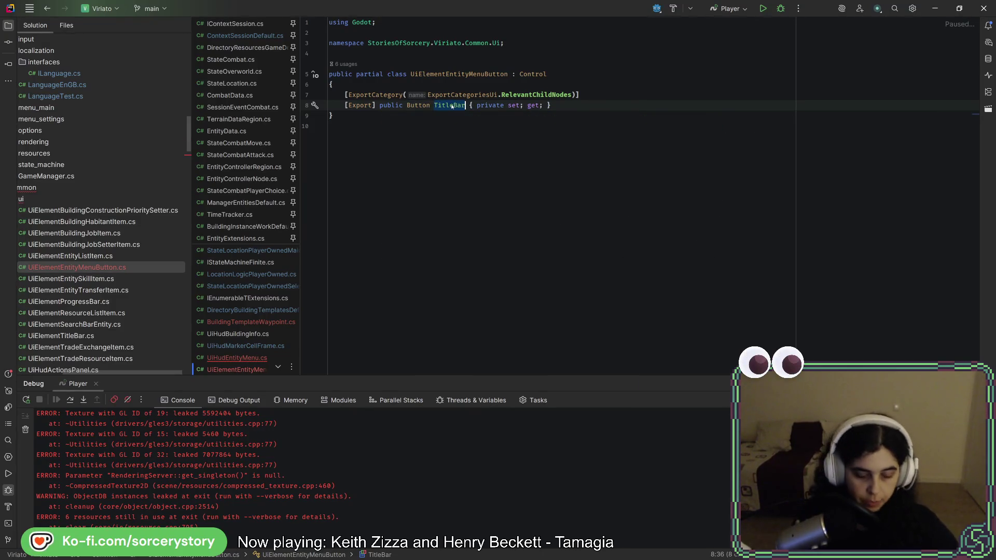
pyautogui.write('Buttoin')
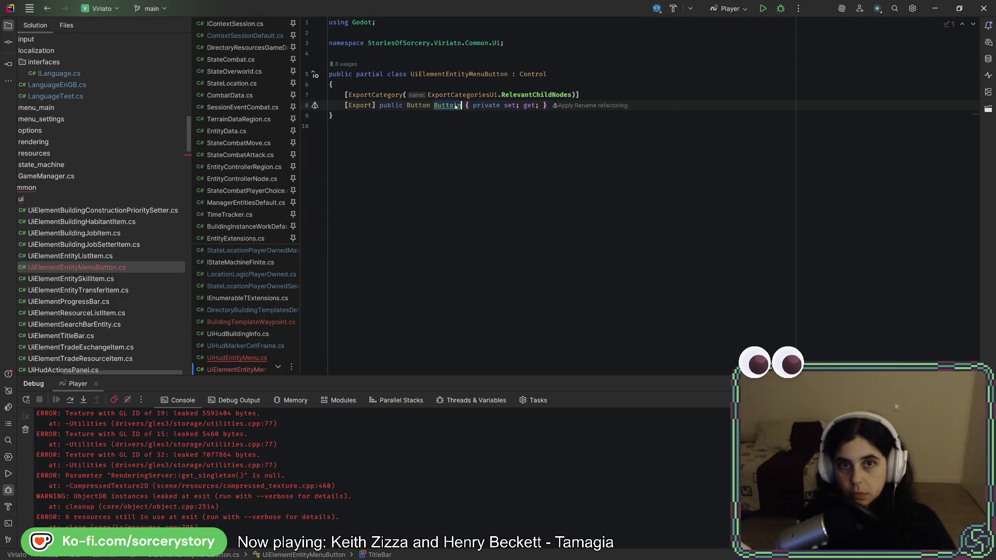
pyautogui.press('BackSpace')
pyautogui.press('BackSpace')
pyautogui.write('n')
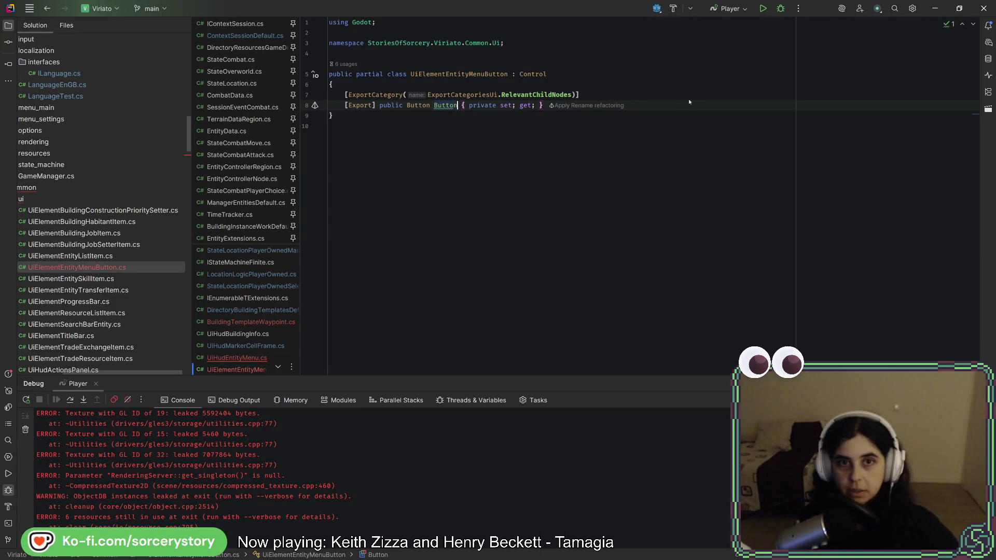
pyautogui.press('Up')
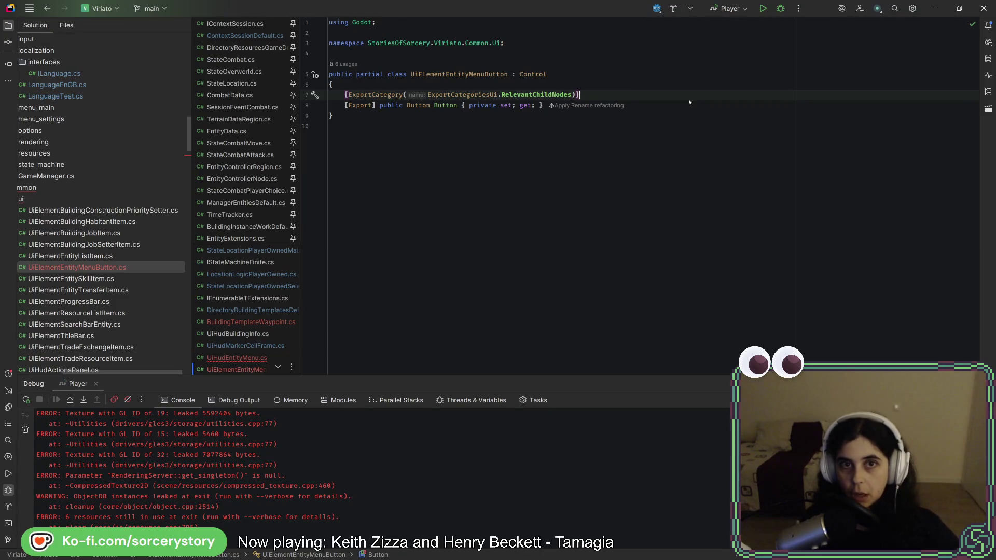
pyautogui.hotkey('alt', 'Tab')
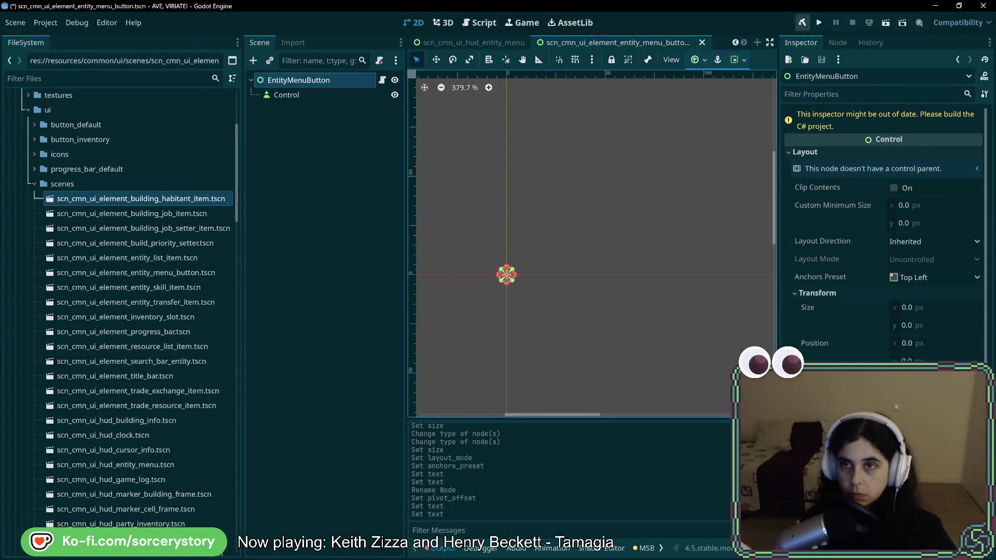
# - Build the C# project and open the first error, about the missing Pressed definition
pyautogui.click(801, 24)
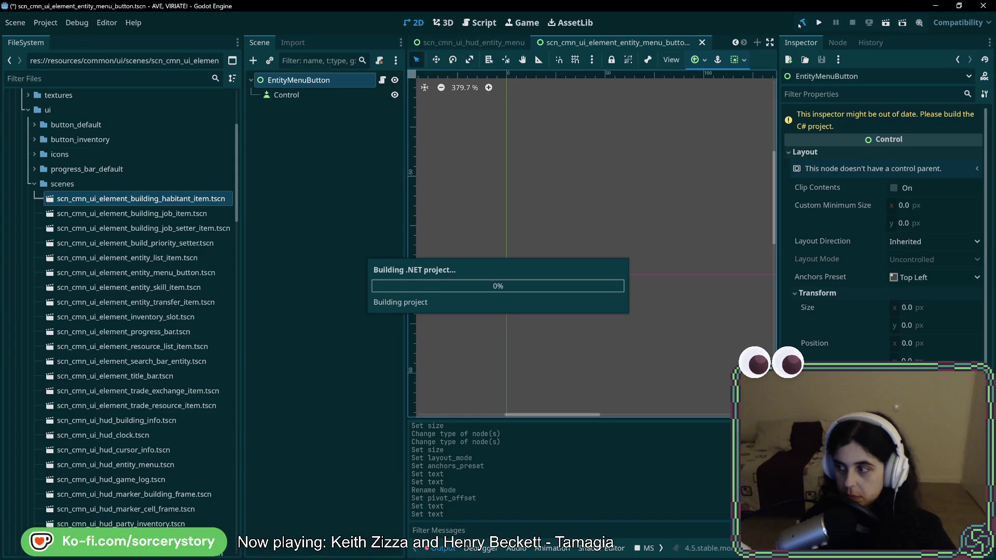
pyautogui.click(800, 24)
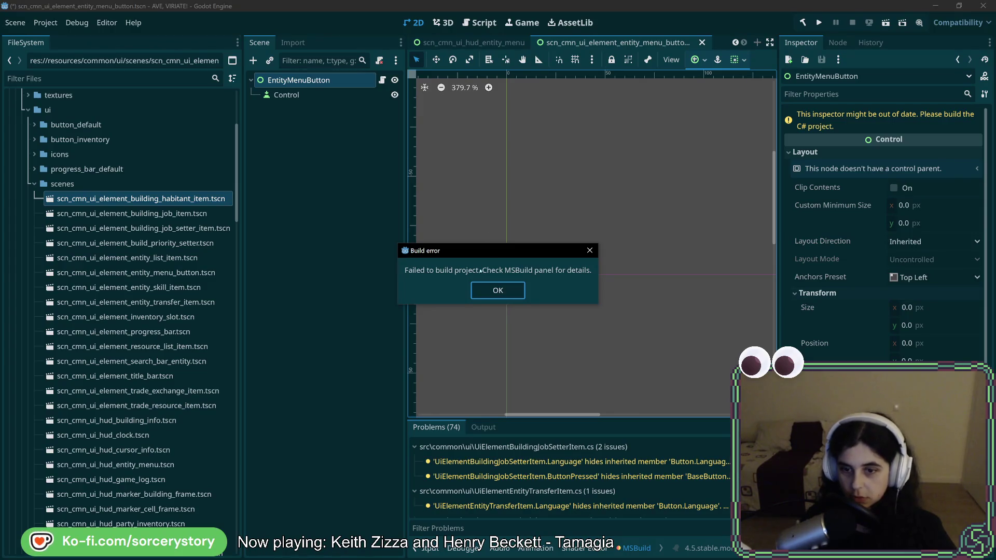
pyautogui.click(498, 290)
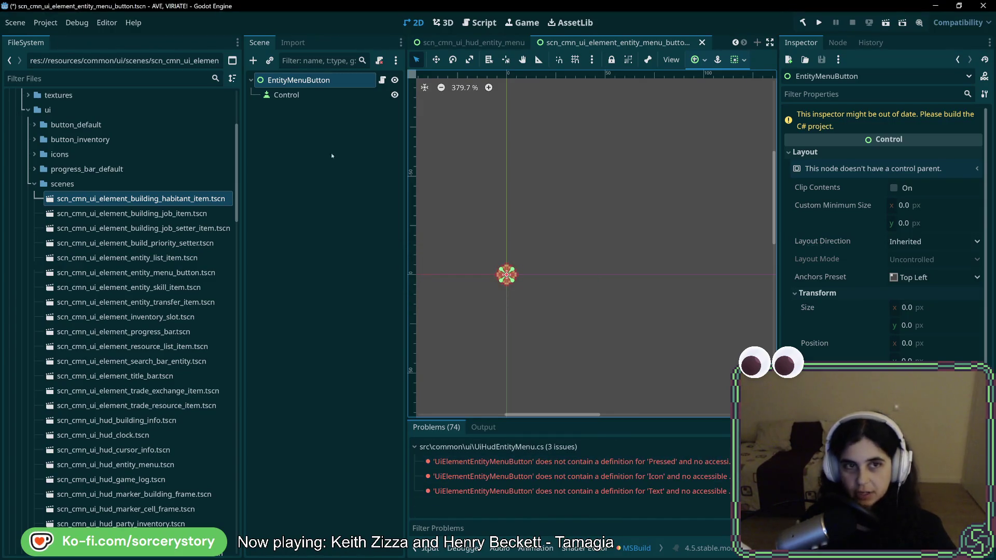
pyautogui.click(591, 463)
pyautogui.doubleClick(590, 463)
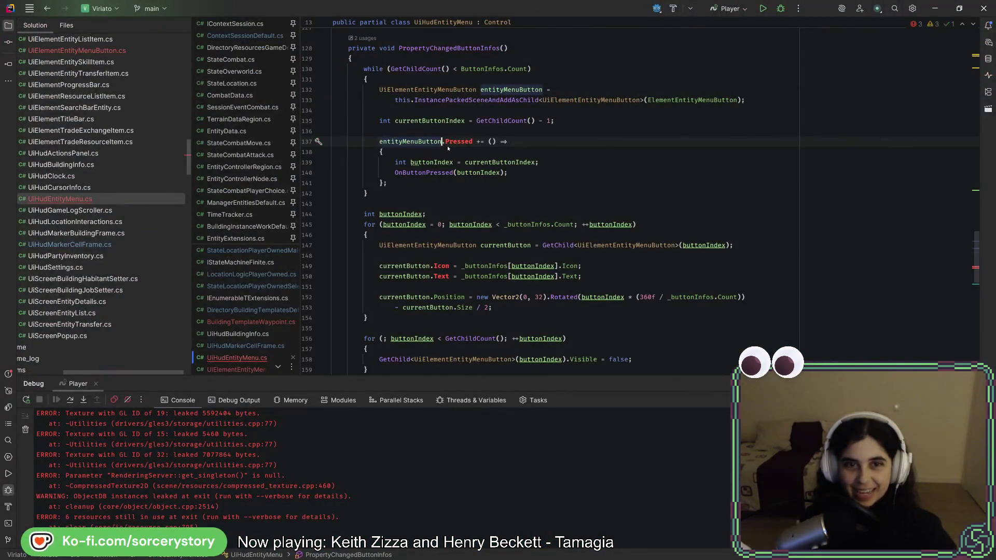
# - Insert .Button after entityMenuButton and currentButton so Pressed, Icon and Text use the child
pyautogui.write('.Button')
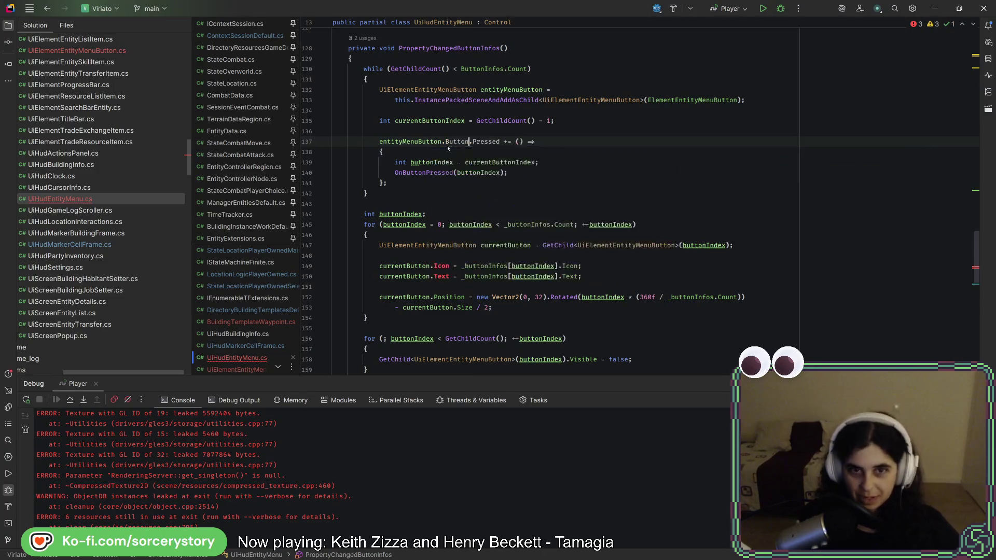
pyautogui.click(433, 266)
pyautogui.write('.Button')
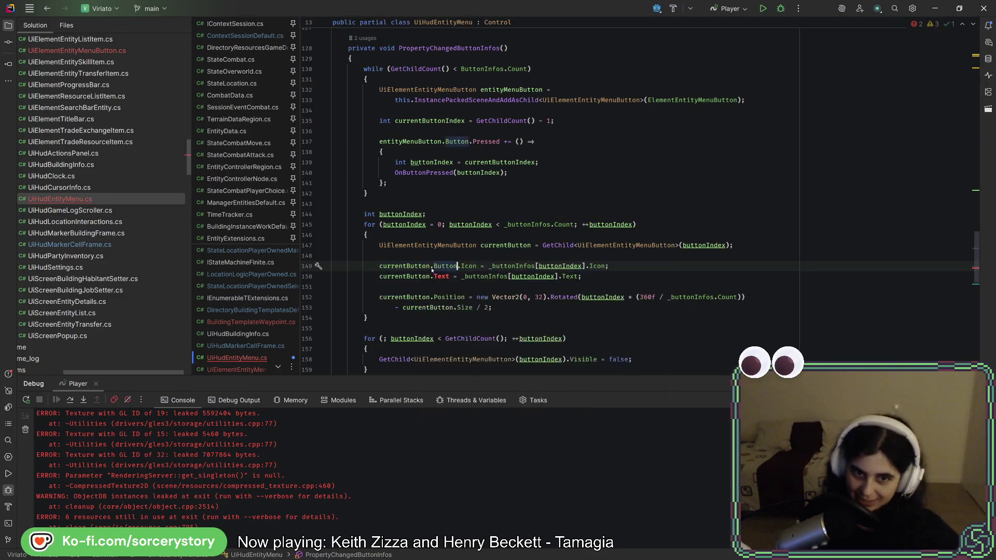
pyautogui.click(431, 276)
pyautogui.write('.Button')
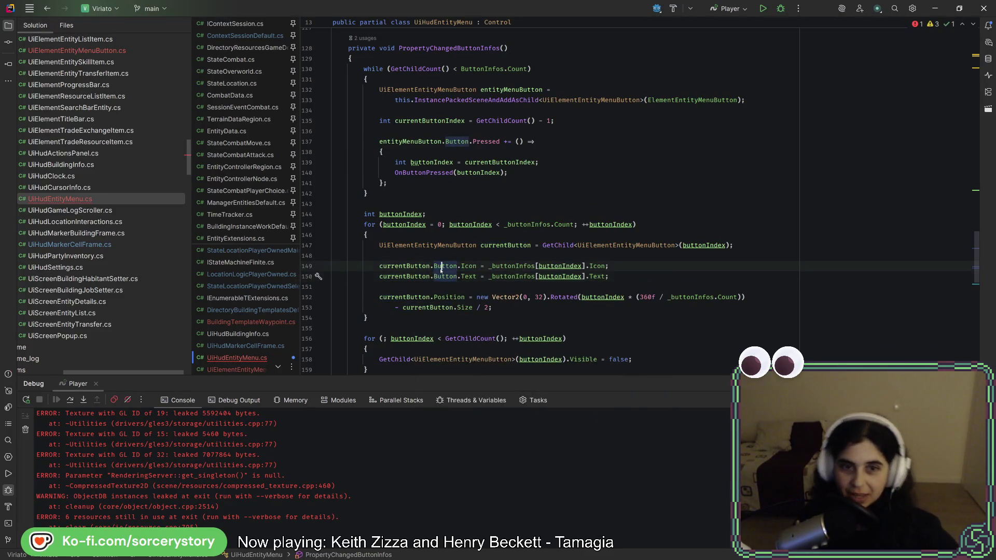
pyautogui.hotkey('alt', 'Tab')
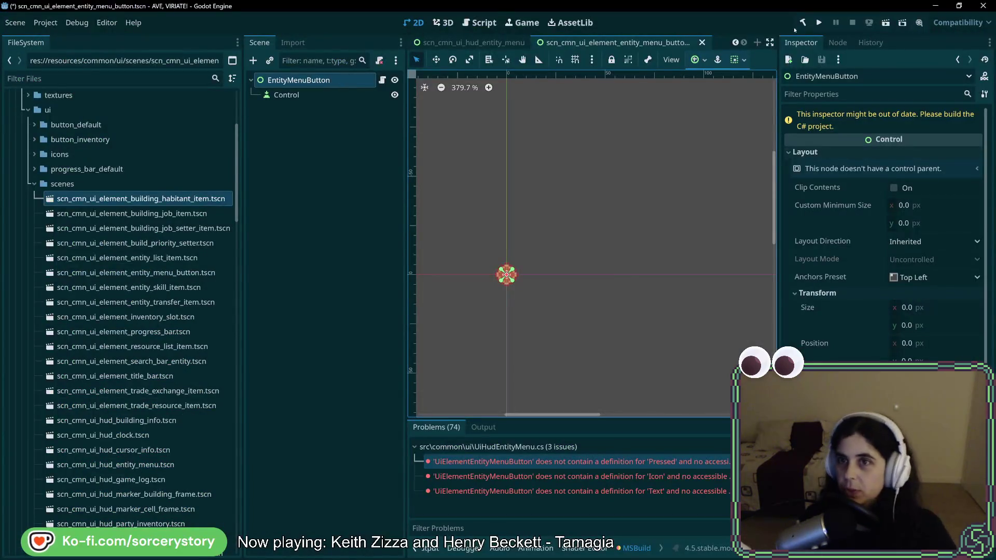
# - Rebuild, then assign the Control child to EntityMenuButton's Button property
pyautogui.click(803, 23)
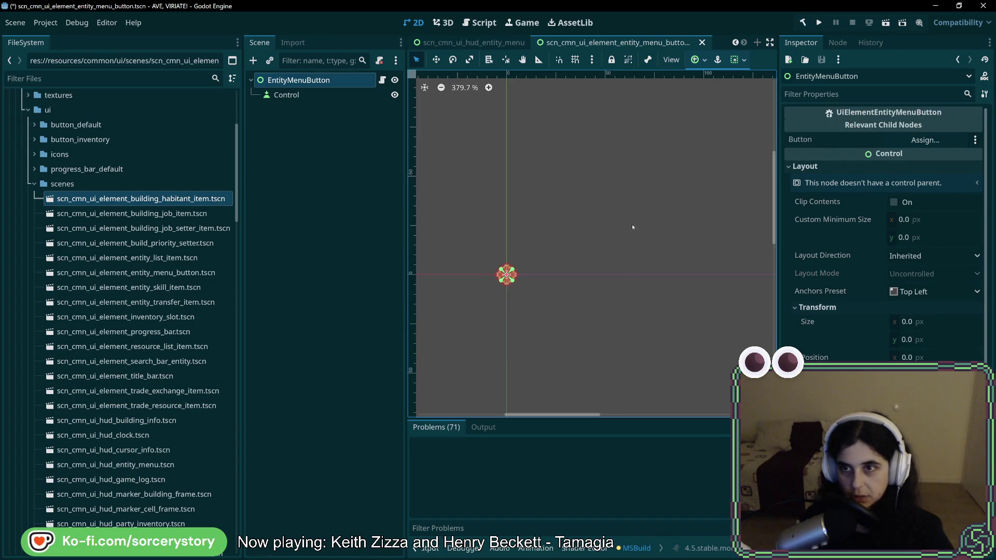
pyautogui.click(304, 97)
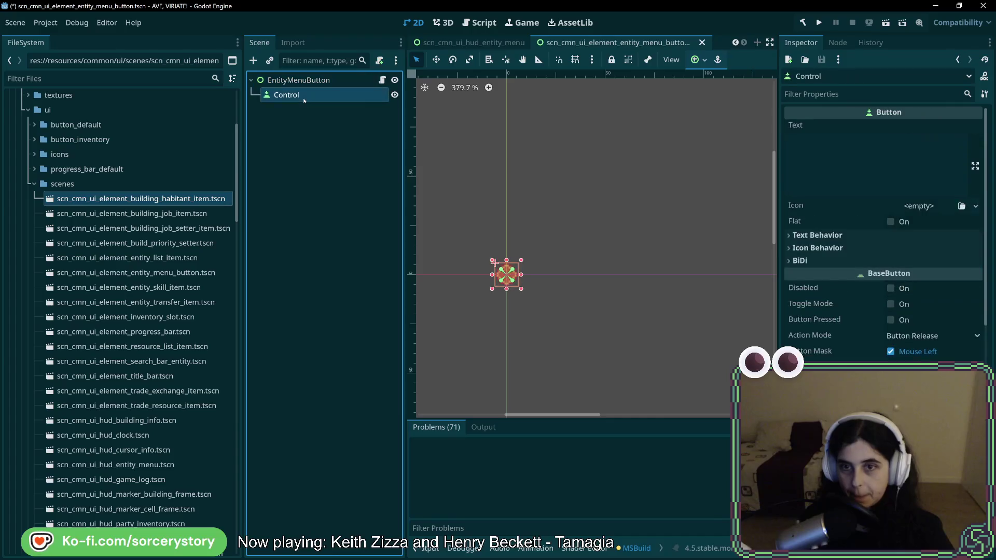
pyautogui.click(301, 81)
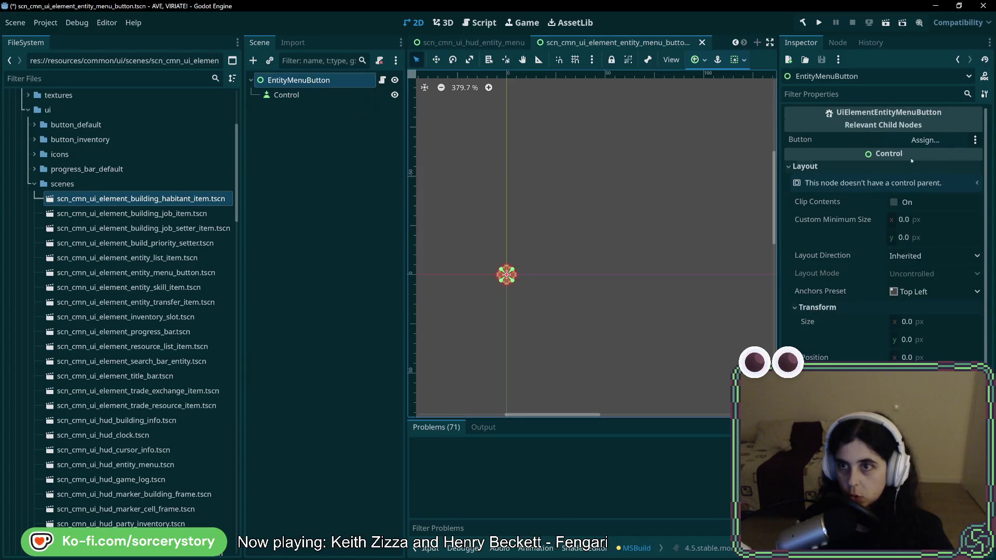
pyautogui.click(926, 140)
pyautogui.click(452, 163)
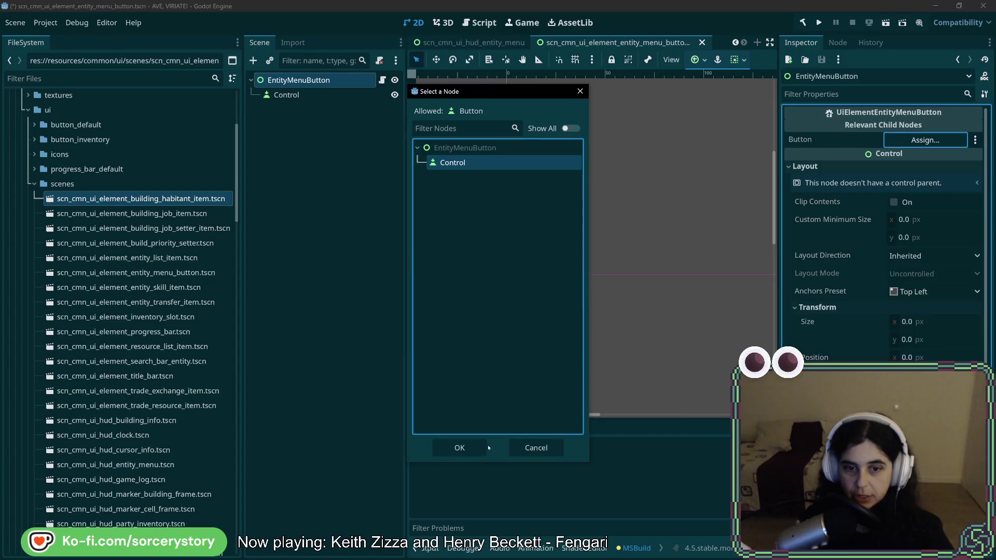
pyautogui.click(462, 448)
# - Rename the child node to Button, save, and switch to the scn_cmn_ui_hud_entity_menu scene
pyautogui.doubleClick(288, 95)
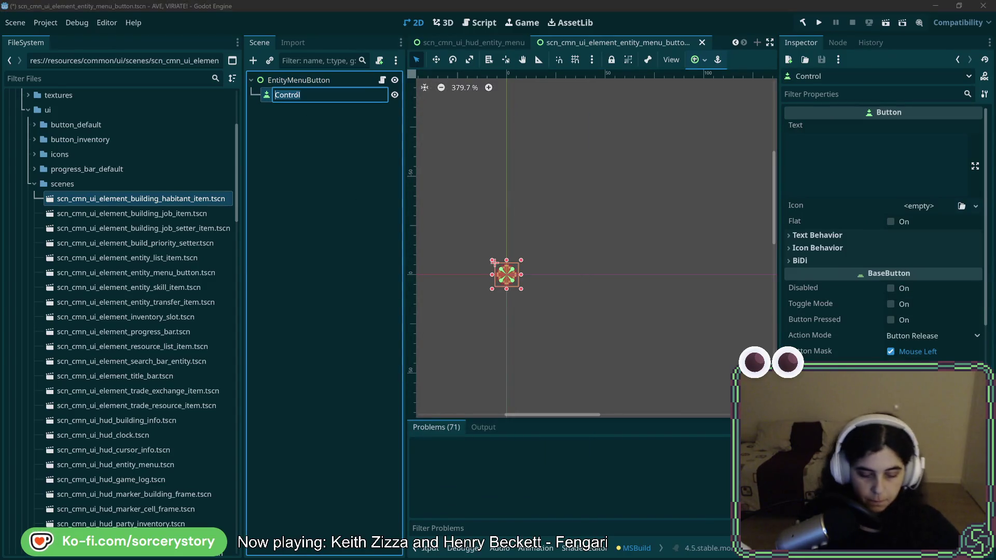
pyautogui.write('ton')
pyautogui.press('Return')
pyautogui.hotkey('ctrl', 's')
pyautogui.click(306, 83)
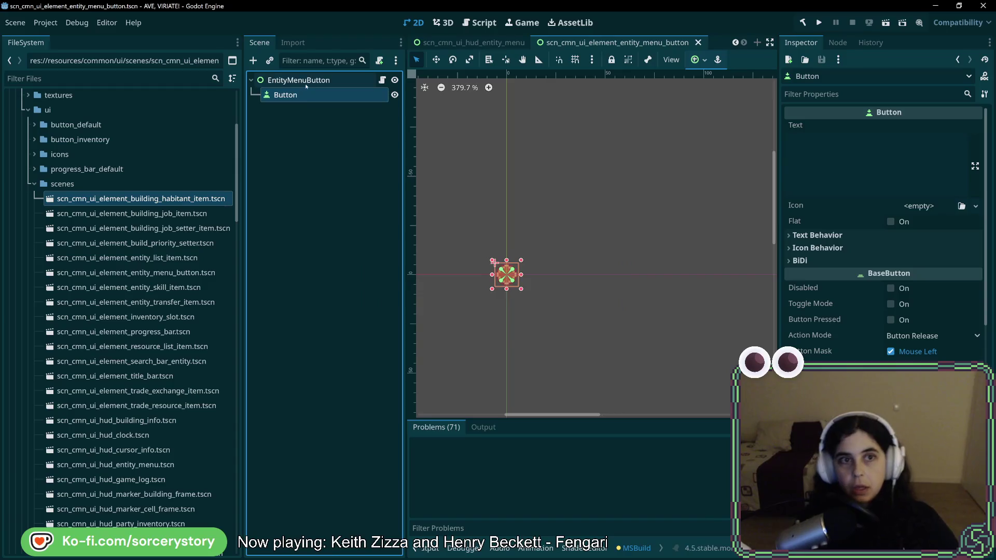
pyautogui.click(306, 83)
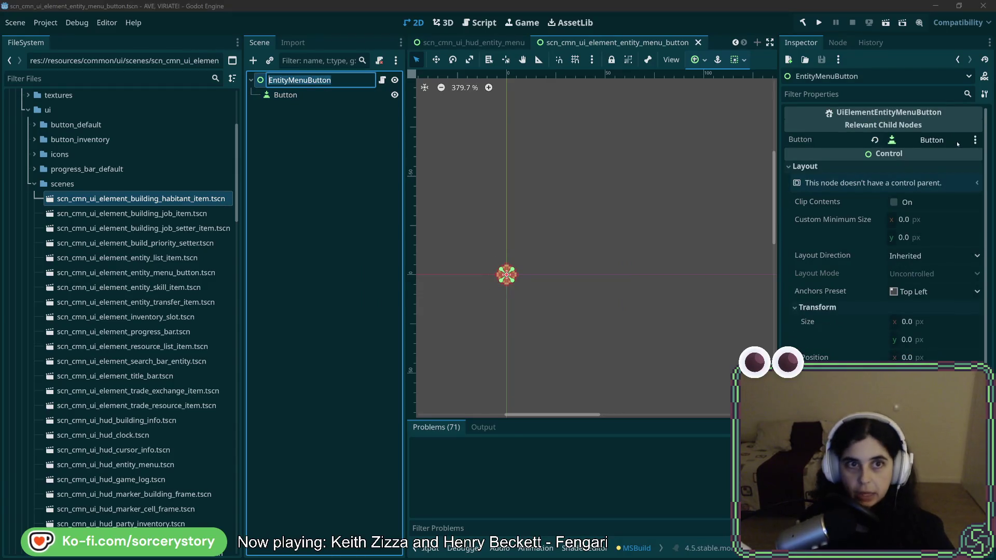
pyautogui.hotkey('ctrl', 'd')
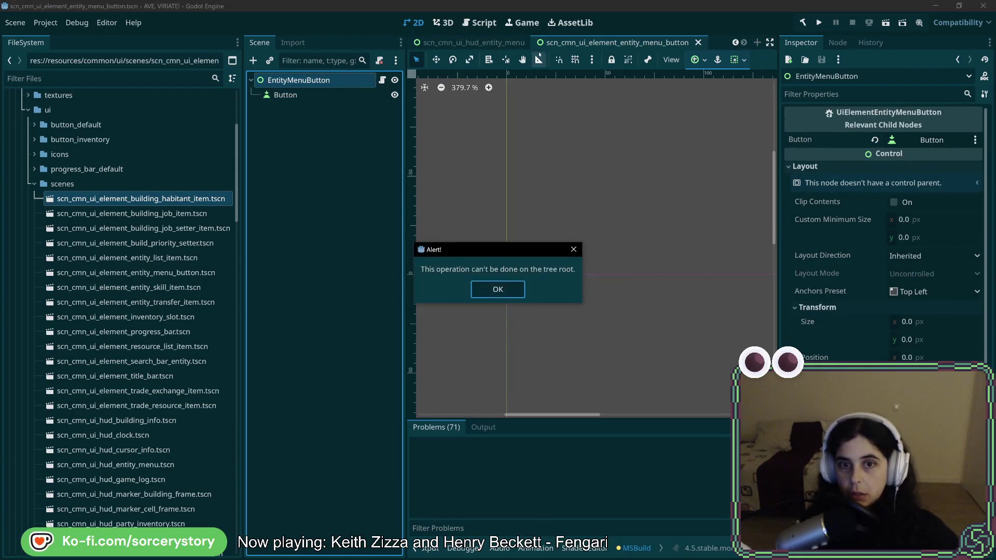
pyautogui.click(574, 249)
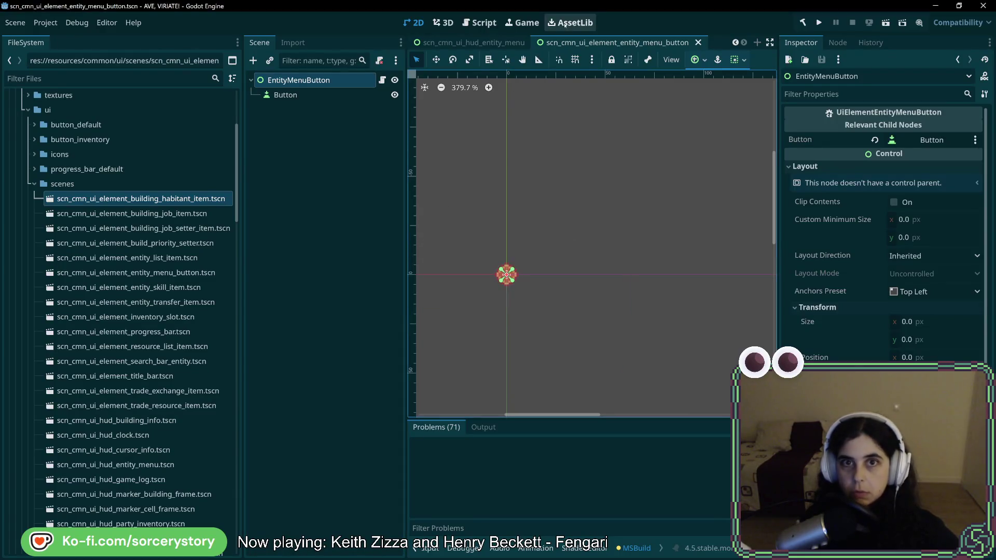
pyautogui.click(489, 44)
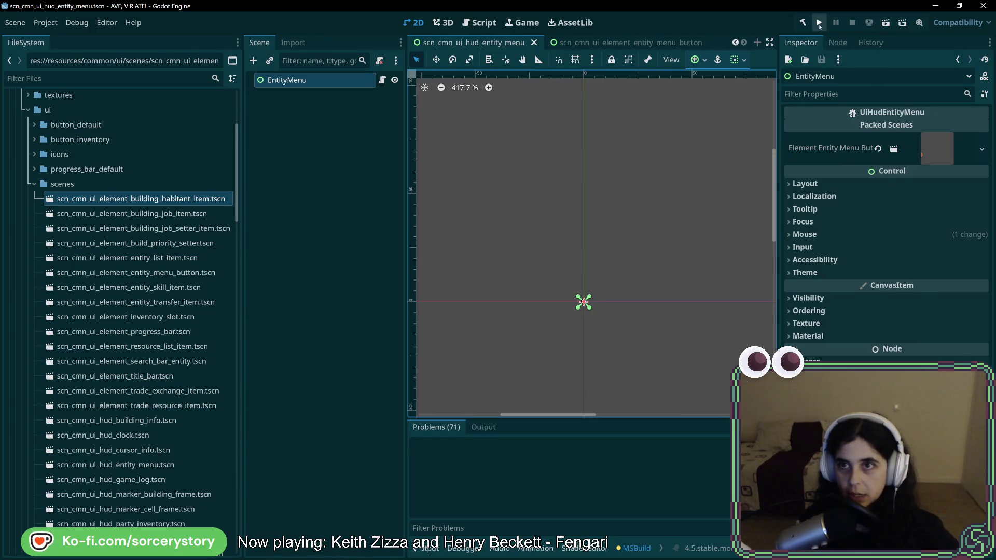
pyautogui.click(820, 24)
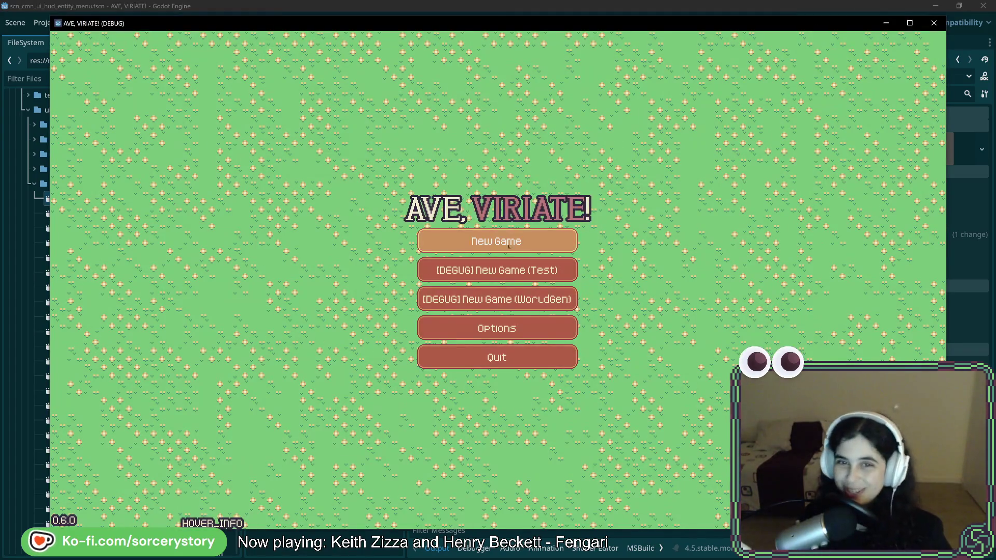
pyautogui.click(509, 246)
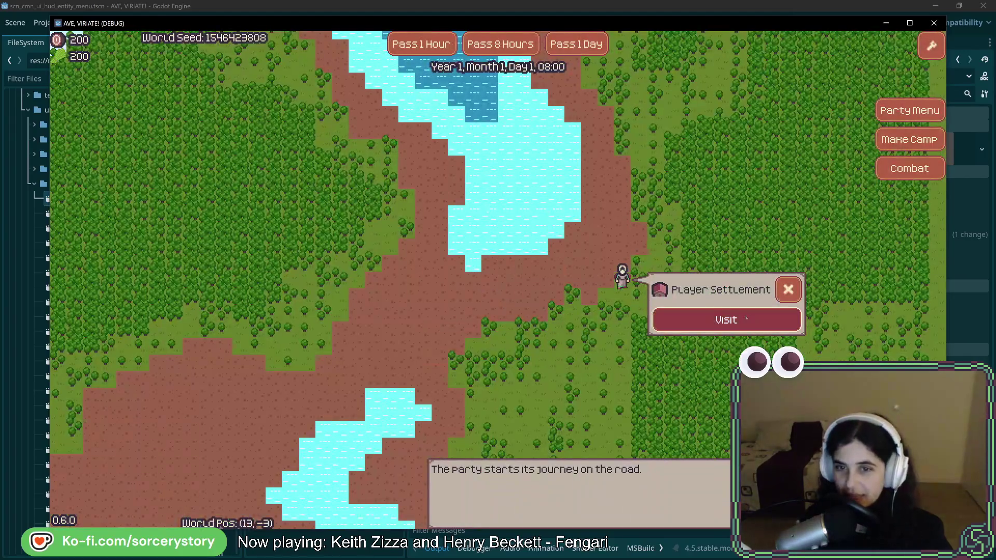
pyautogui.click(746, 318)
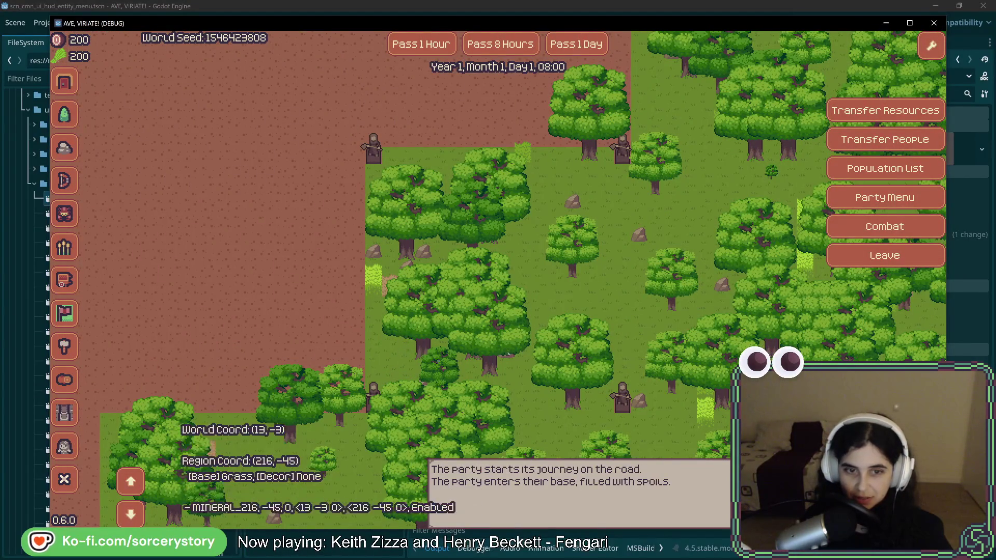
pyautogui.click(492, 244)
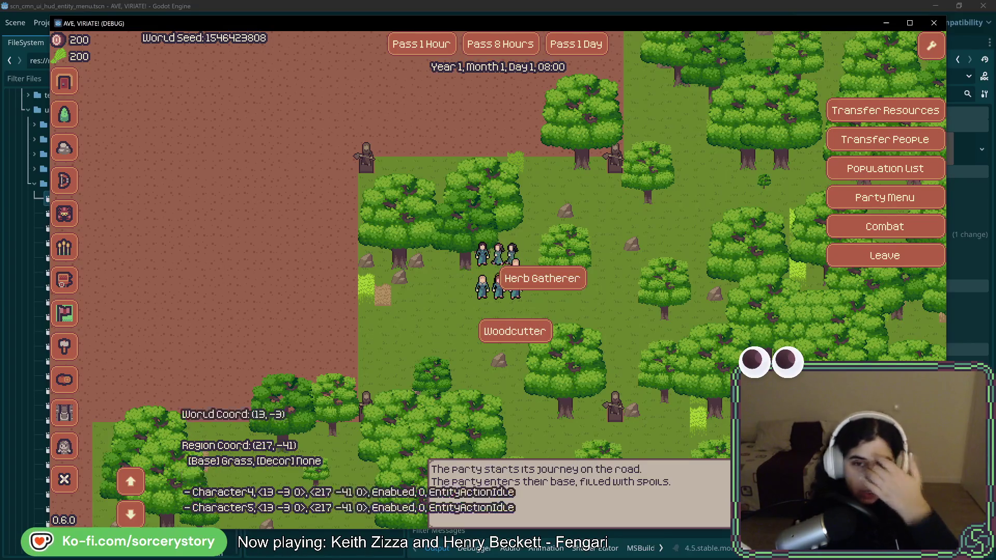
pyautogui.click(934, 23)
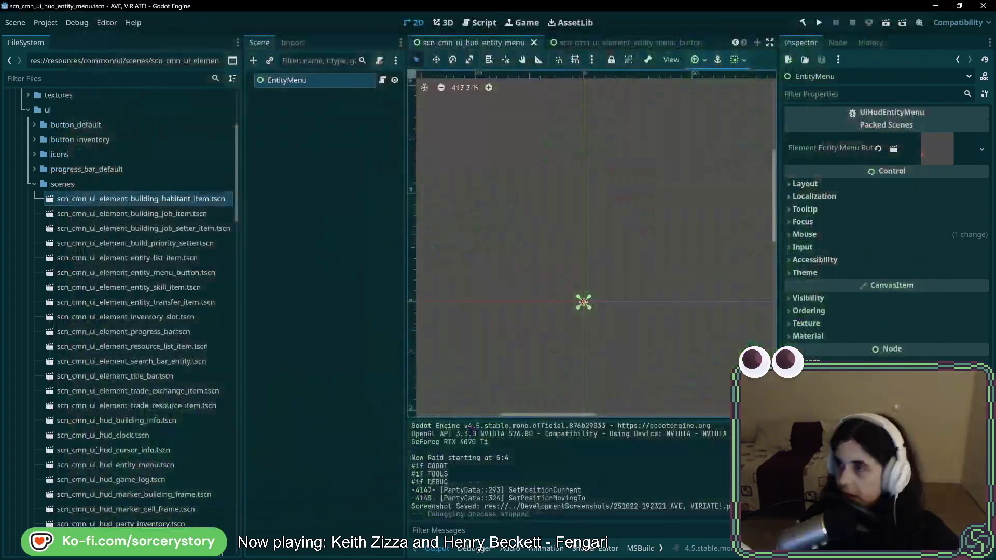
# - Replace ' - currentButton.Size / 2' at the end of the position lines with a semicolon
pyautogui.hotkey('alt', 'Tab')
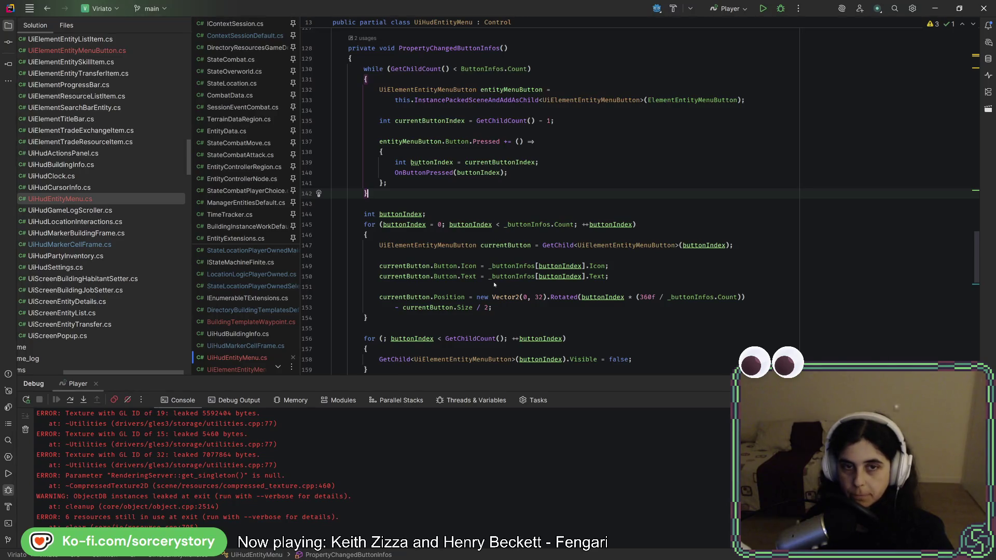
pyautogui.scroll(-2, 591, 263)
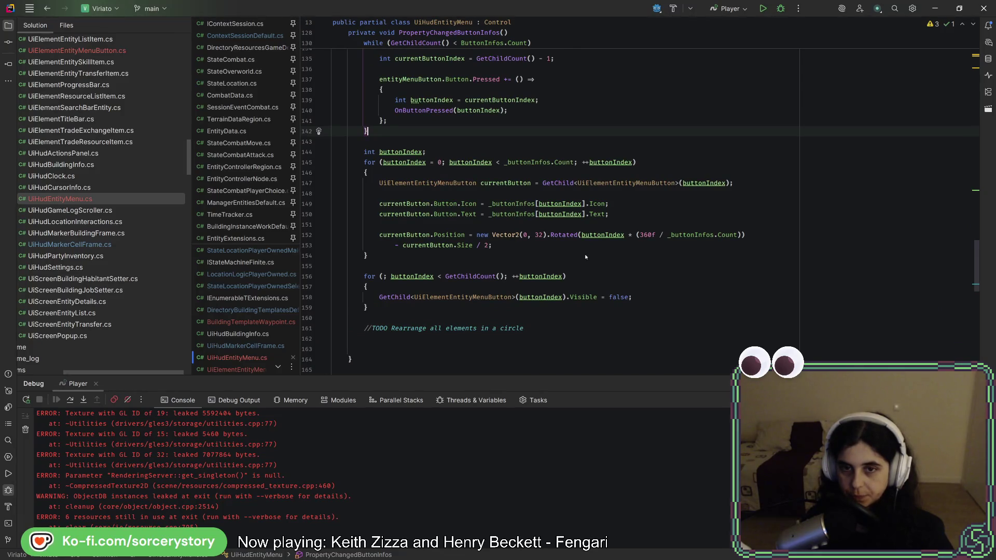
pyautogui.click(522, 244)
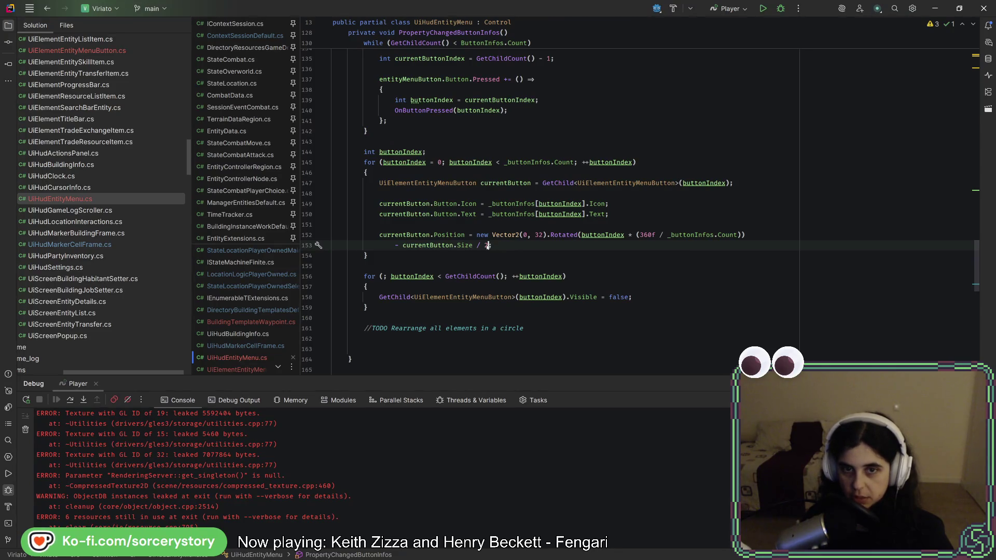
pyautogui.moveTo(521, 245); pyautogui.dragTo(746, 235)
pyautogui.write(';')
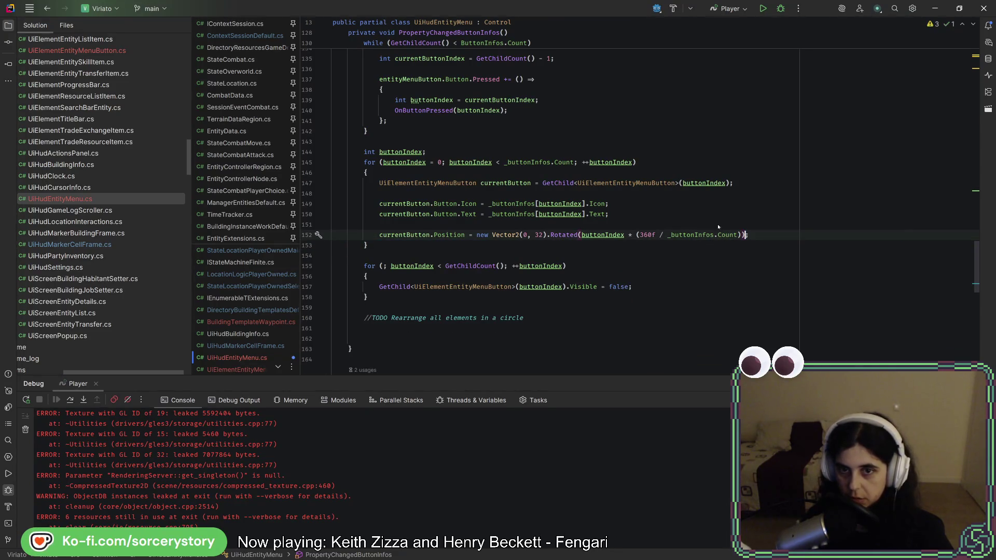
pyautogui.click(718, 227)
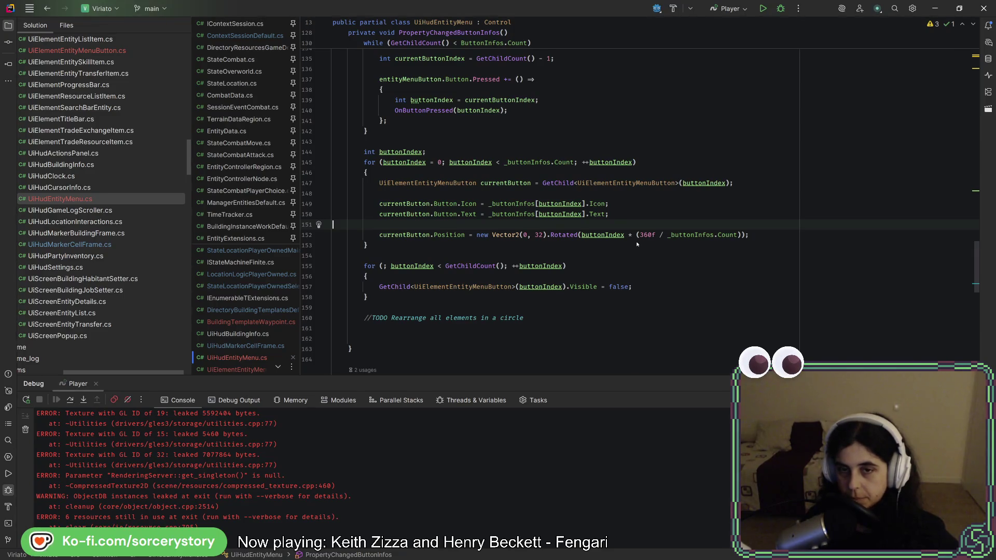
pyautogui.doubleClick(605, 236)
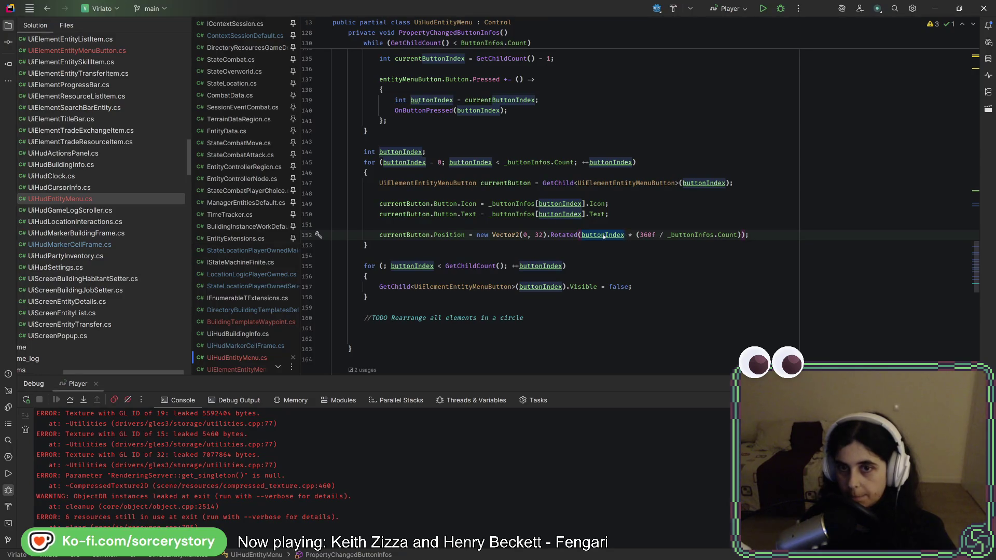
pyautogui.doubleClick(648, 235)
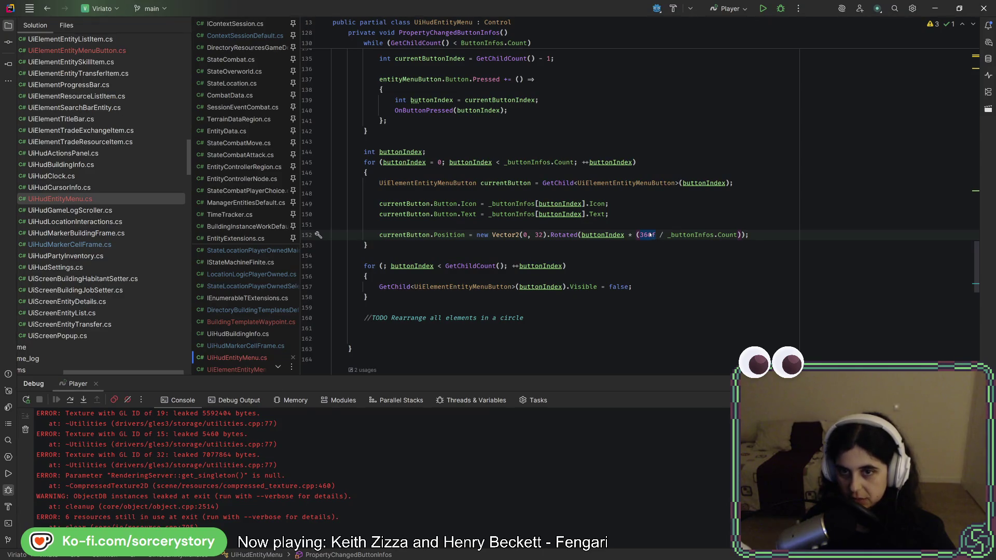
pyautogui.moveTo(669, 235); pyautogui.dragTo(737, 235)
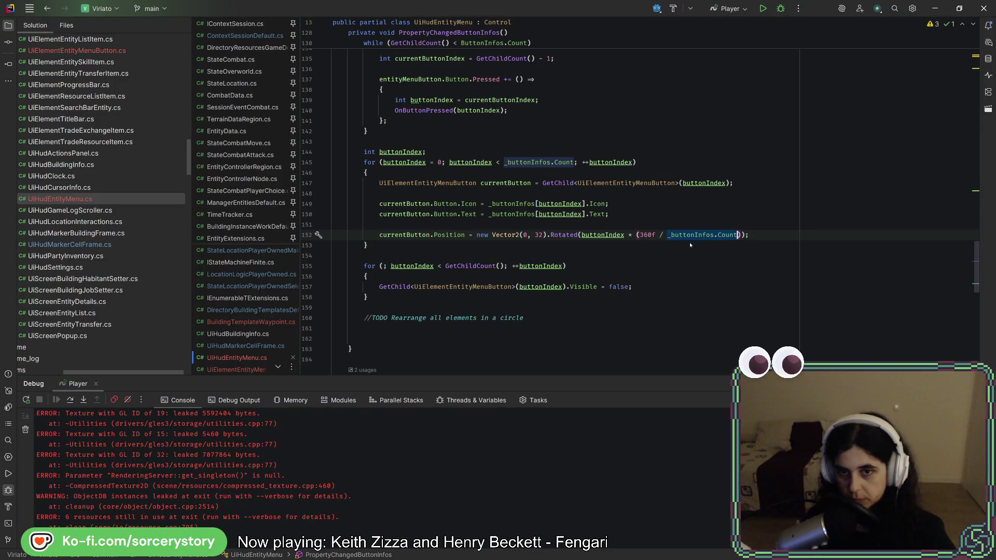
pyautogui.doubleClick(607, 235)
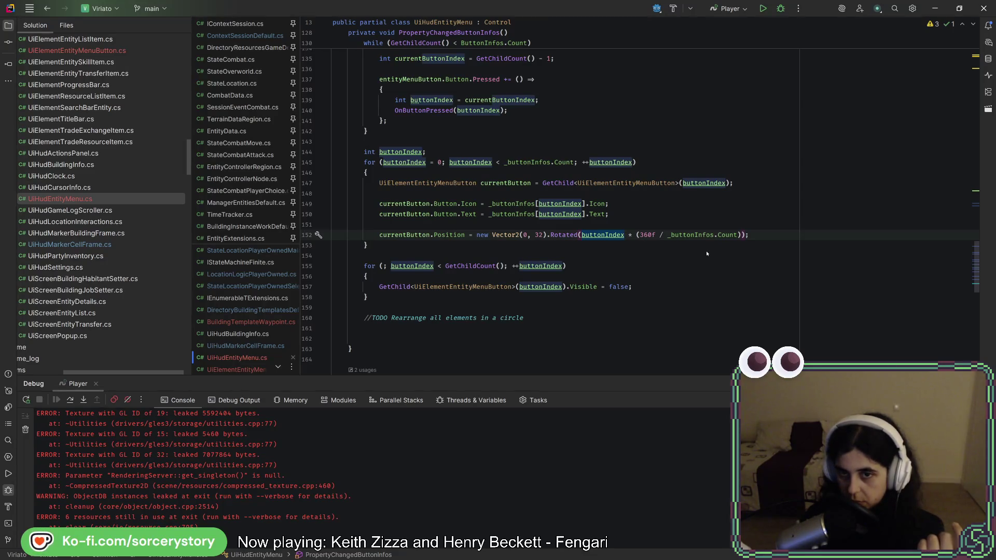
pyautogui.moveTo(623, 237)
pyautogui.click(636, 236)
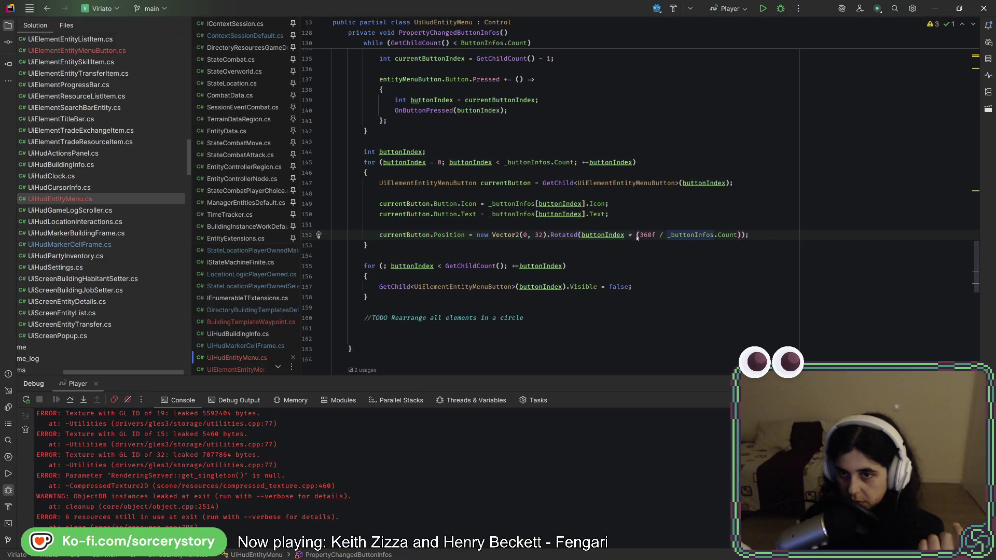
pyautogui.hotkey('ctrl', 'w')
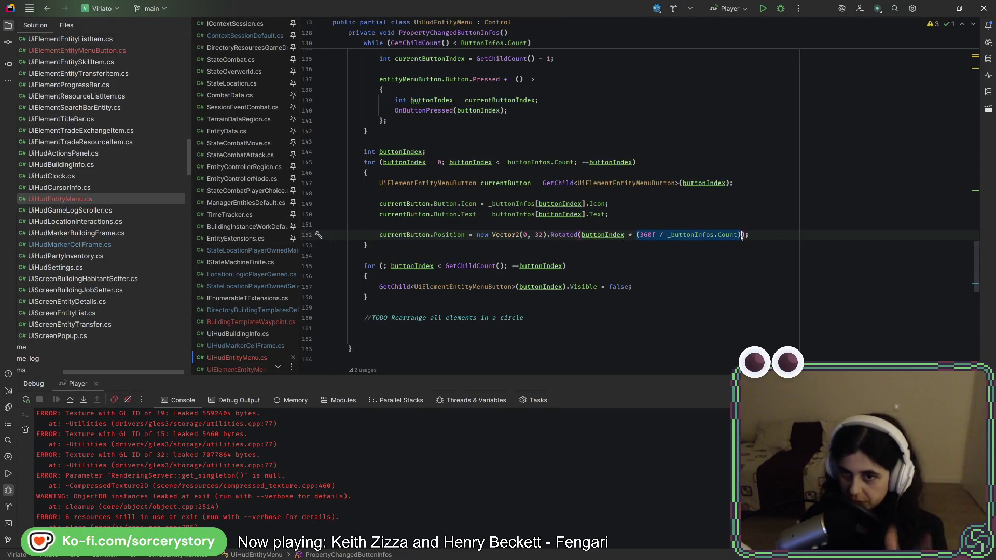
pyautogui.click(704, 236)
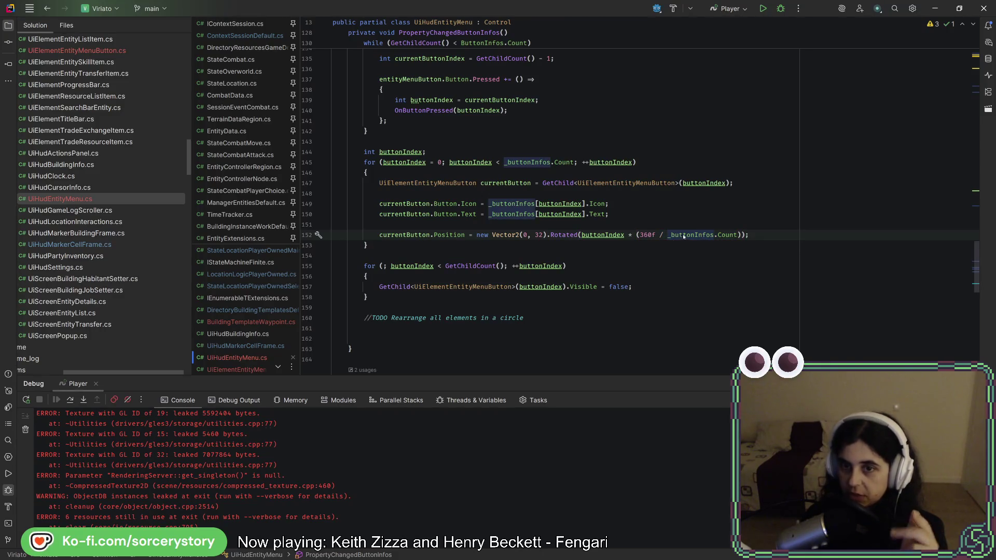
pyautogui.click(613, 236)
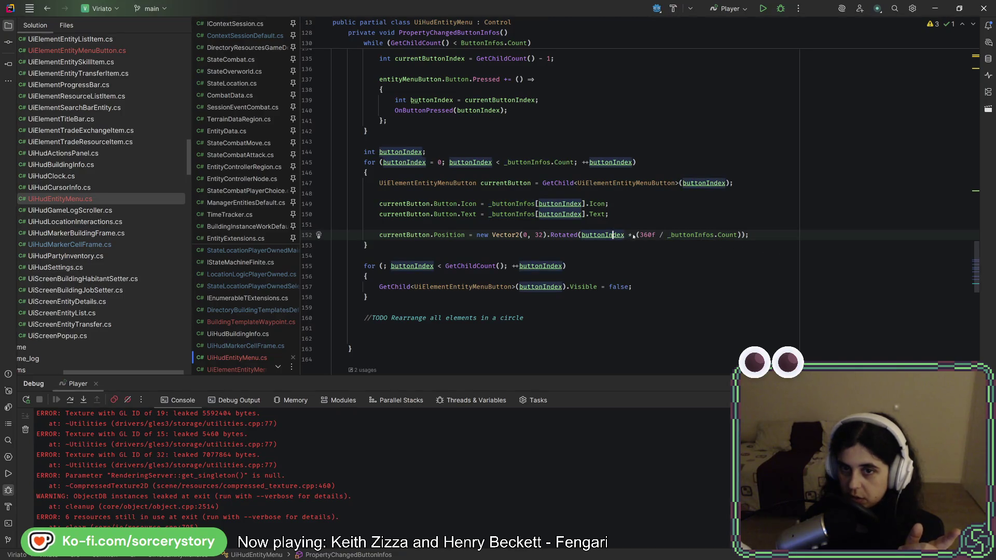
pyautogui.moveTo(636, 235); pyautogui.dragTo(741, 235)
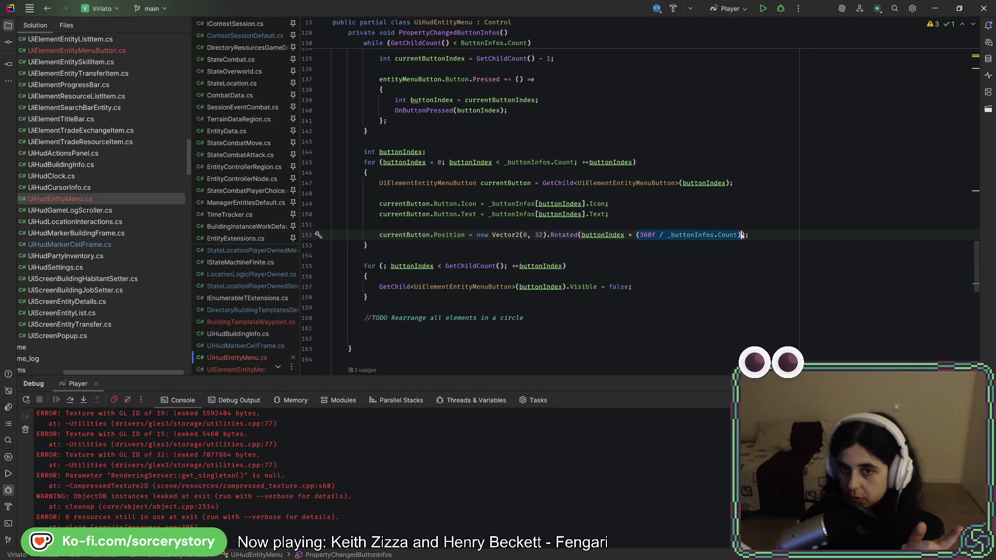
pyautogui.click(742, 235)
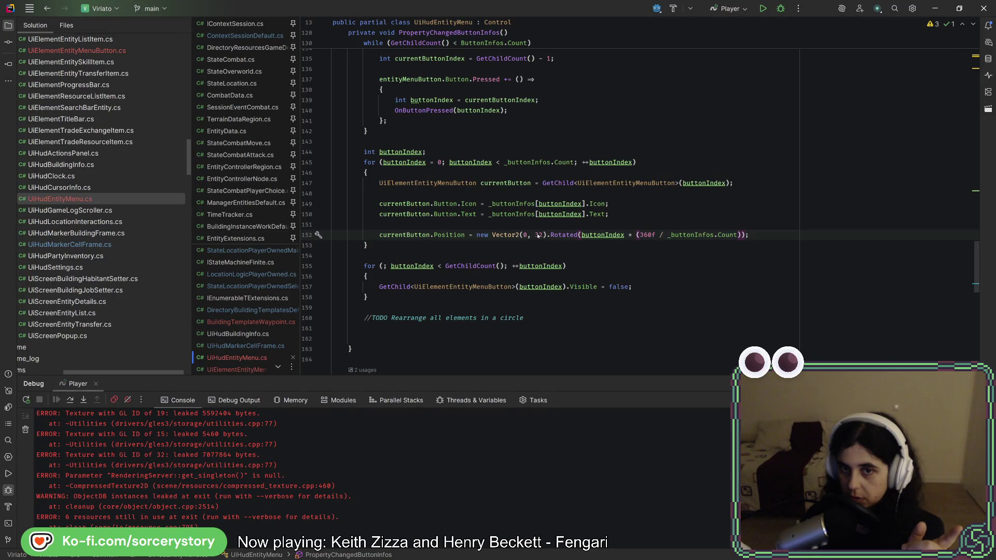
pyautogui.moveTo(563, 237)
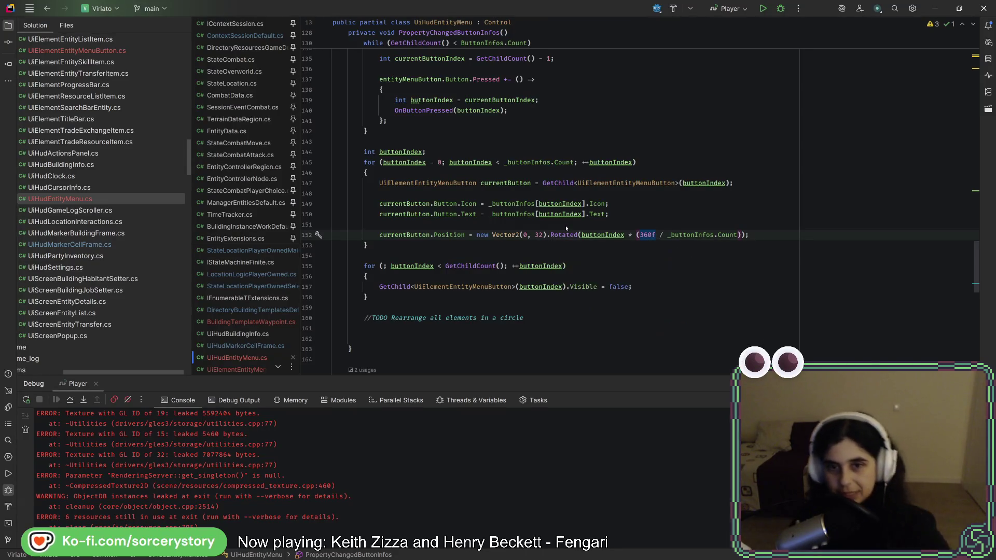
pyautogui.click(567, 228)
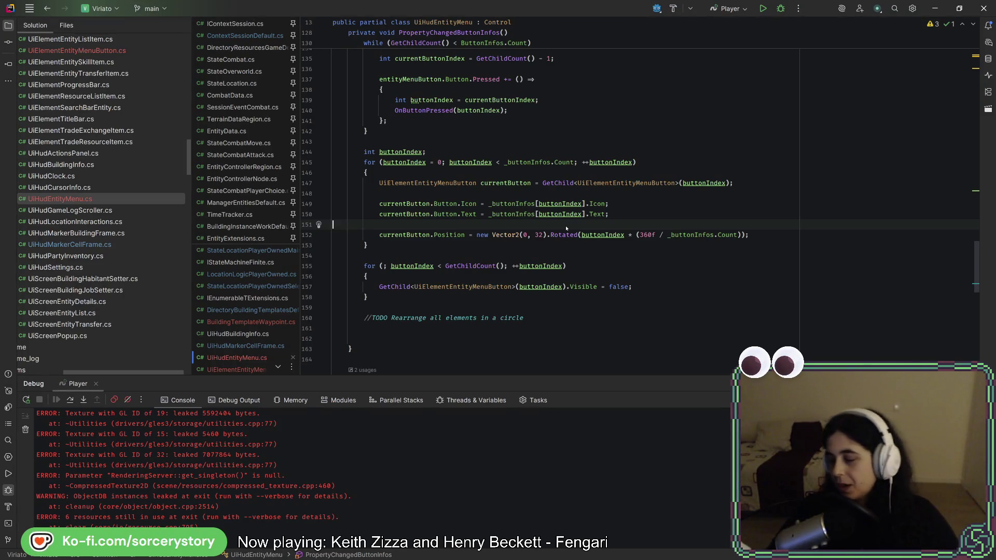
pyautogui.click(643, 217)
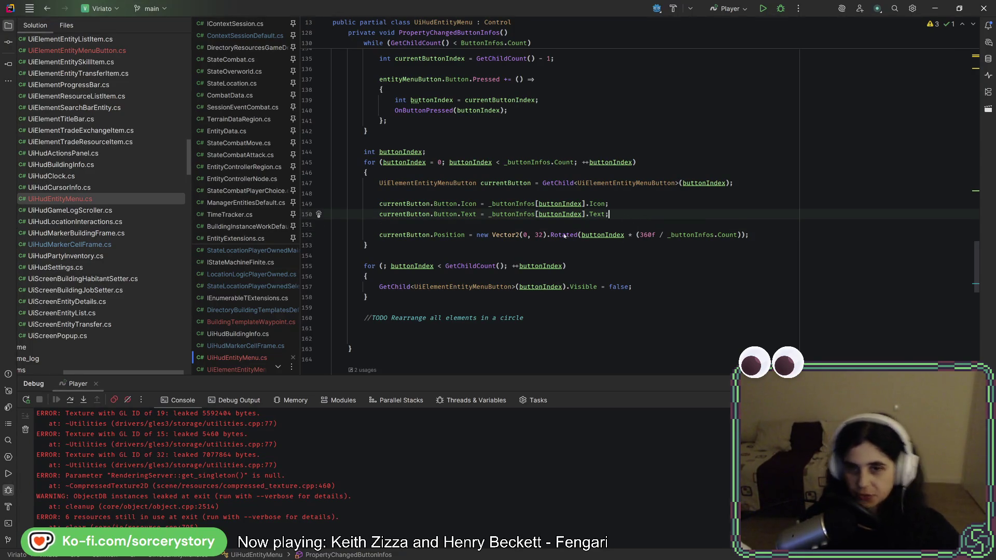
pyautogui.moveTo(564, 237)
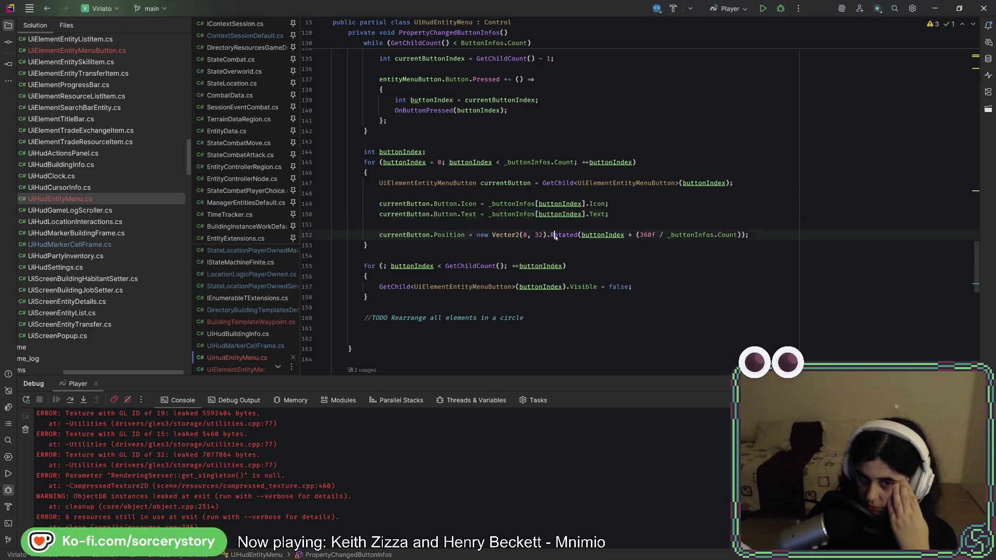
pyautogui.moveTo(582, 235); pyautogui.dragTo(552, 235)
pyautogui.write('ro')
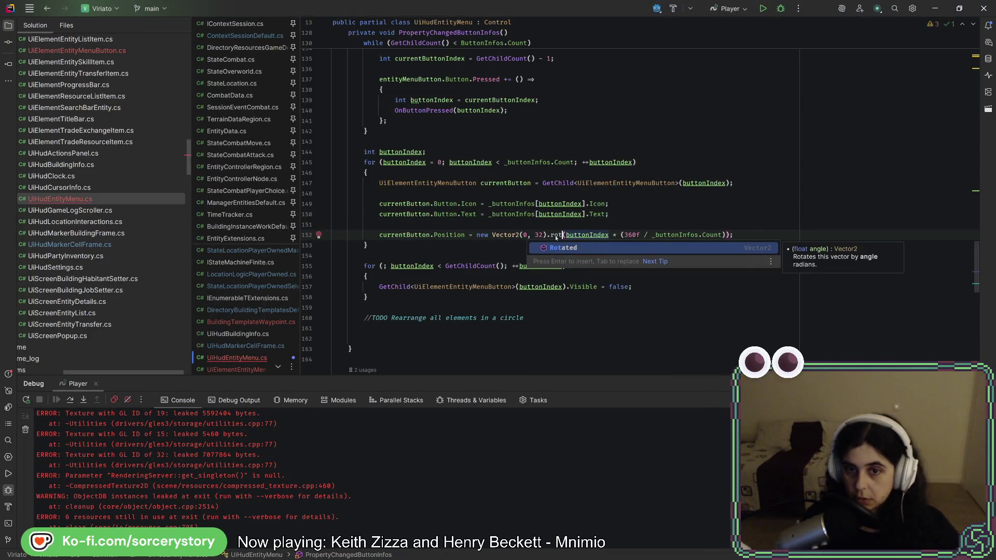
pyautogui.press('BackSpace')
pyautogui.press('BackSpace')
pyautogui.press('BackSpace')
pyautogui.write('.r')
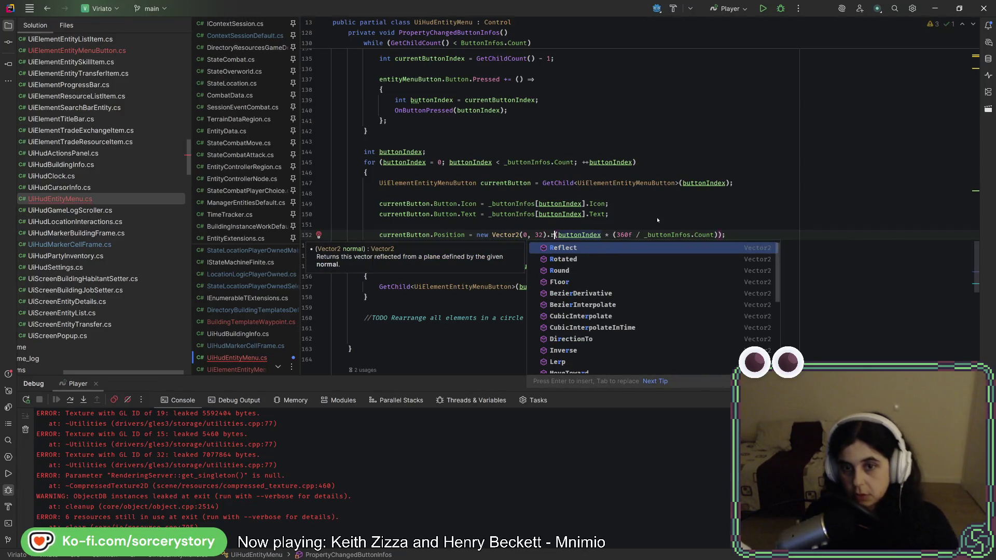
pyautogui.moveTo(592, 258)
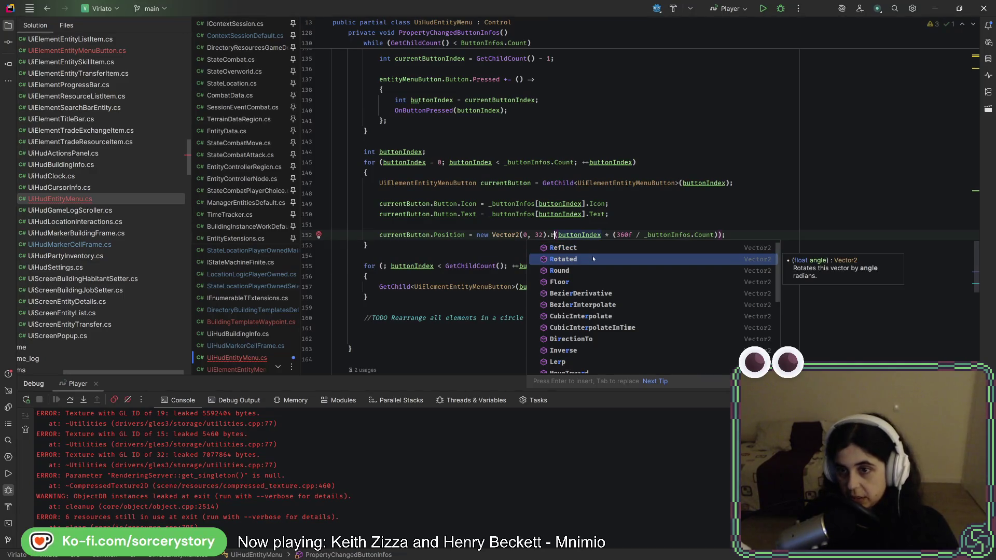
pyautogui.click(592, 258)
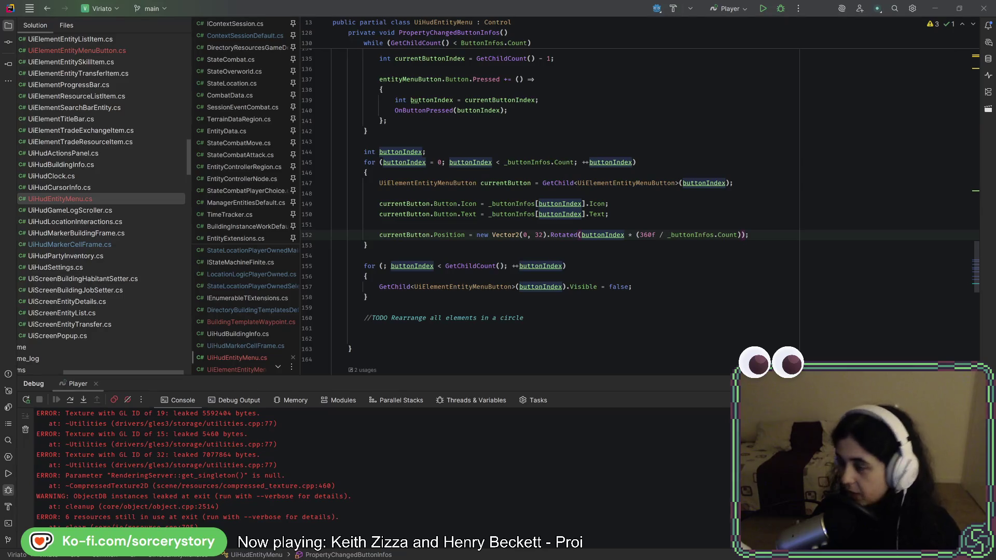
# - Wrap the Rotated angle in Mathf.DegToRad(...), close the line with ');', and reformat it
pyautogui.click(582, 235)
pyautogui.write('Math')
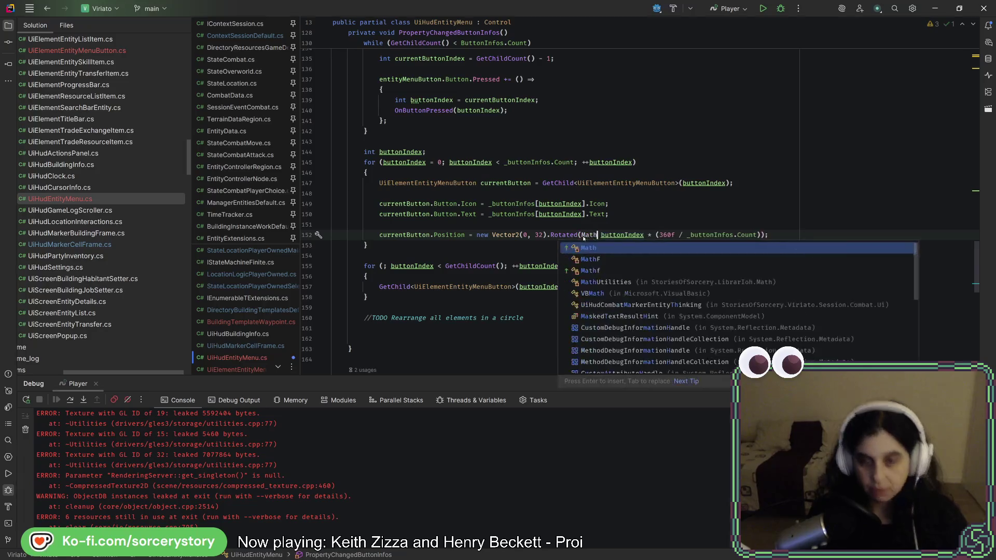
pyautogui.press('Down')
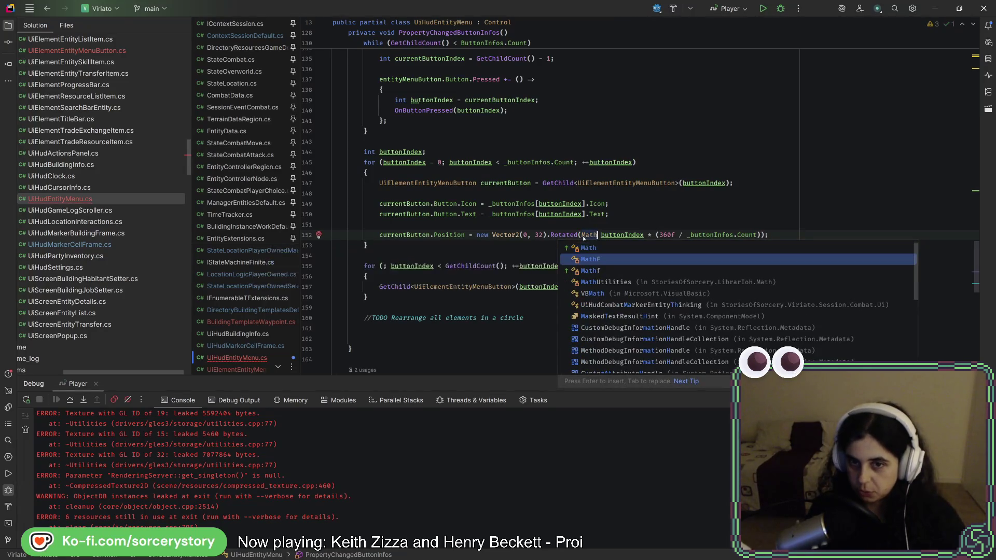
pyautogui.press('Down')
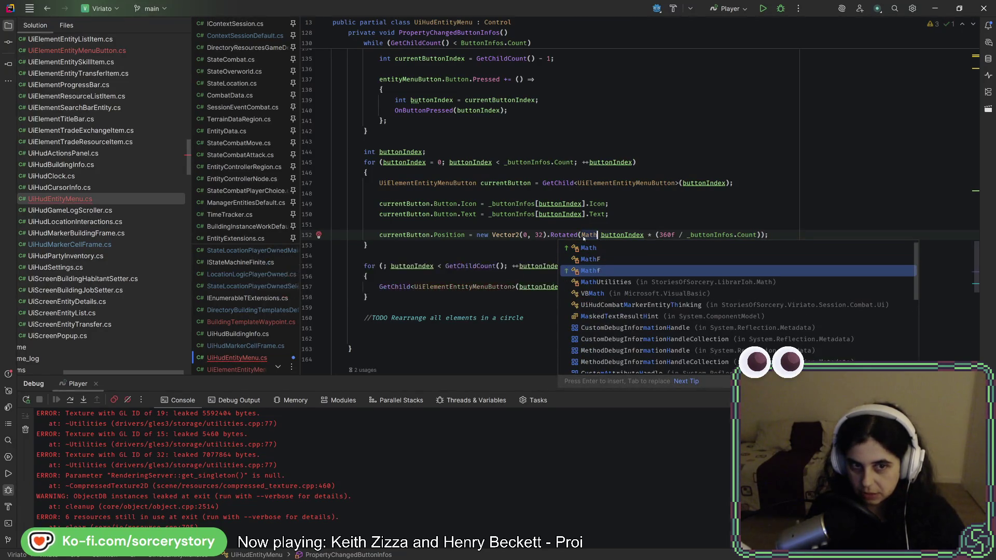
pyautogui.press('Return')
pyautogui.write('.Deg')
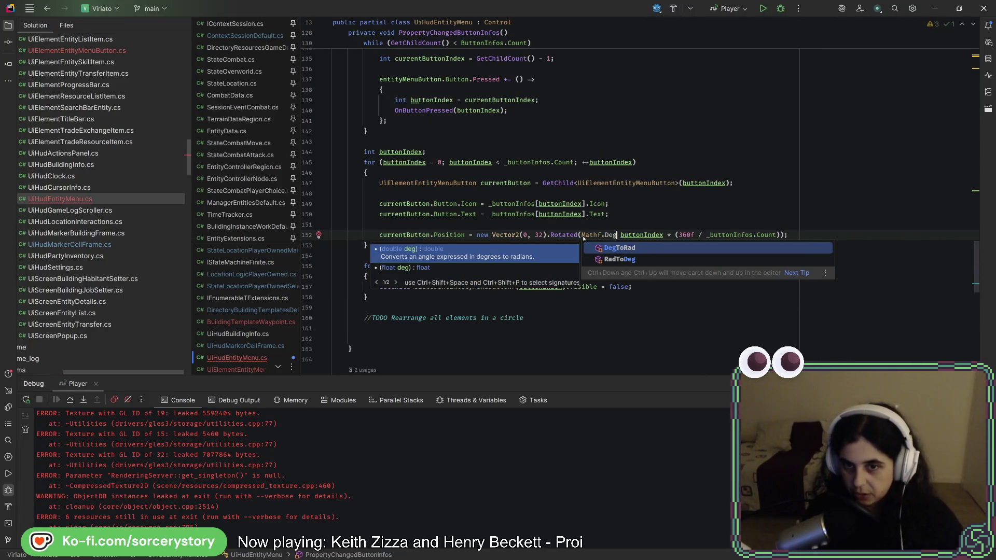
pyautogui.press('Return')
pyautogui.press('End')
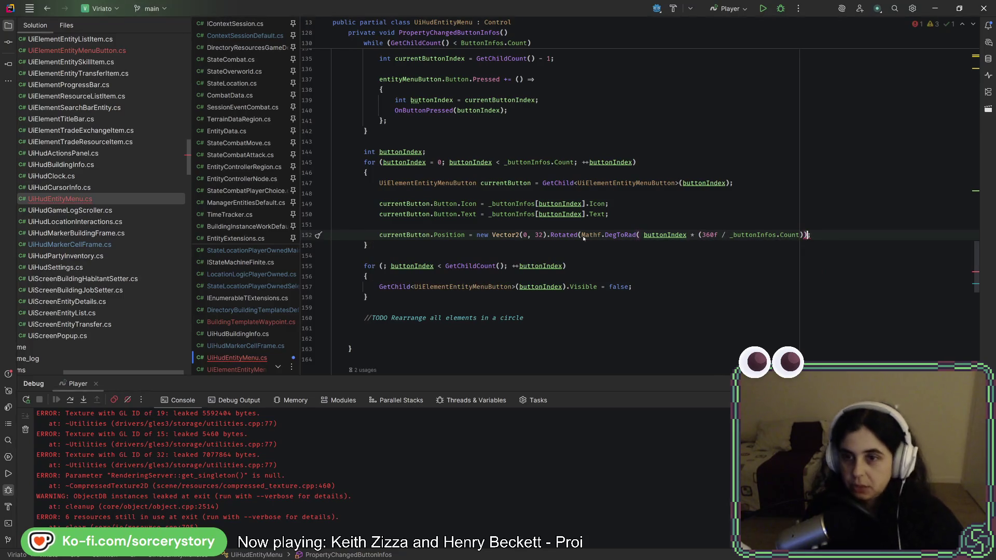
pyautogui.write(')')
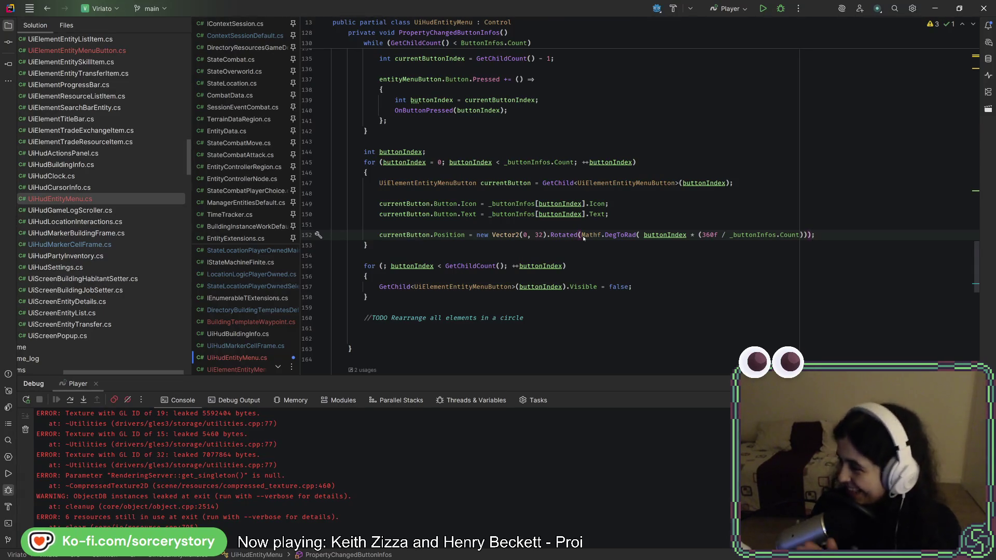
pyautogui.write(';')
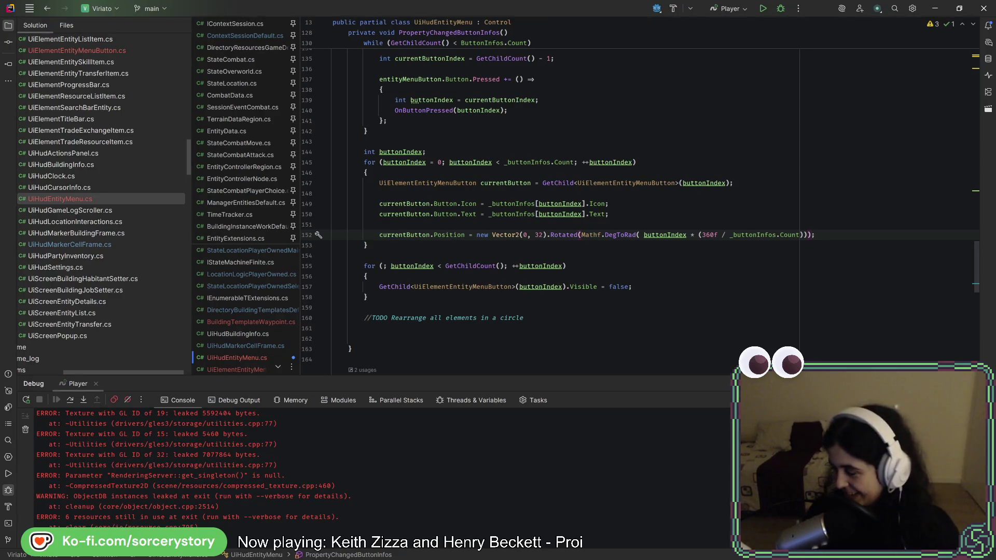
pyautogui.hotkey('ctrl', 'alt', 'l')
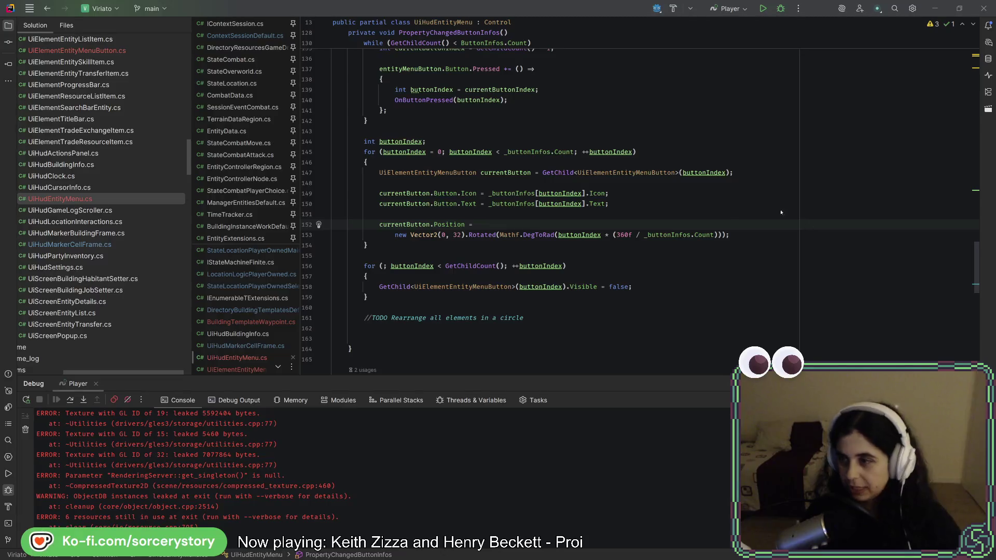
pyautogui.hotkey('alt', 'Tab')
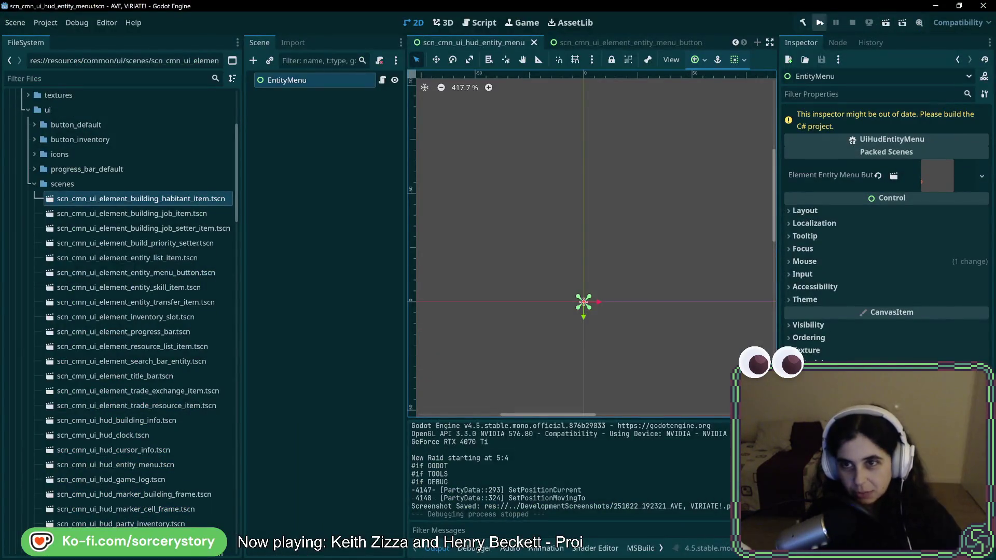
# - Build and run the game, start a New Game and visit the player settlement
pyautogui.click(803, 22)
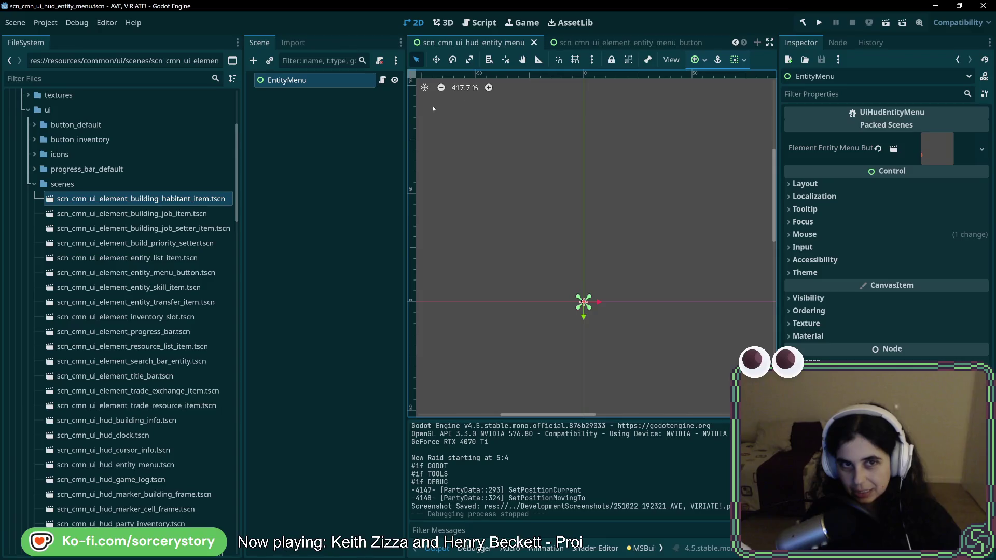
pyautogui.click(615, 43)
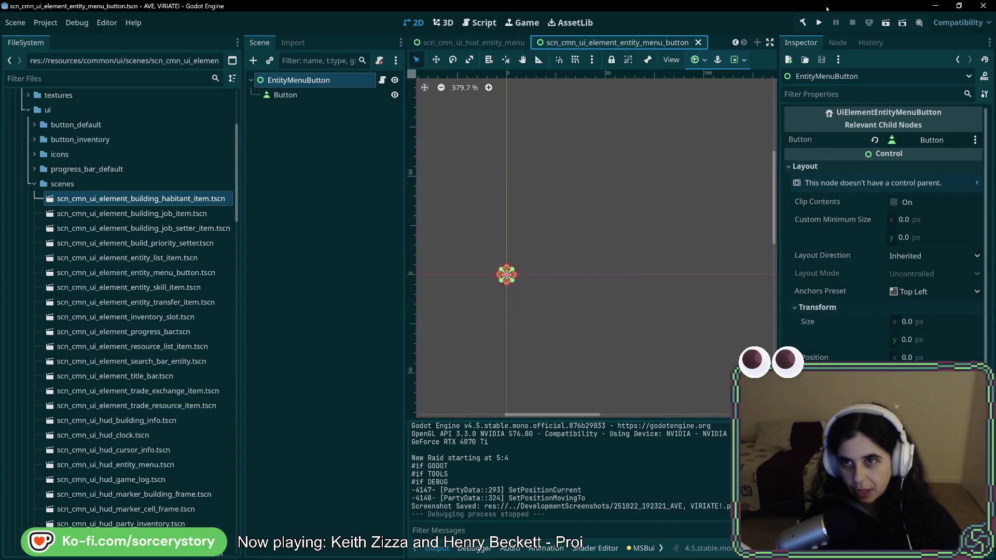
pyautogui.click(819, 24)
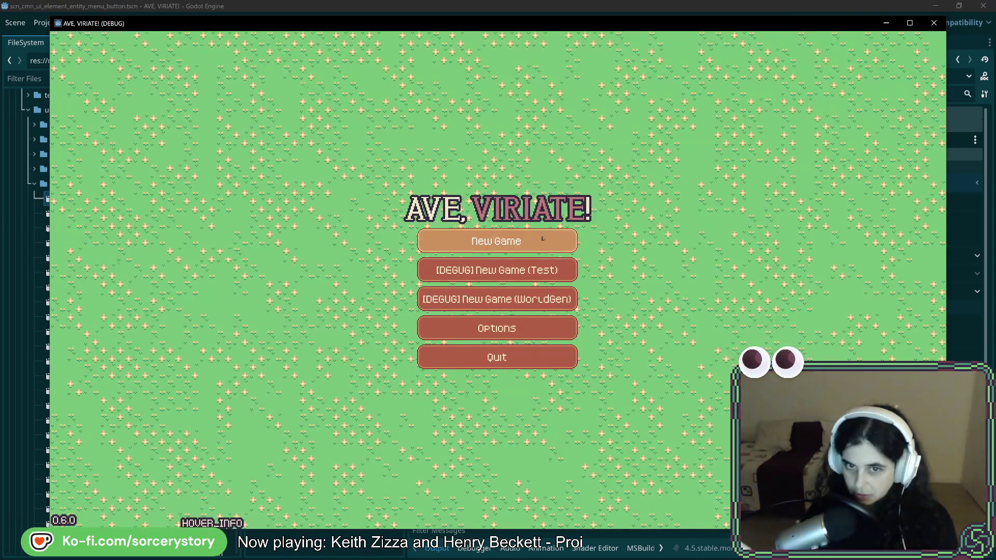
pyautogui.click(543, 238)
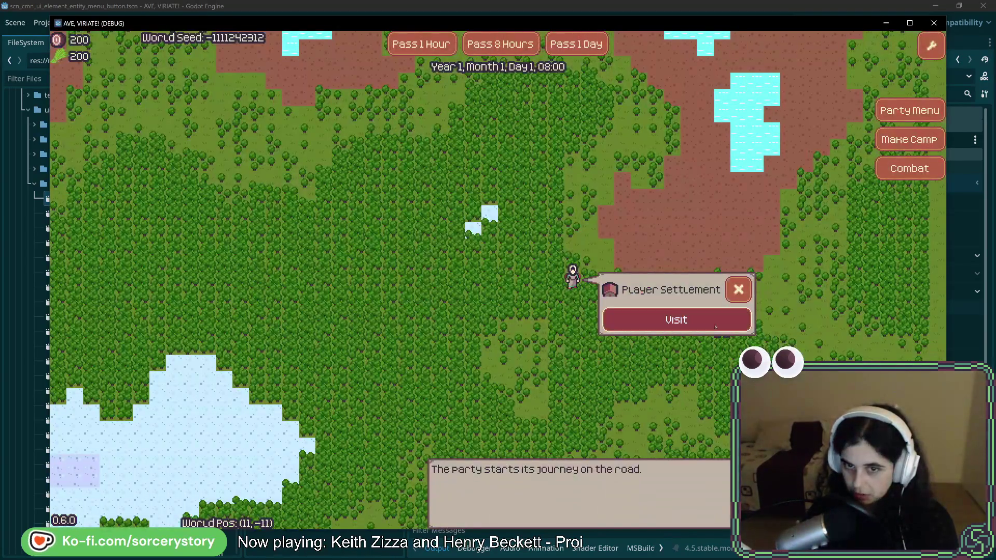
pyautogui.click(716, 327)
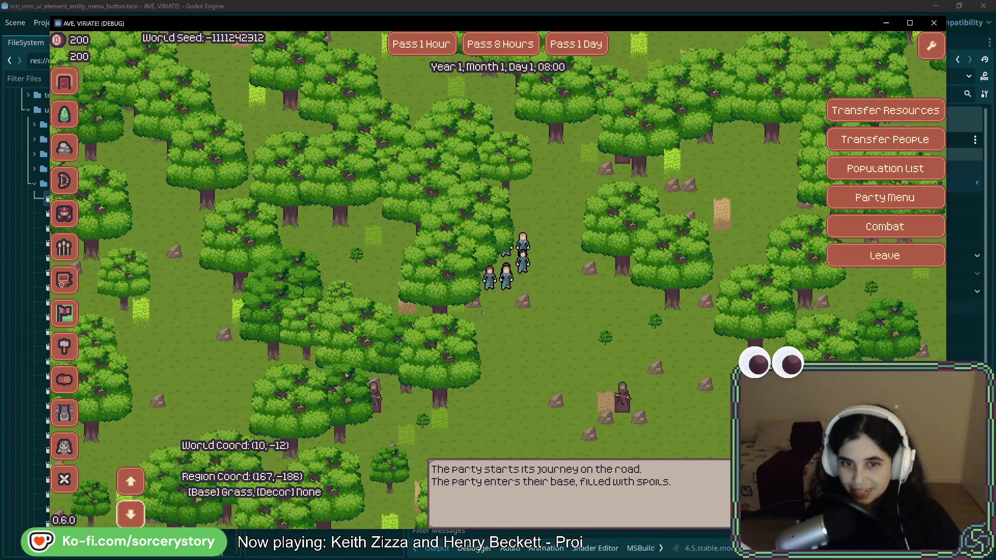
# - Remove the oak trees over the party, open a character's entity menu, then stop the game
pyautogui.click(465, 293)
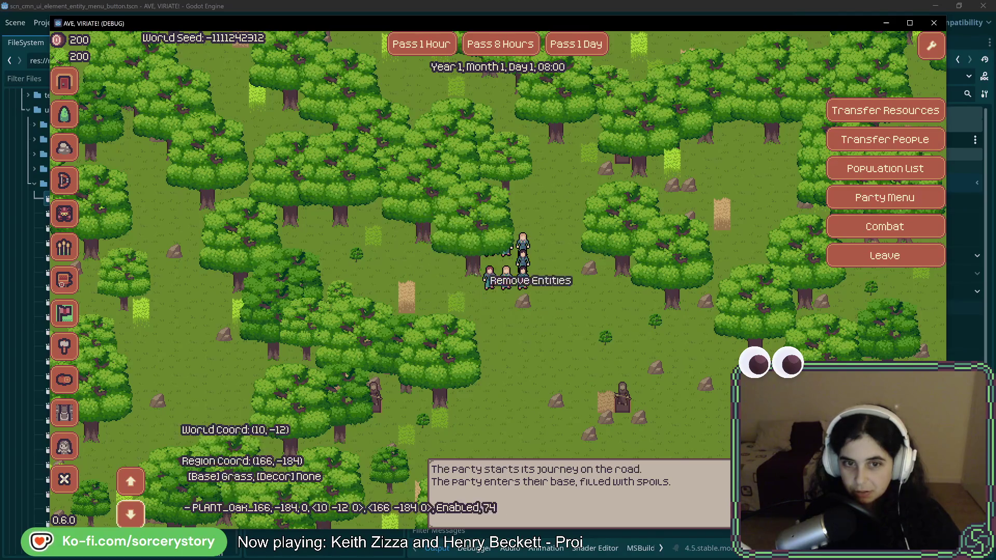
pyautogui.click(465, 293)
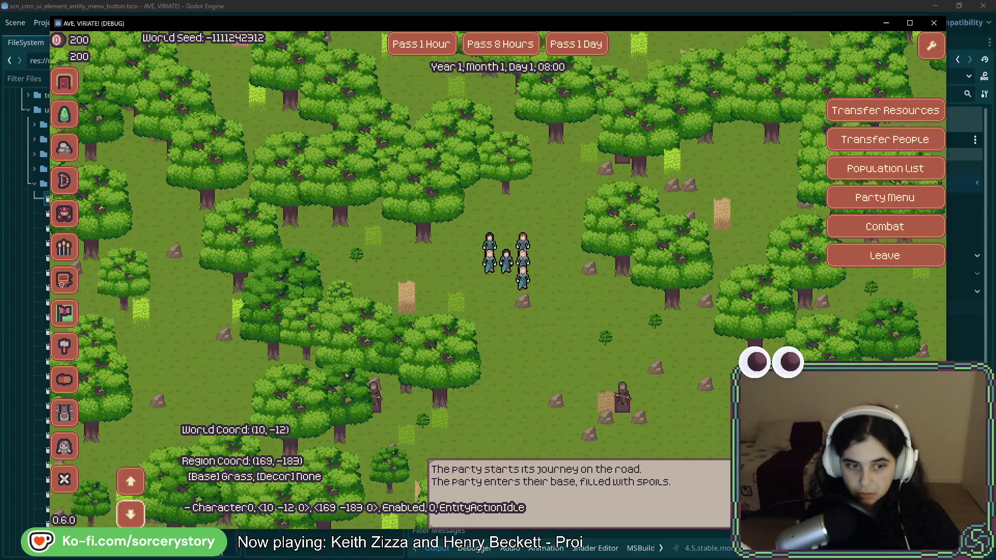
pyautogui.click(506, 257)
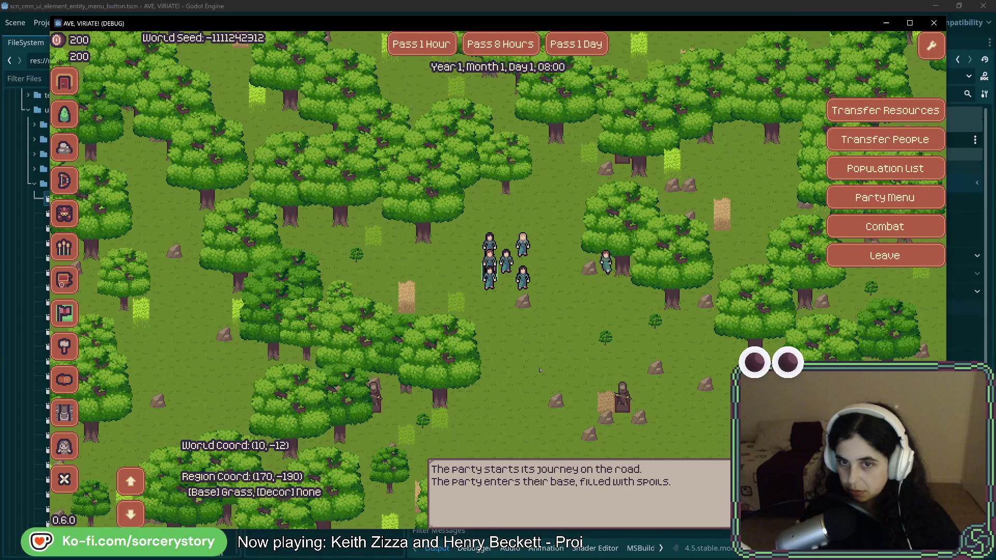
pyautogui.click(934, 23)
# - Open StateLocationPlayerOwnedMain.cs and select the Herb Gatherer ButtonInfo block
pyautogui.hotkey('alt', 'Tab')
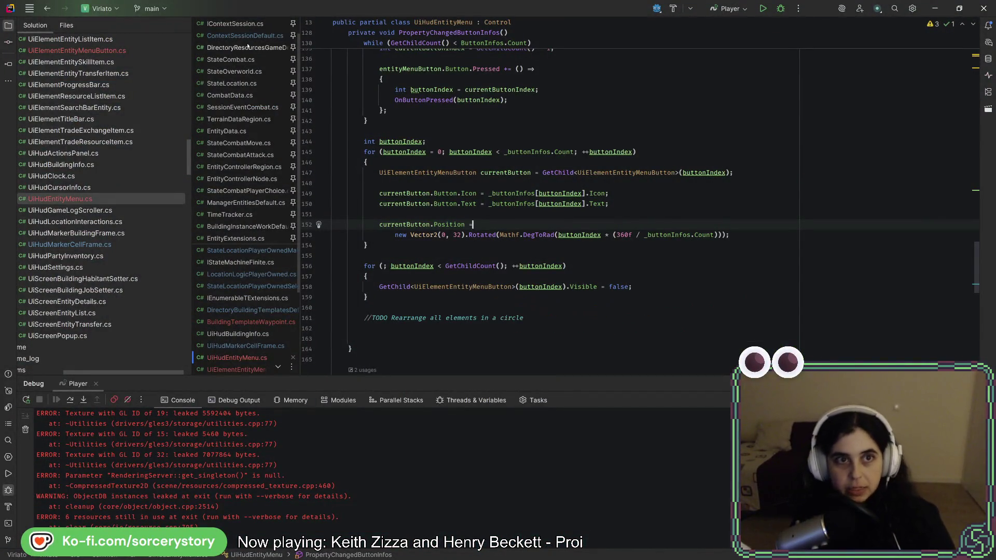
pyautogui.scroll(10, 339, 197)
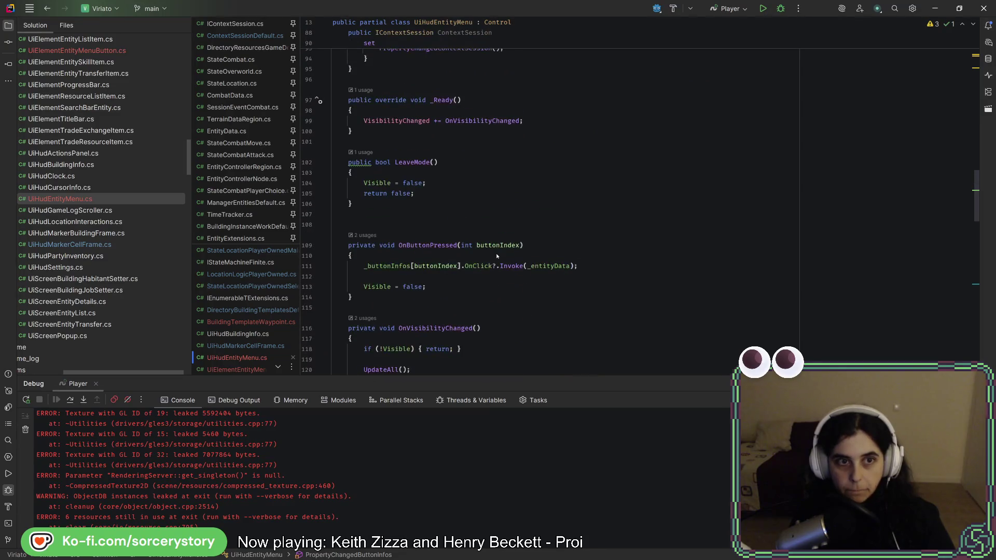
pyautogui.scroll(-4, 280, 247)
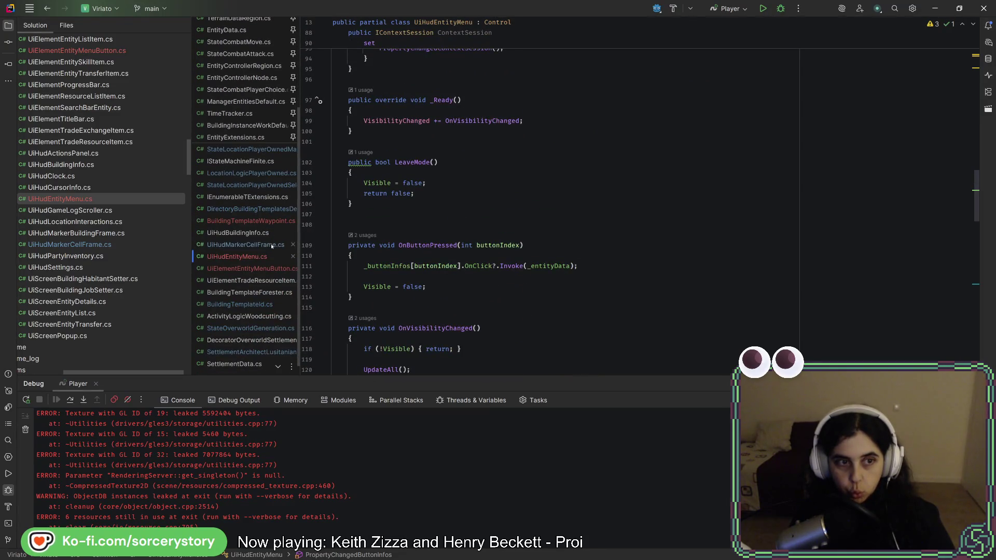
pyautogui.scroll(10, 111, 208)
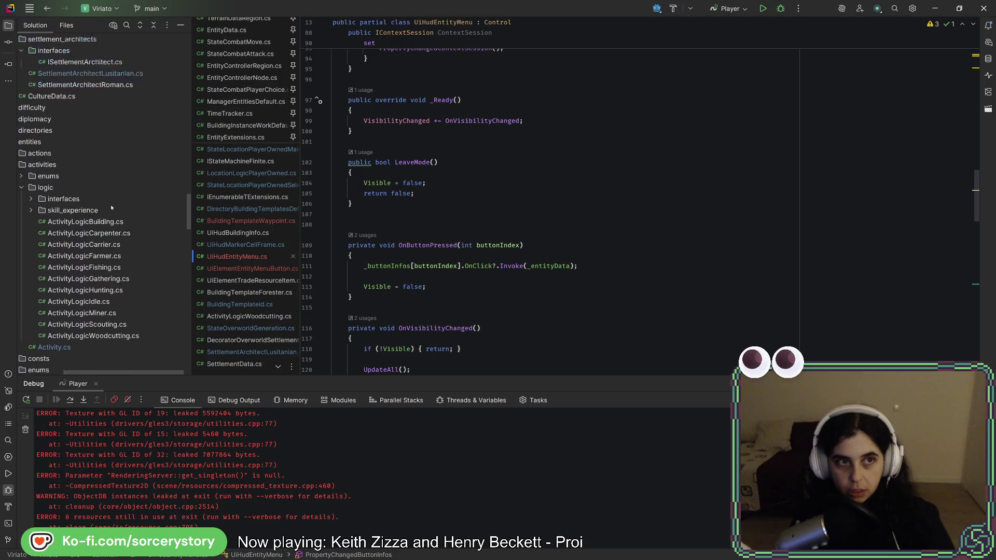
pyautogui.scroll(-10, 120, 201)
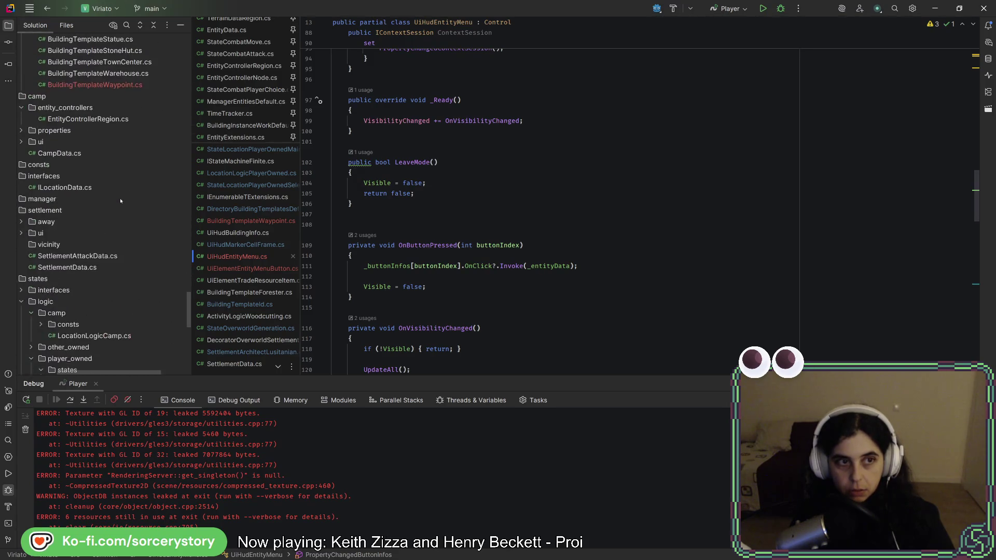
pyautogui.scroll(-10, 120, 201)
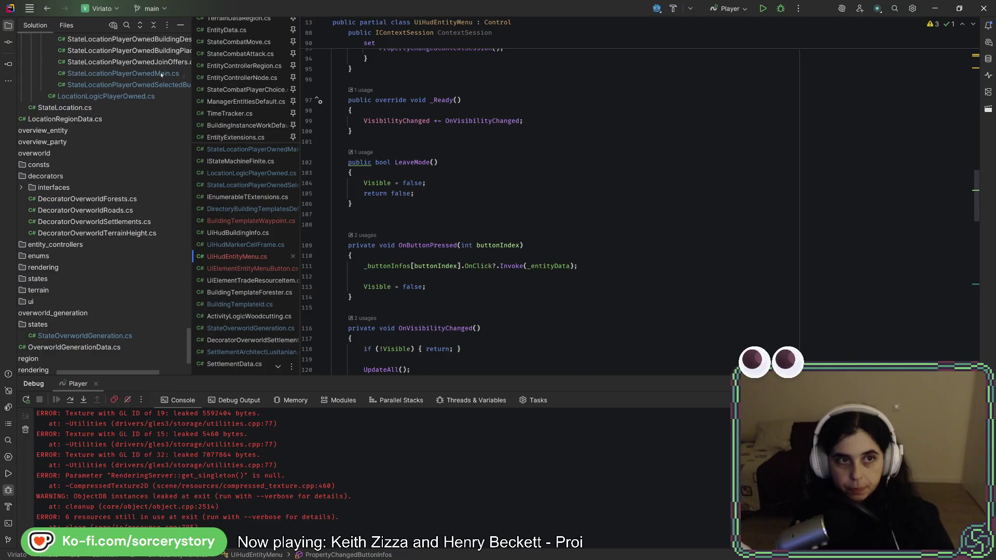
pyautogui.doubleClick(123, 73)
pyautogui.scroll(-5, 571, 271)
pyautogui.scroll(-8, 571, 271)
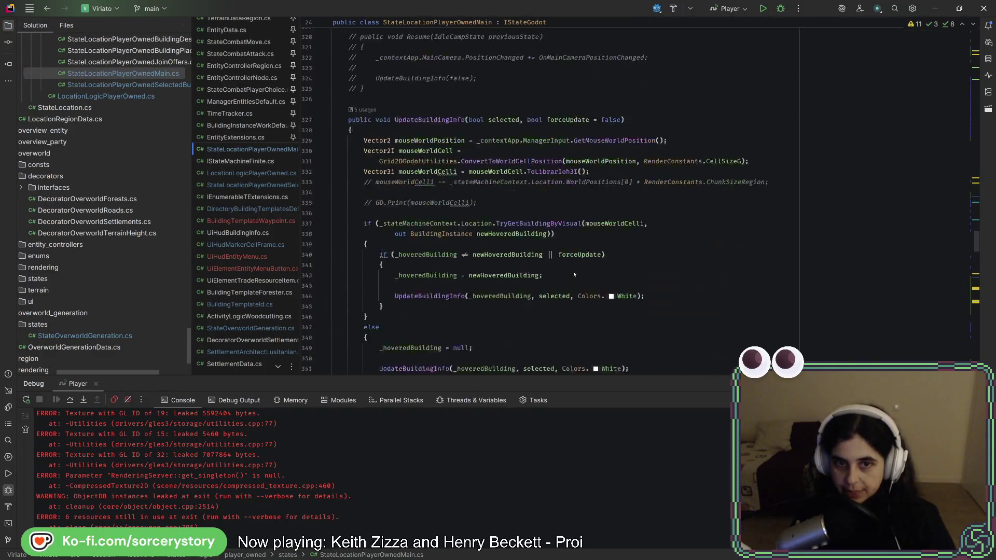
pyautogui.scroll(-10, 575, 277)
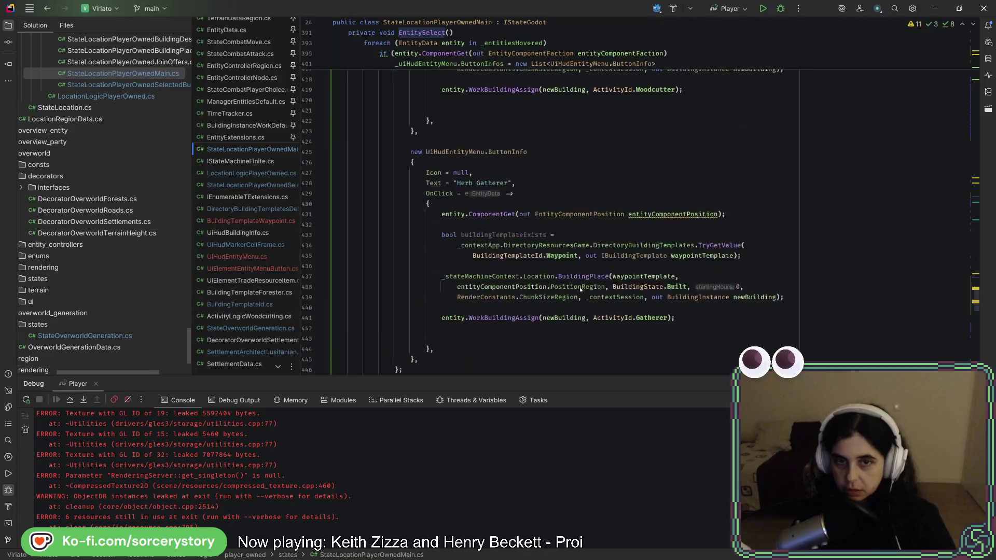
pyautogui.hotkey('ctrl', 'w')
pyautogui.hotkey('ctrl', 'w')
pyautogui.hotkey('ctrl', 'w')
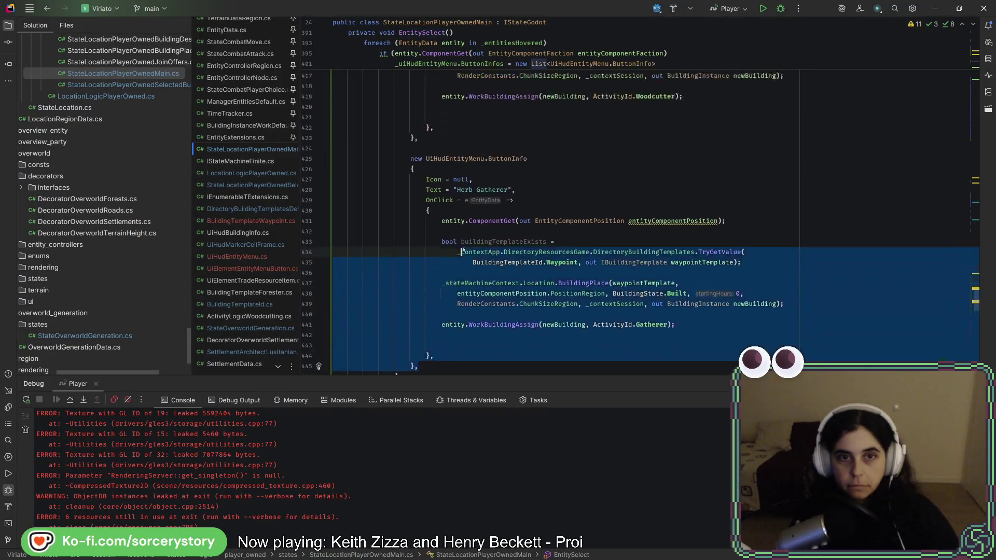
# - Duplicate the Herb Gatherer button as a 'Stone Miner' button assigning ActivityId.StoneMiner
pyautogui.hotkey('ctrl', 'd')
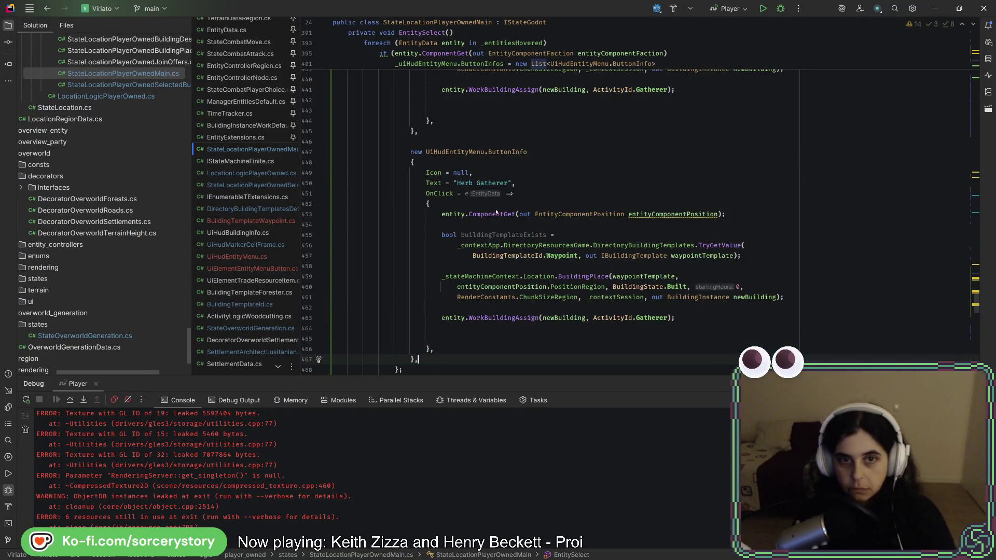
pyautogui.click(488, 183)
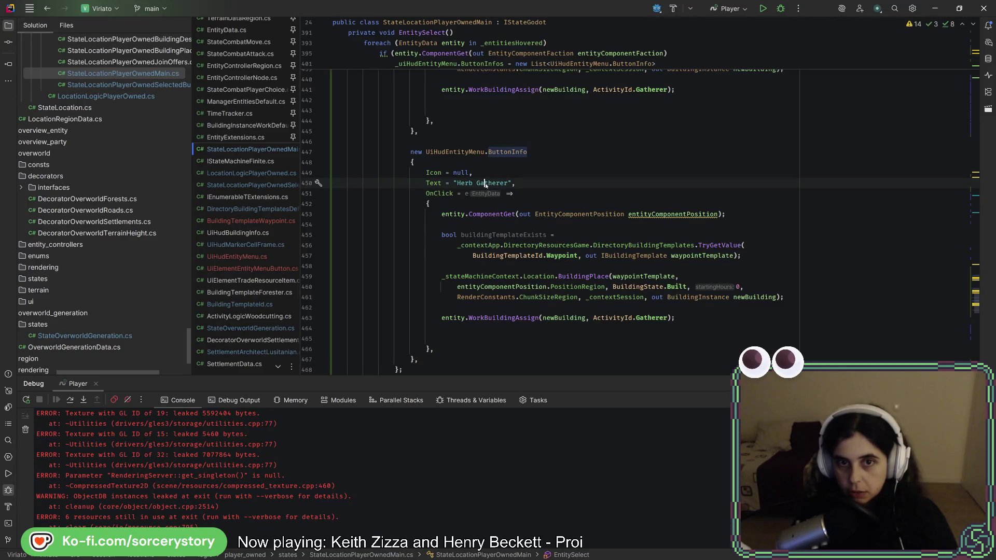
pyautogui.write('Stone Min')
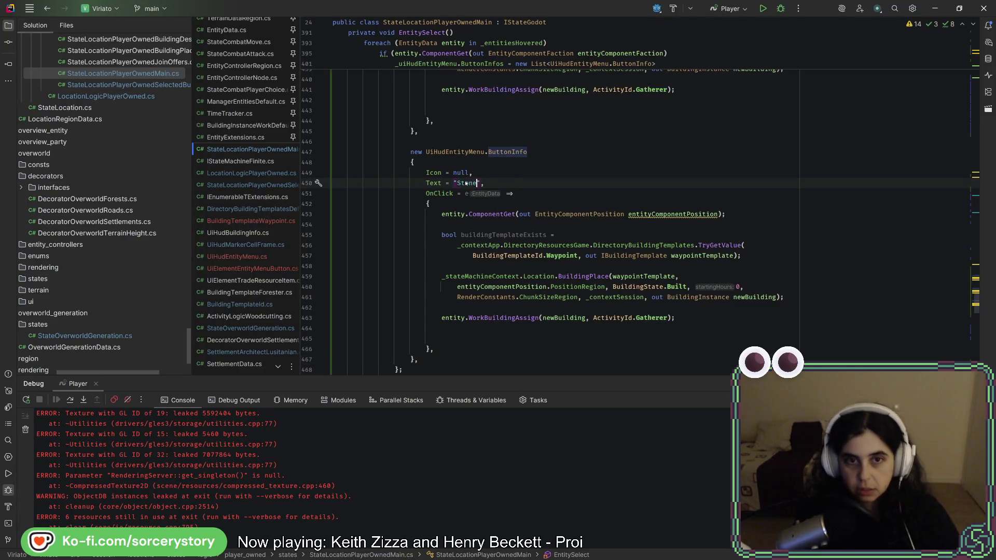
pyautogui.write('er')
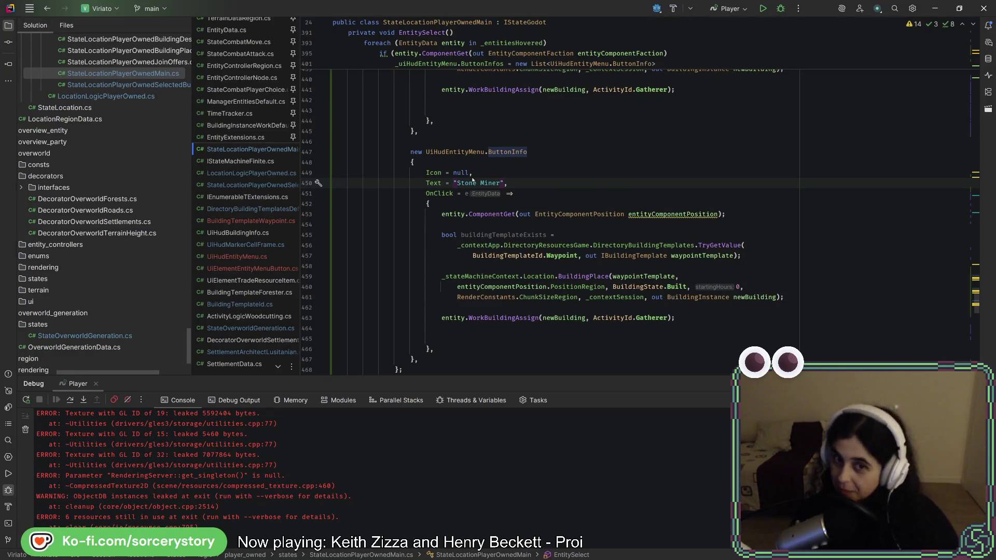
pyautogui.press('Up')
pyautogui.press('Up')
pyautogui.press('Down')
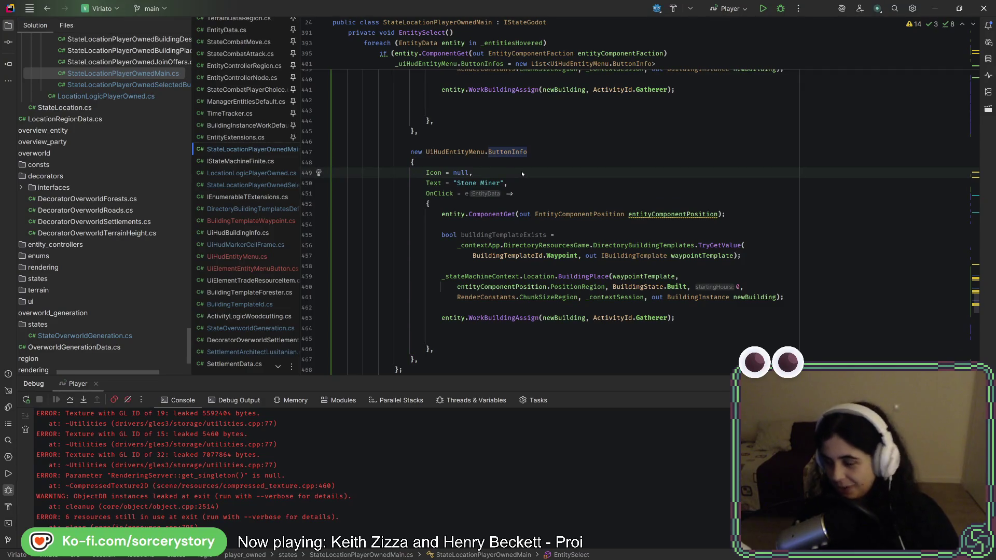
pyautogui.press('Down')
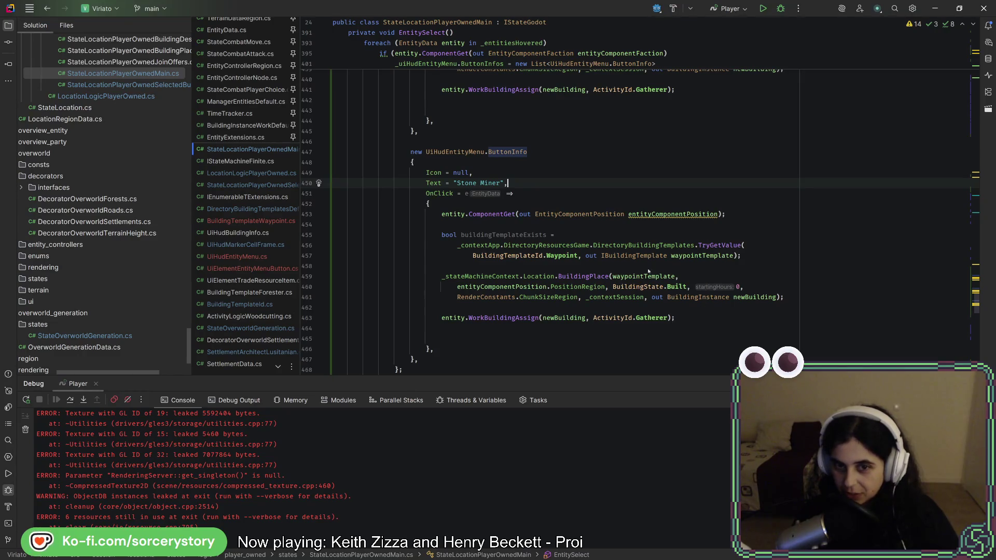
pyautogui.click(664, 318)
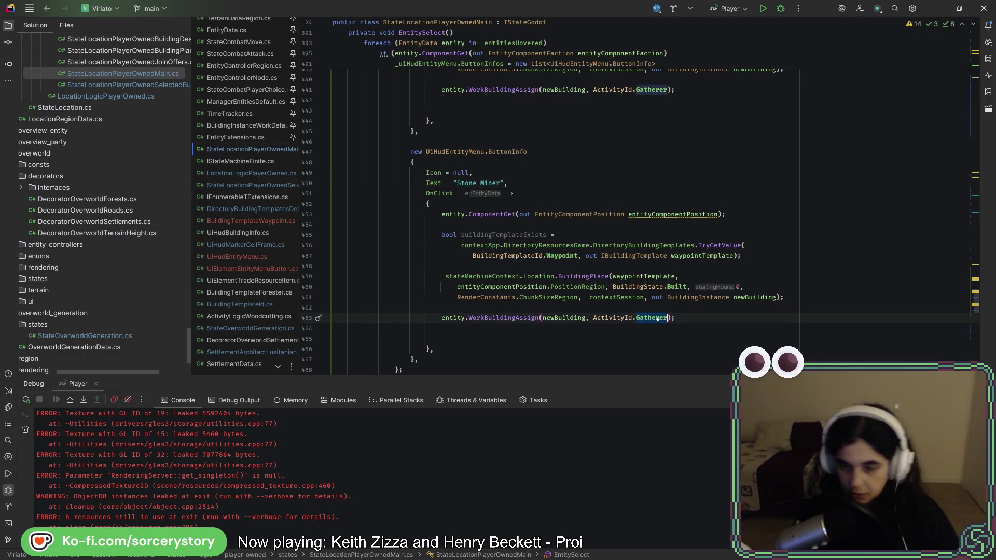
pyautogui.hotkey('ctrl', 'BackSpace')
pyautogui.write('Sto')
pyautogui.press('Return')
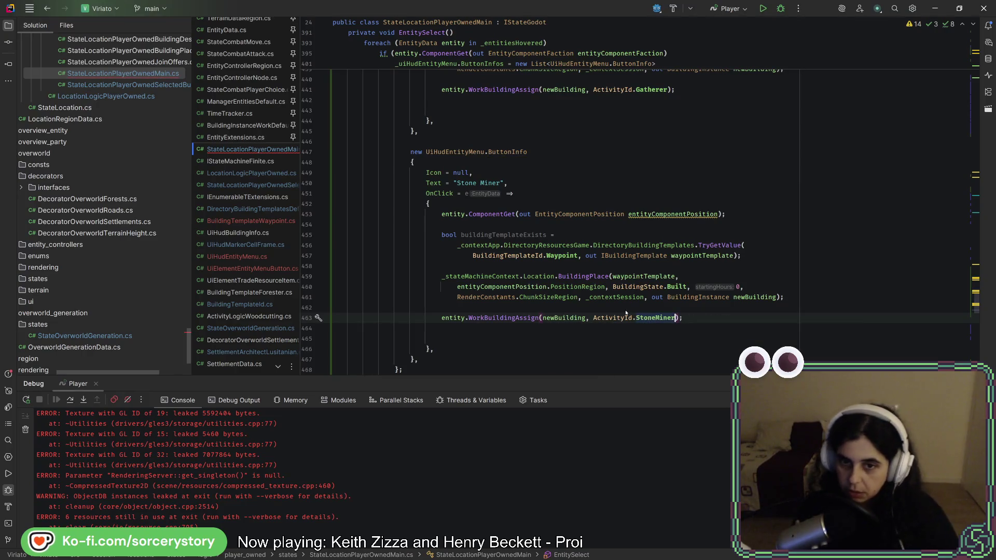
# - Run Code Cleanup on StateLocationPlayerOwnedMain.cs and return to Godot
pyautogui.click(638, 307)
pyautogui.click(661, 287)
pyautogui.click(685, 266)
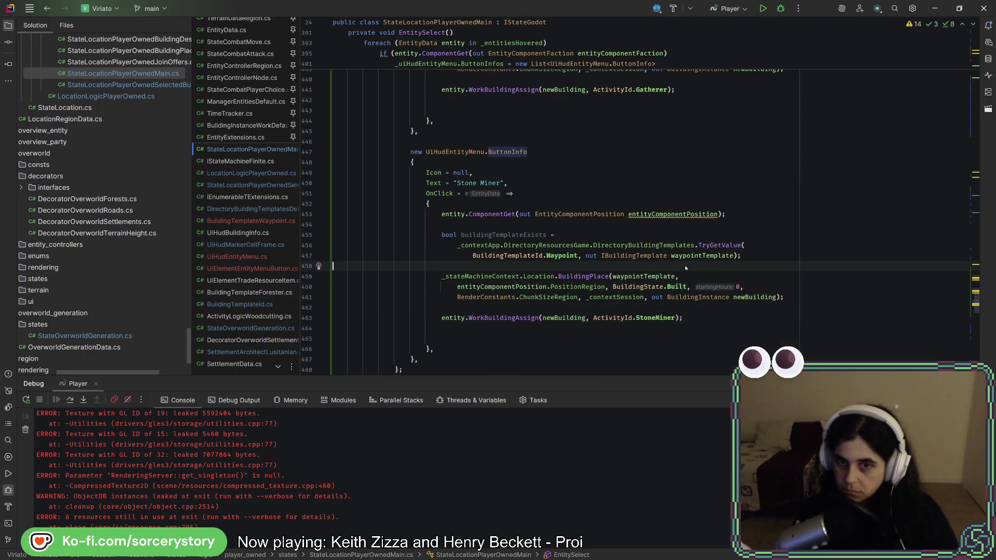
pyautogui.hotkey('ctrl', 'e')
pyautogui.press('c')
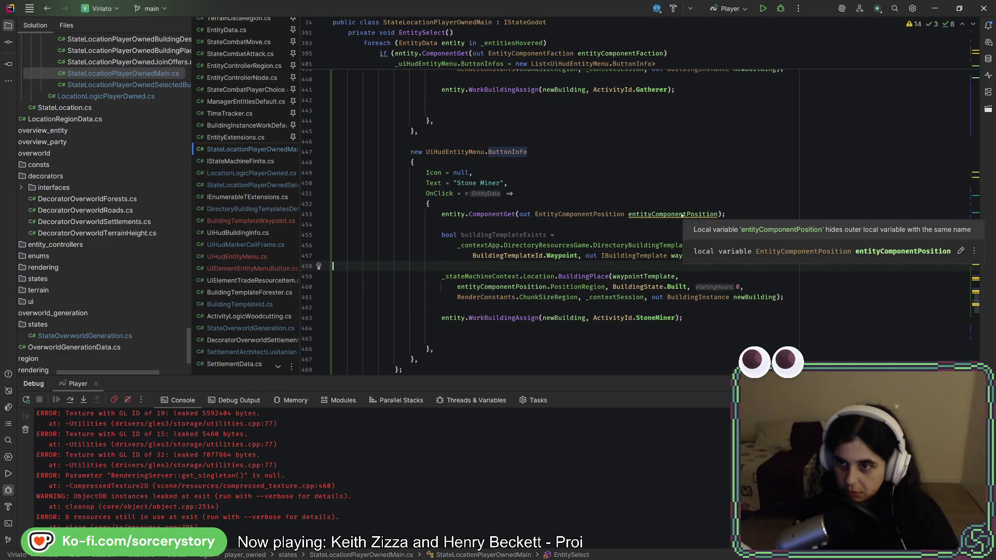
pyautogui.click(682, 215)
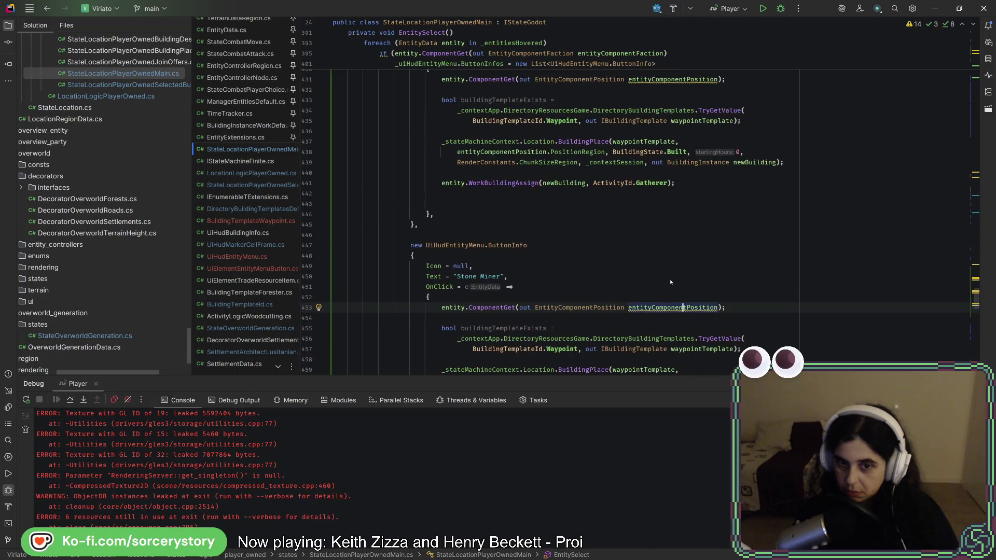
pyautogui.hotkey('alt', 'Tab')
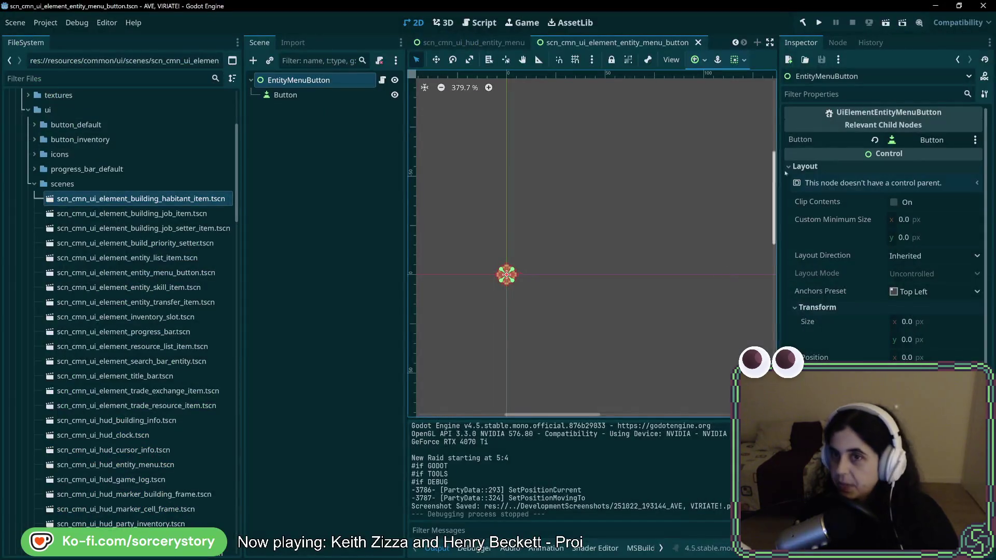
# - Relaunch the game, start a New Game and visit the player settlement
pyautogui.click(819, 23)
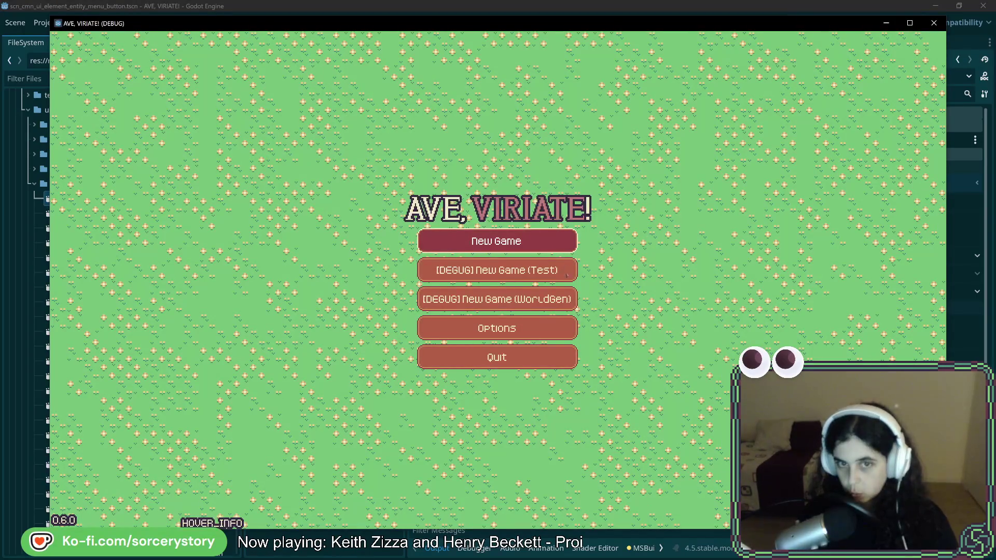
pyautogui.click(567, 275)
pyautogui.click(619, 319)
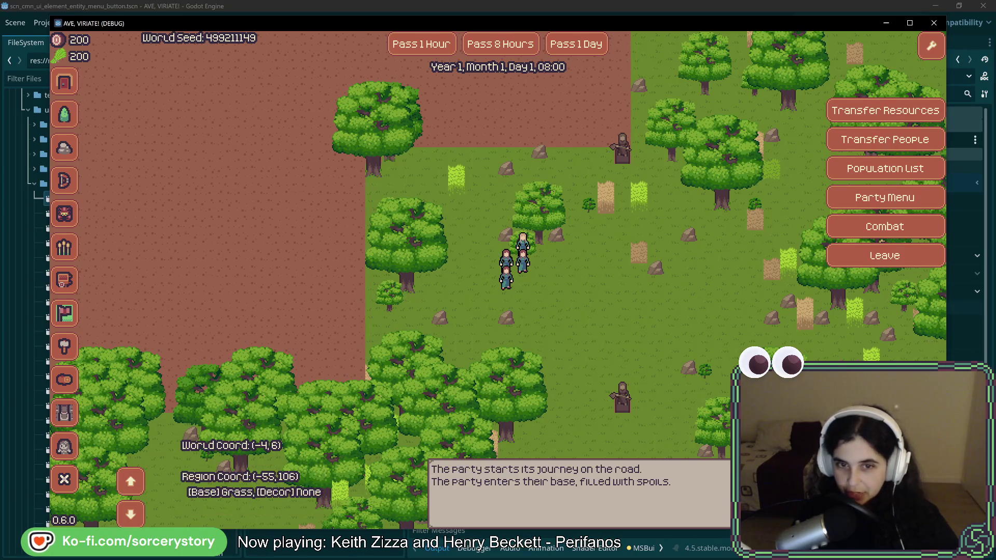
# - Try the house and Forester build buttons, open the villager job menu, then close the game
pyautogui.click(64, 81)
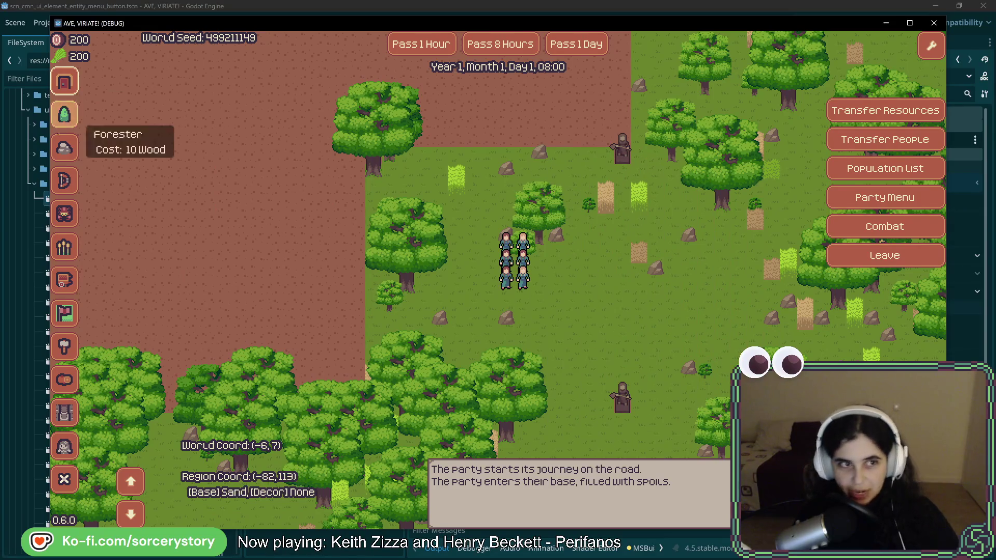
pyautogui.click(64, 114)
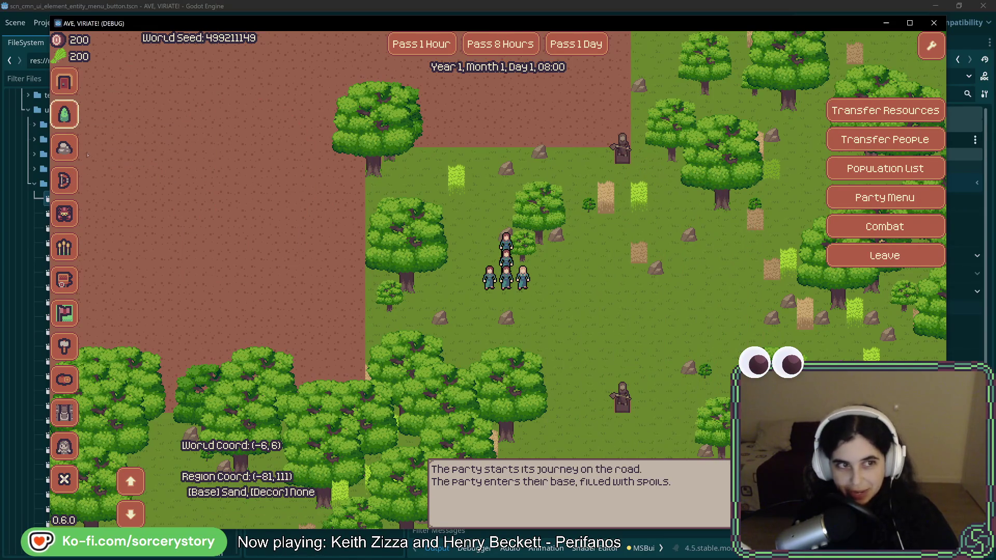
pyautogui.click(65, 148)
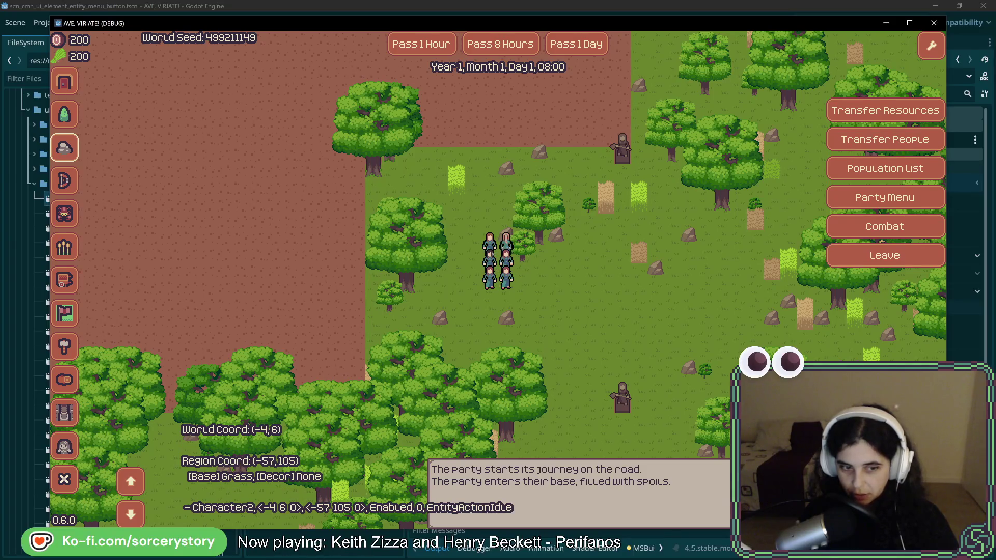
pyautogui.click(489, 262)
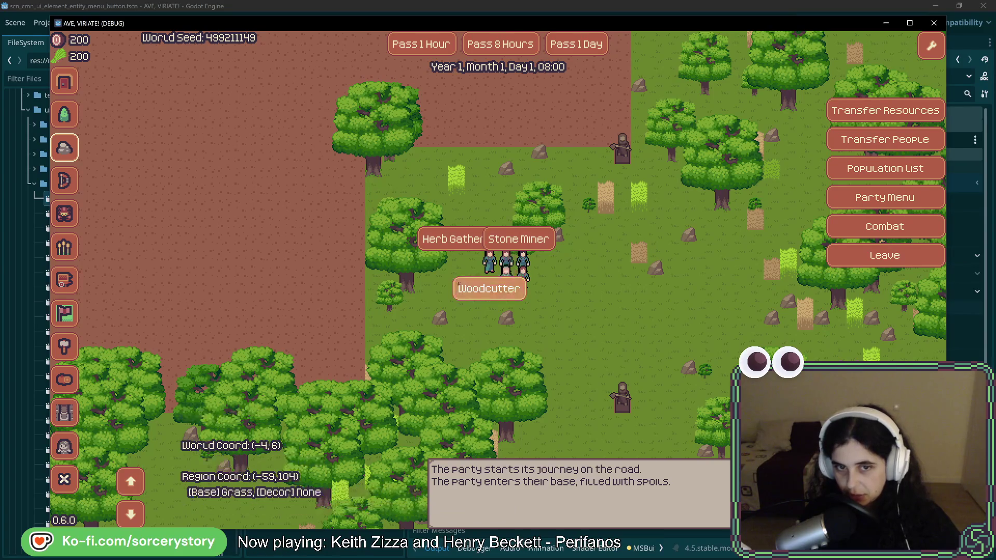
pyautogui.click(933, 23)
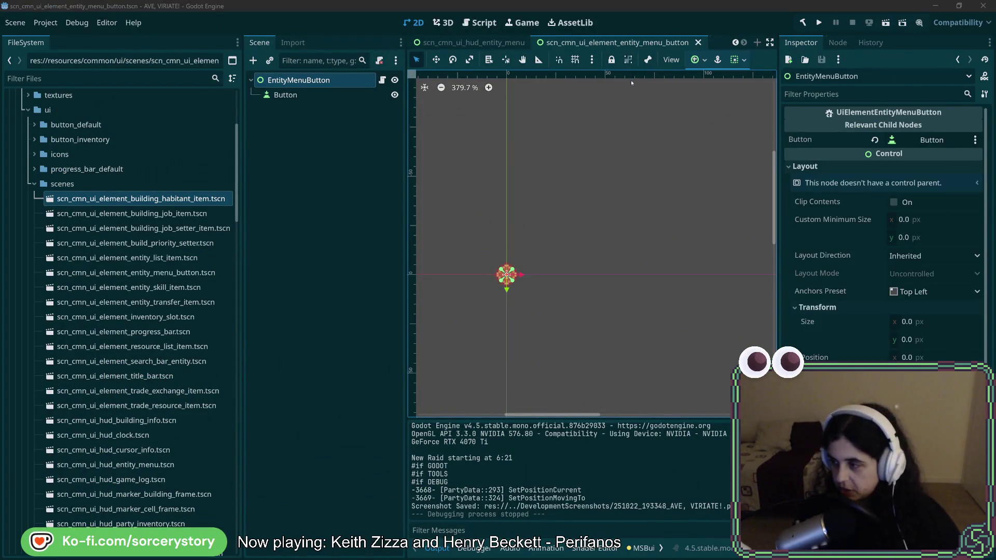
# - Comment out the Stone Miner, Herb Gatherer and Woodcutter Text label lines
pyautogui.hotkey('alt', 'Tab')
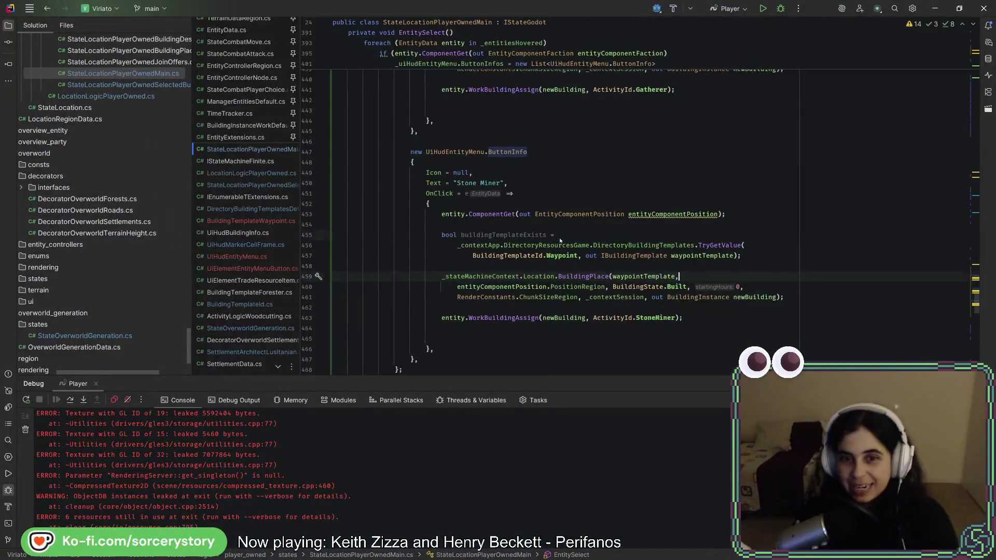
pyautogui.press('Up')
pyautogui.press('Up')
pyautogui.press('Up')
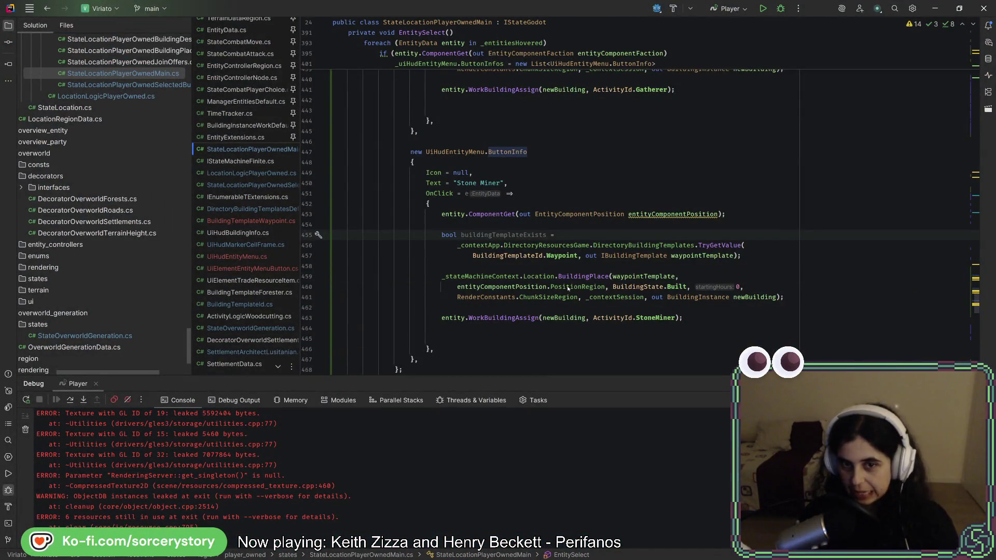
pyautogui.moveTo(568, 289)
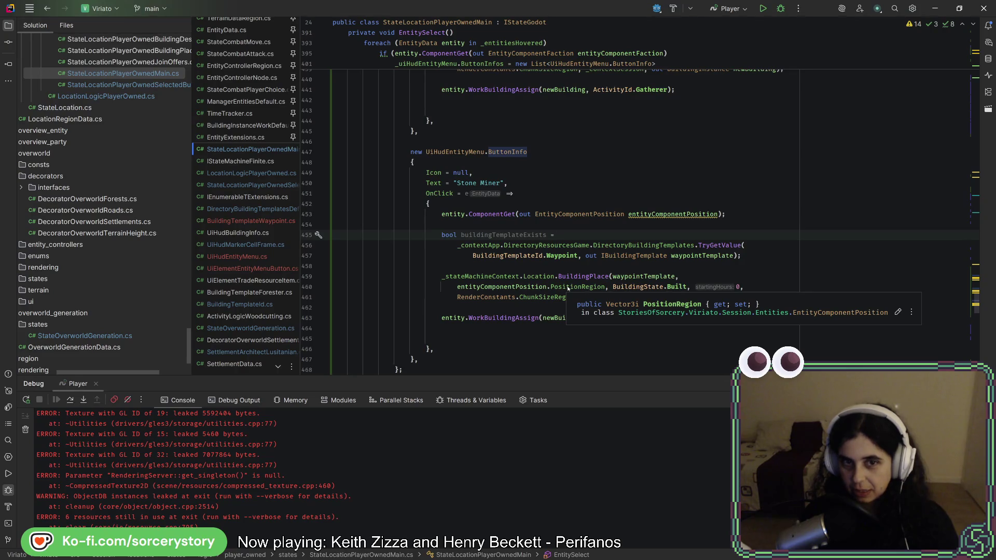
pyautogui.scroll(2, 466, 270)
pyautogui.doubleClick(434, 245)
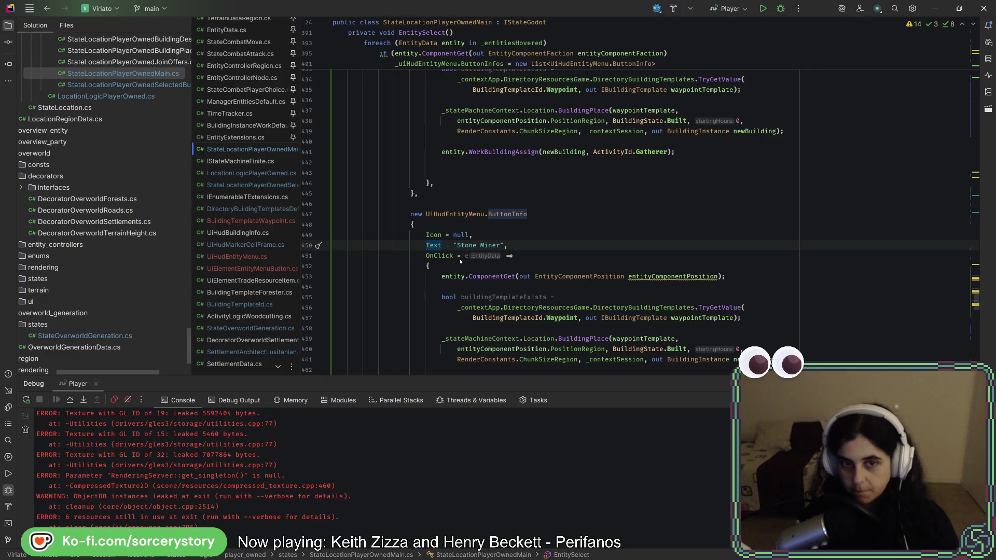
pyautogui.moveTo(457, 260)
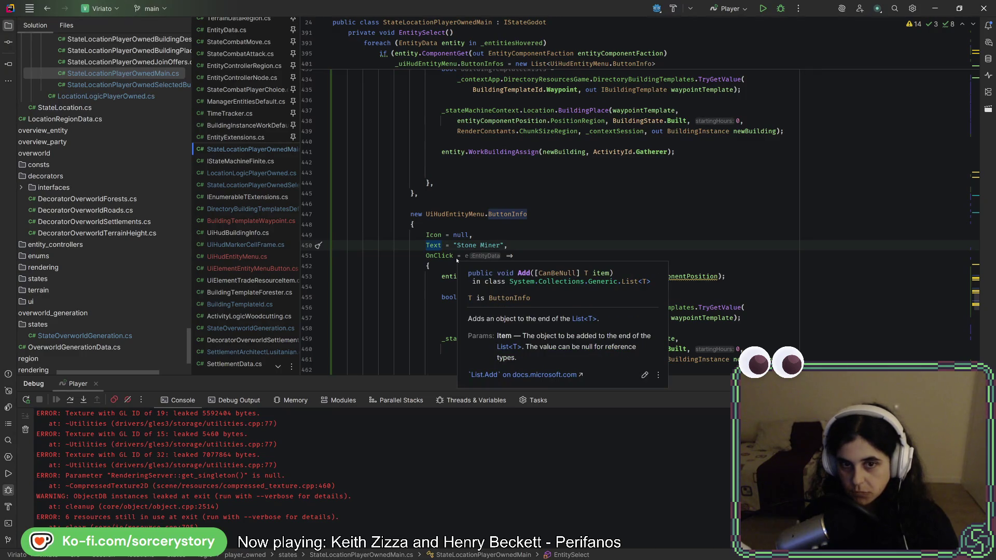
pyautogui.click(515, 215)
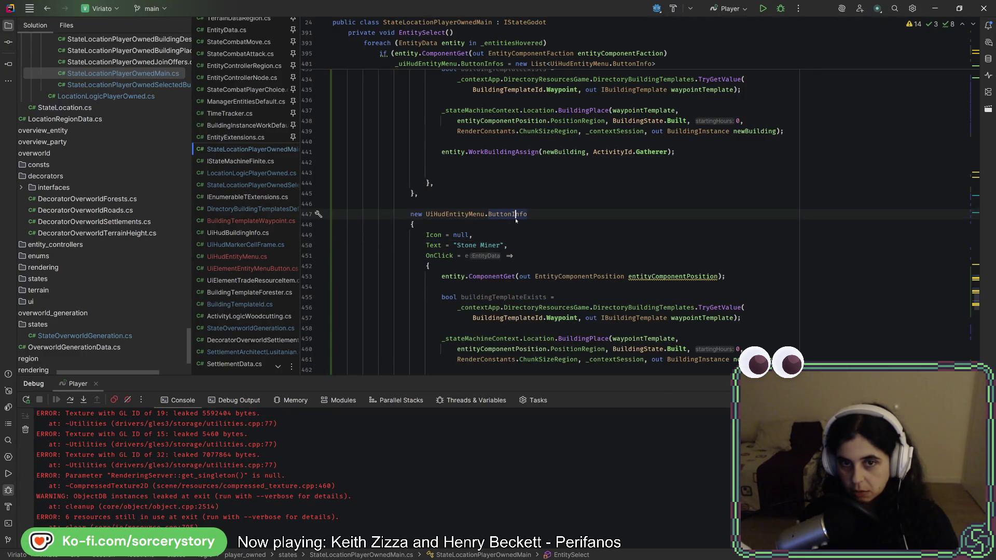
pyautogui.click(505, 249)
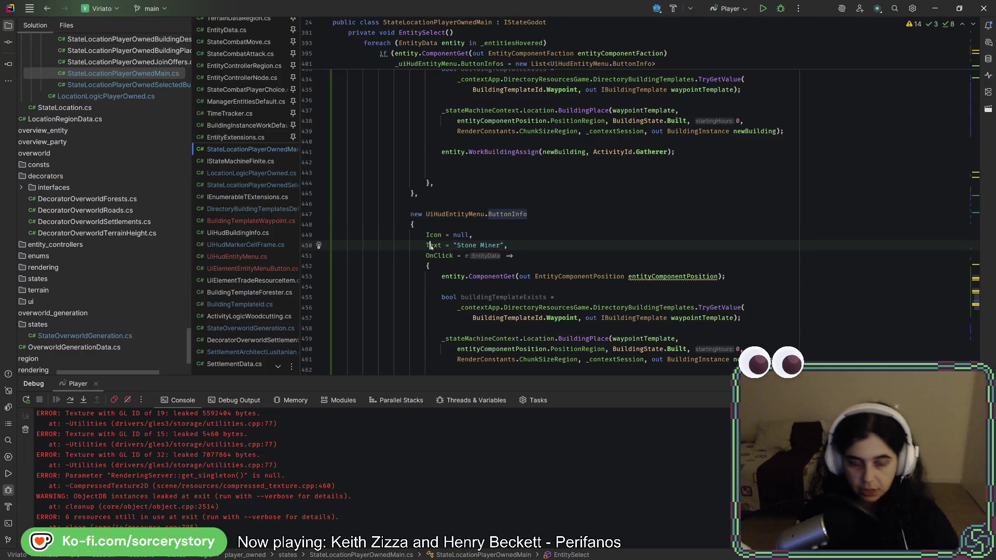
pyautogui.hotkey('ctrl', '/')
pyautogui.scroll(6, 431, 249)
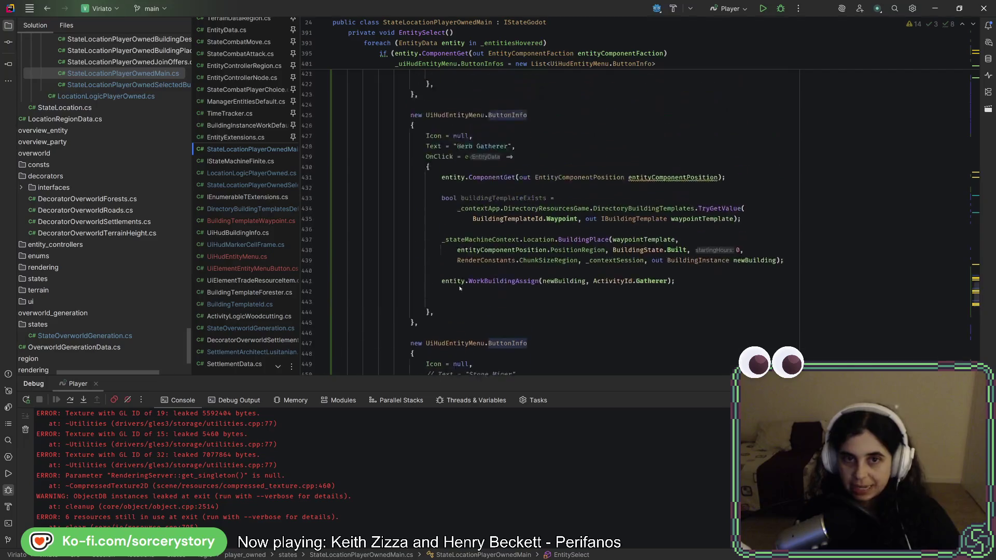
pyautogui.click(454, 204)
pyautogui.hotkey('ctrl', '/')
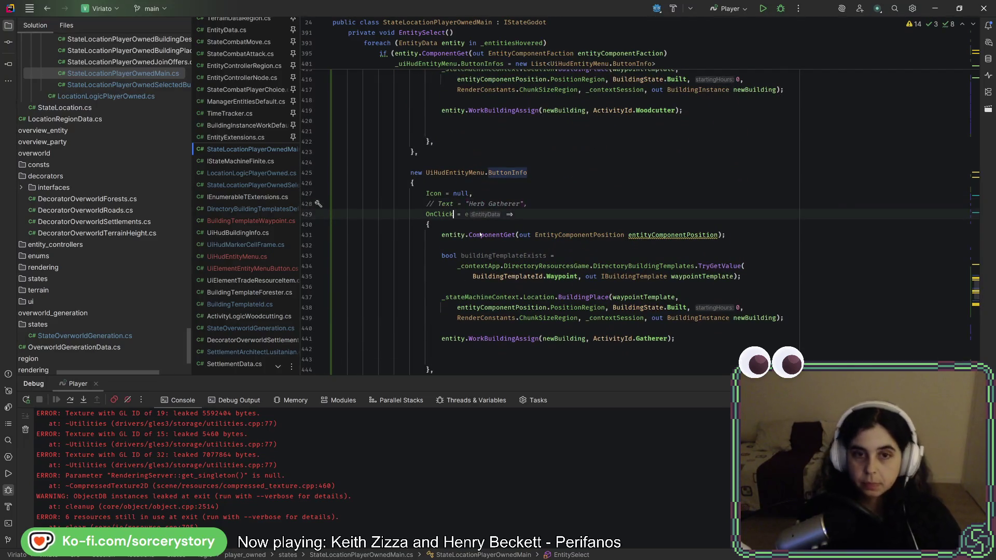
pyautogui.scroll(8, 483, 230)
pyautogui.click(485, 225)
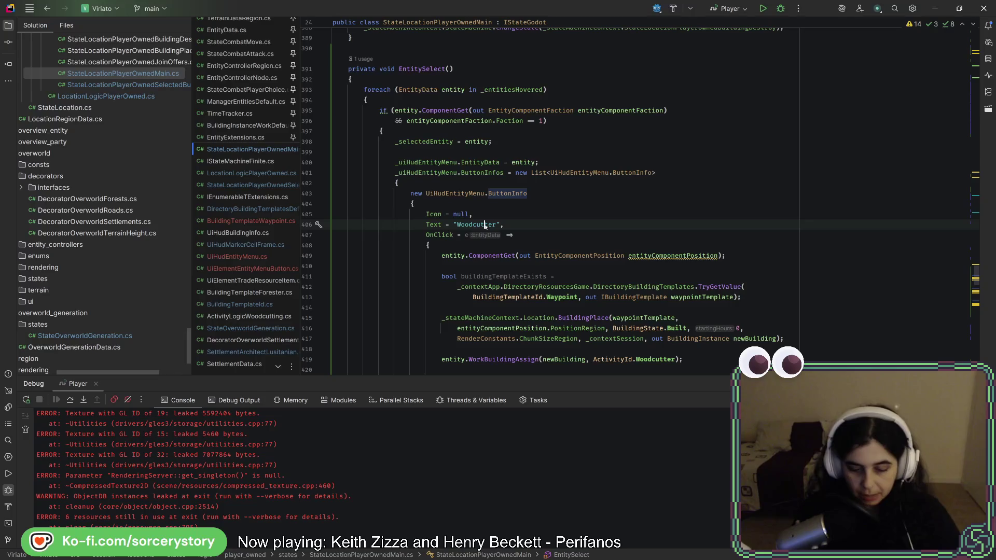
pyautogui.hotkey('ctrl', '/')
# - Delete the blank lines after the Woodcutter, Gatherer and StoneMiner WorkBuildingAssign calls
pyautogui.click(496, 213)
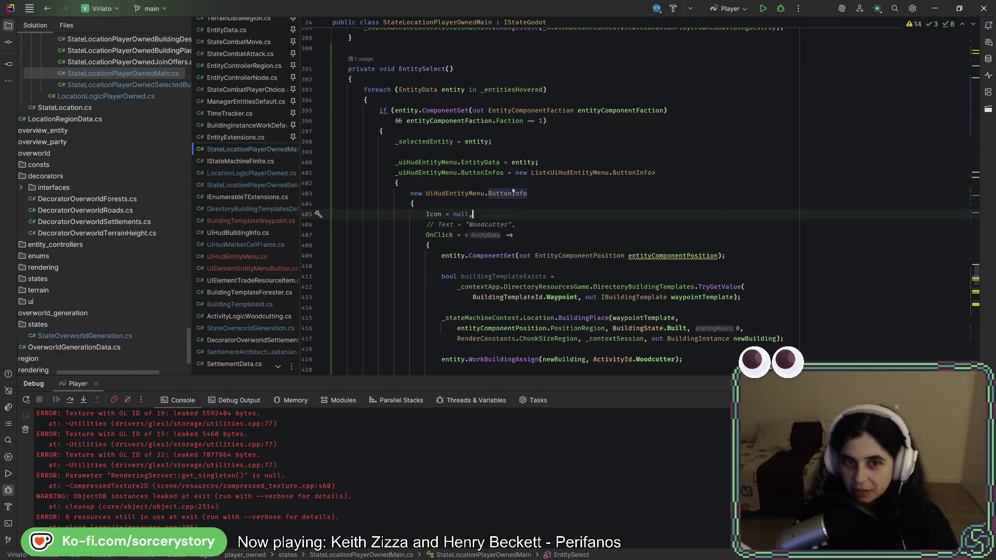
pyautogui.scroll(4, 616, 222)
pyautogui.scroll(-5, 616, 223)
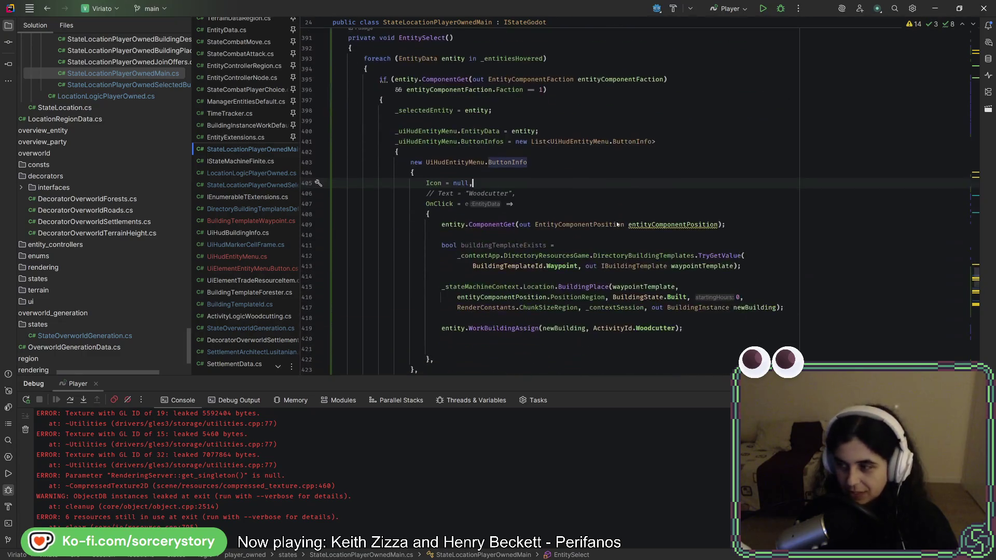
pyautogui.click(543, 297)
pyautogui.scroll(-4, 541, 325)
pyautogui.moveTo(716, 203); pyautogui.dragTo(716, 223)
pyautogui.press('BackSpace')
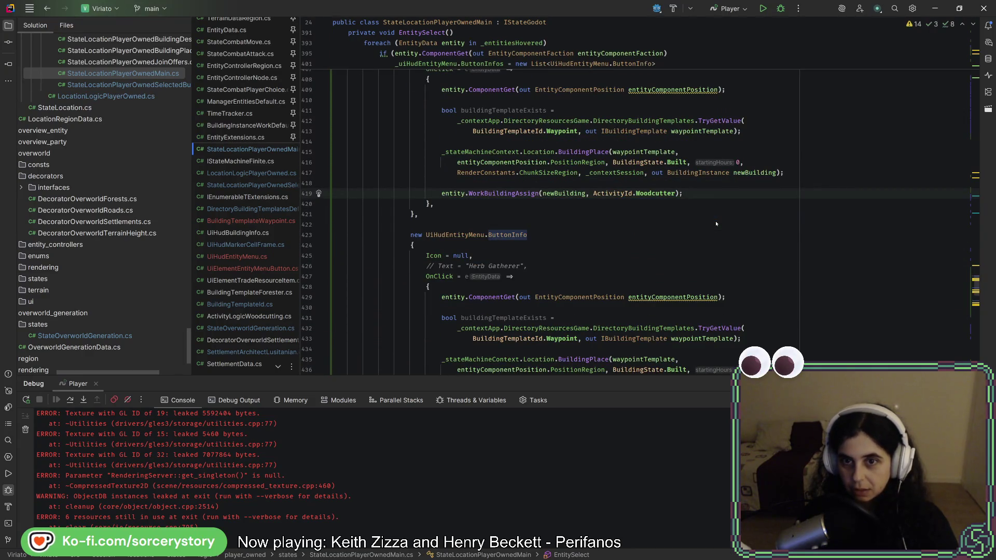
pyautogui.scroll(-6, 714, 220)
pyautogui.click(712, 217)
pyautogui.scroll(-5, 712, 221)
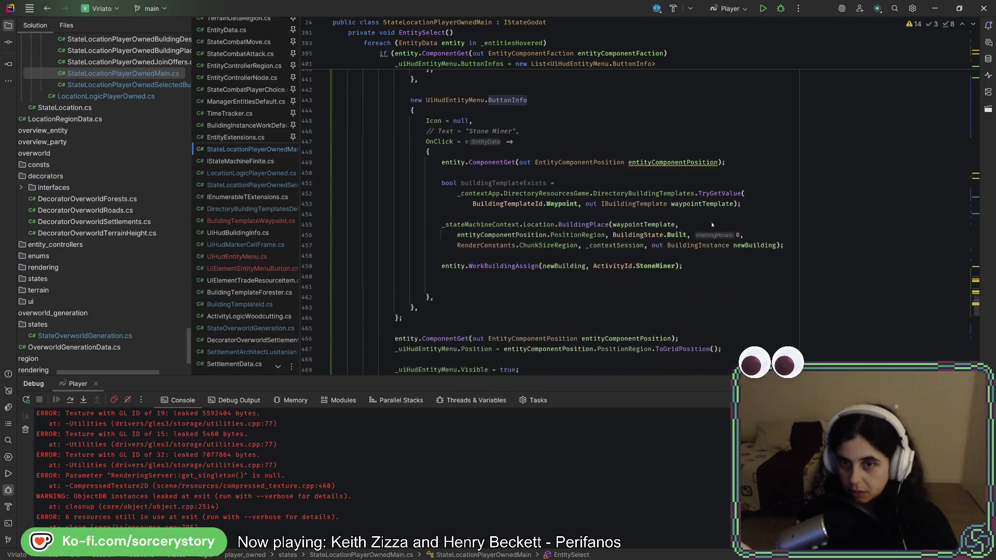
pyautogui.click(702, 266)
pyautogui.press('Delete')
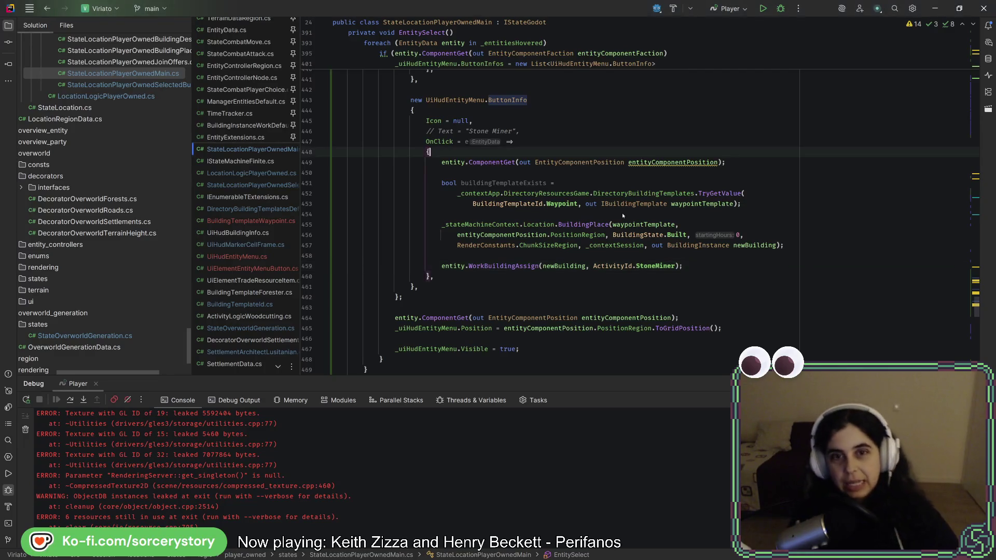
pyautogui.scroll(15, 622, 213)
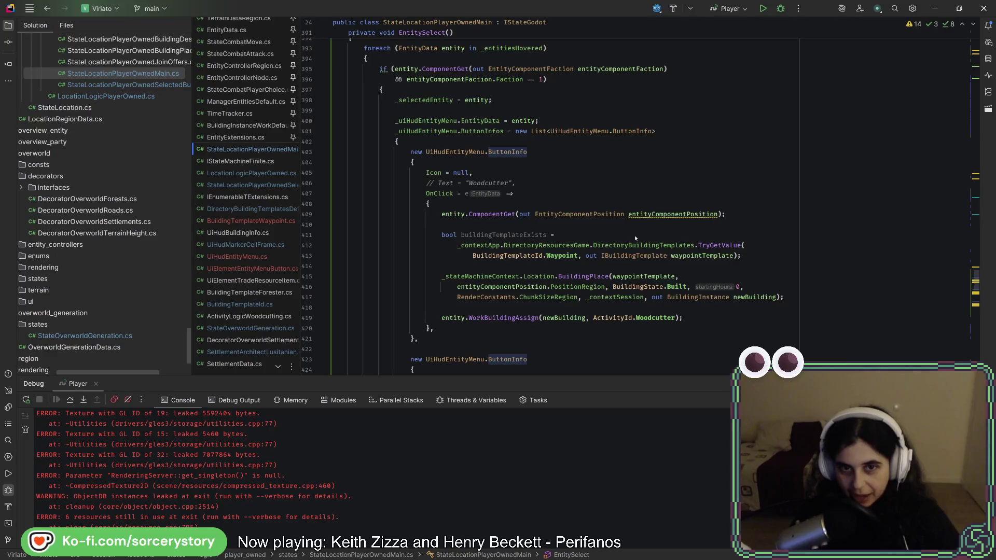
pyautogui.scroll(2, 544, 195)
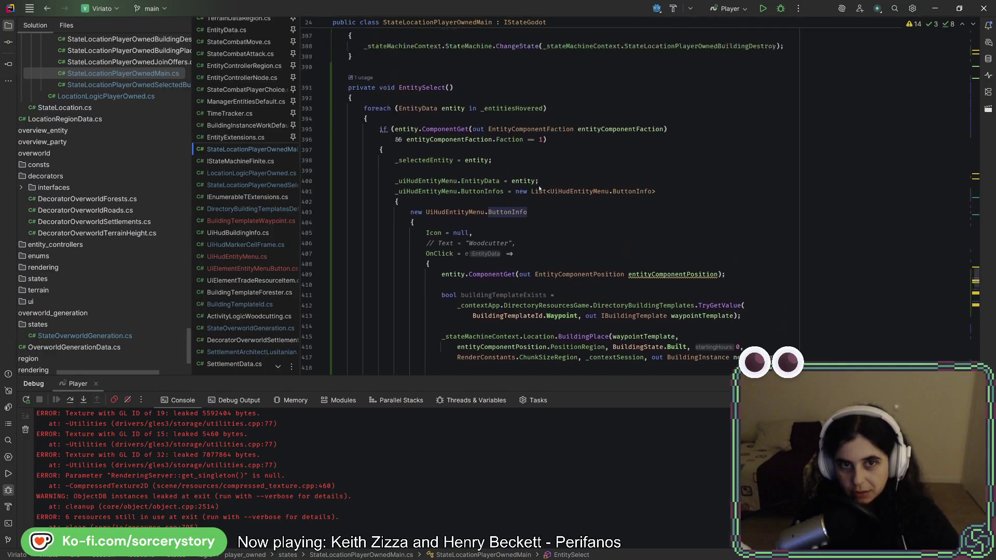
pyautogui.moveTo(544, 195)
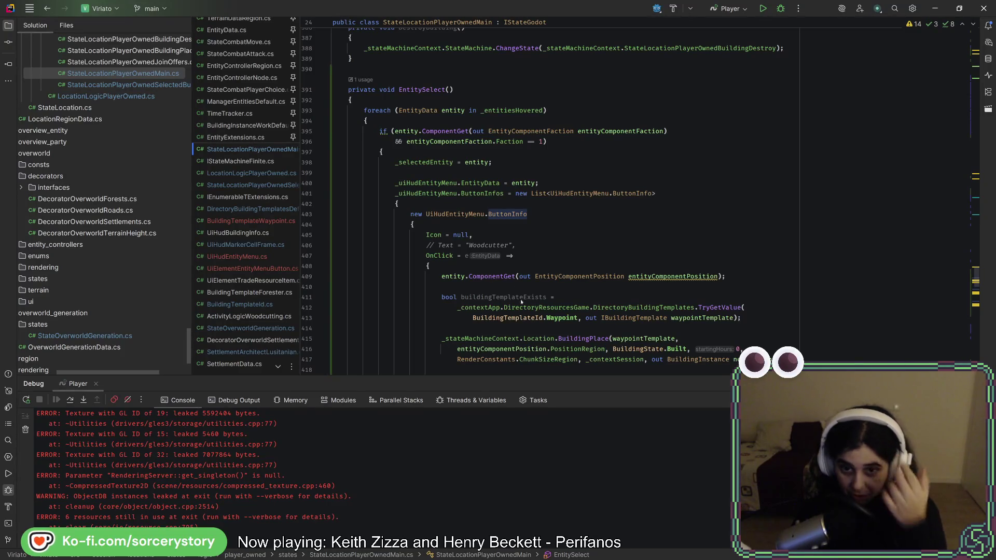
pyautogui.click(590, 307)
pyautogui.hotkey('ctrl', 'w')
pyautogui.hotkey('ctrl', 'w')
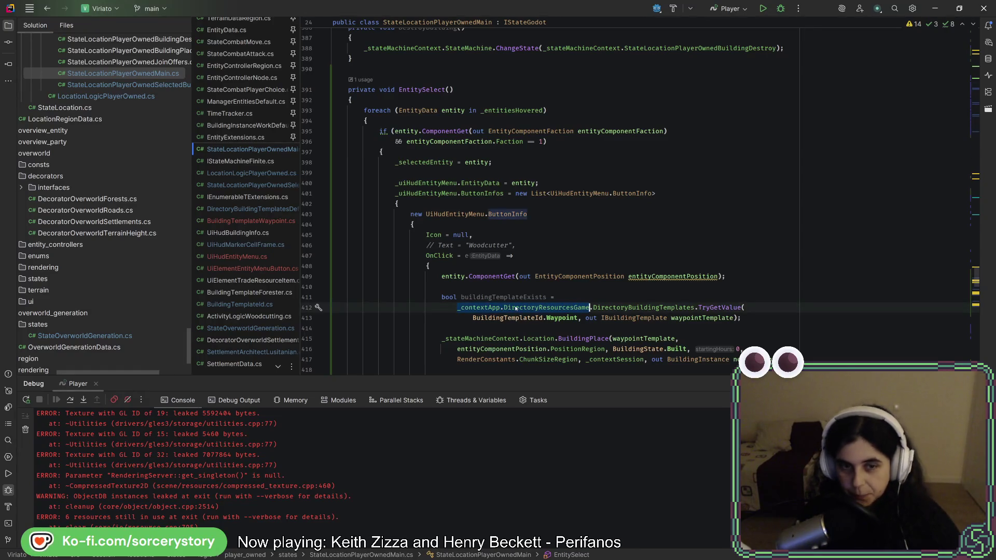
# - Add a DirectoryActivities.TryGetValue(ActivityId.Woodcutter, out var activityWoodcutter); line in the button list
pyautogui.click(476, 207)
pyautogui.press('Return')
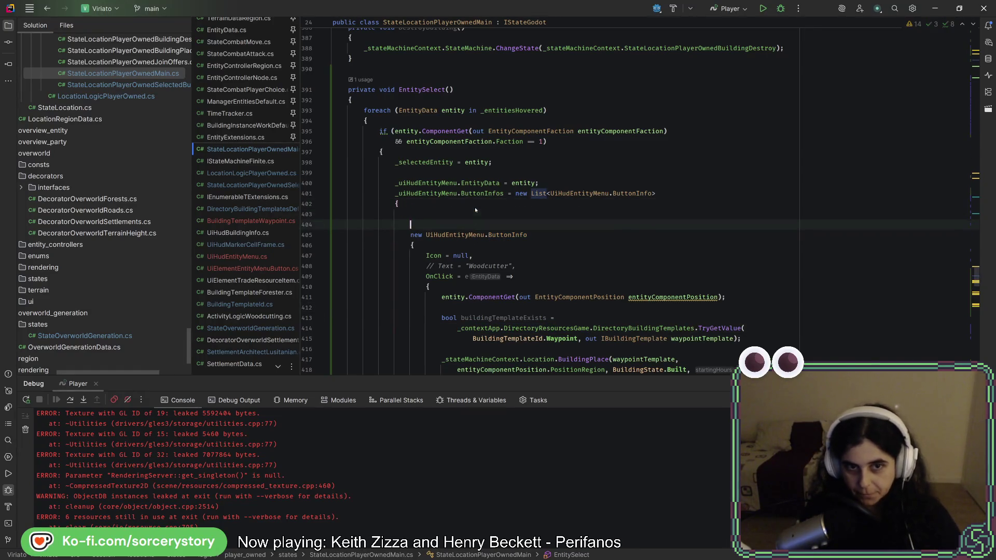
pyautogui.write('_contextApp.DirectoryResourcesGame')
pyautogui.write('.DirectoryActivities.')
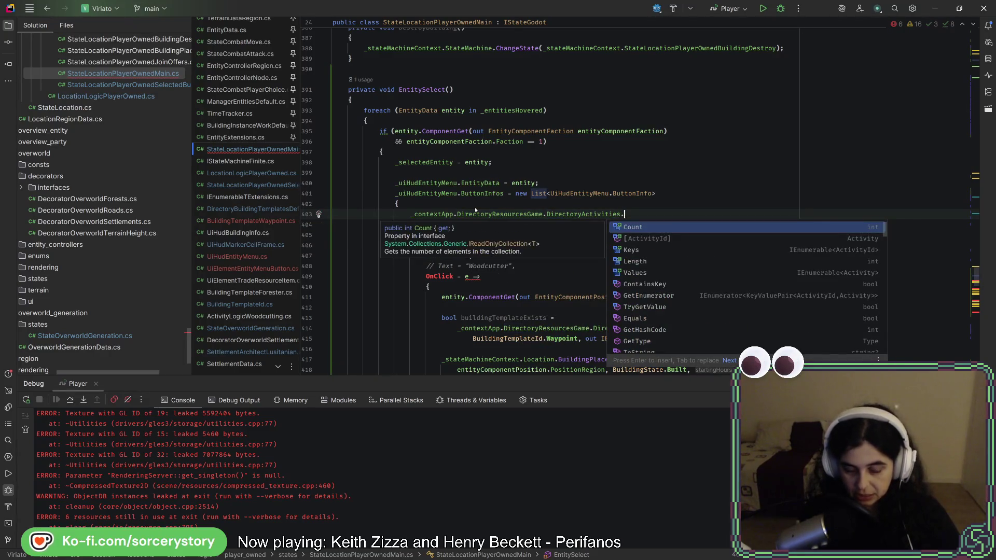
pyautogui.write('get')
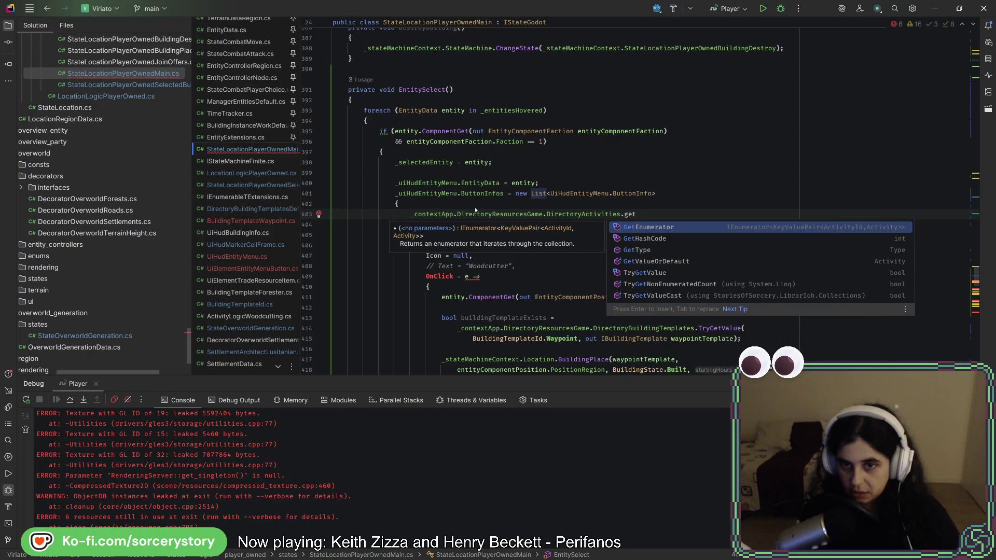
pyautogui.press('BackSpace')
pyautogui.press('BackSpace')
pyautogui.press('BackSpace')
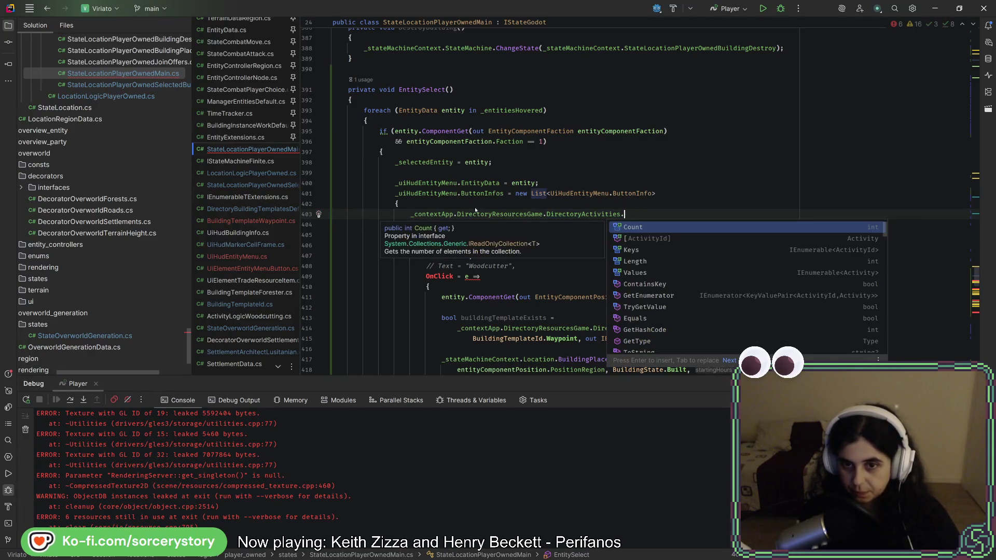
pyautogui.scroll(-1, 687, 274)
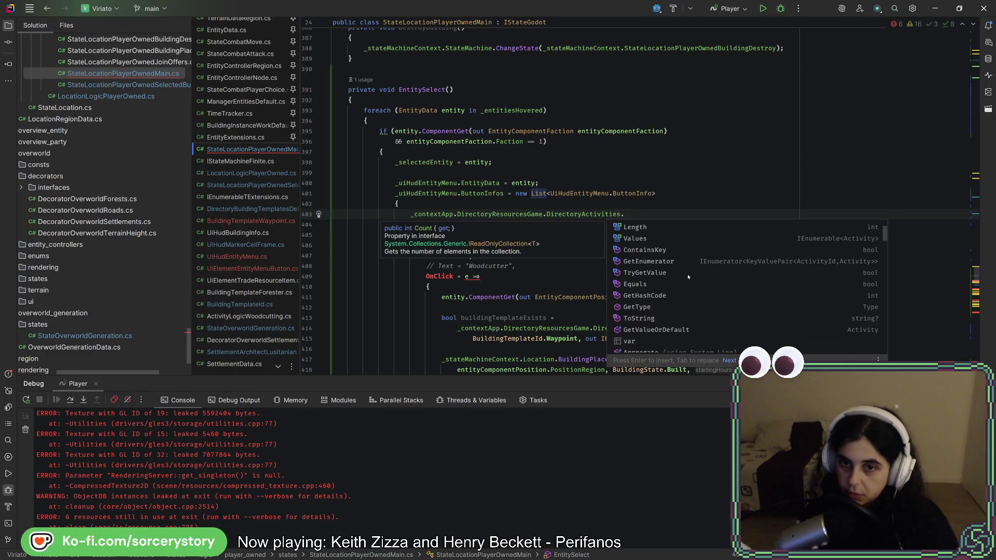
pyautogui.scroll(-1, 685, 263)
pyautogui.doubleClick(676, 242)
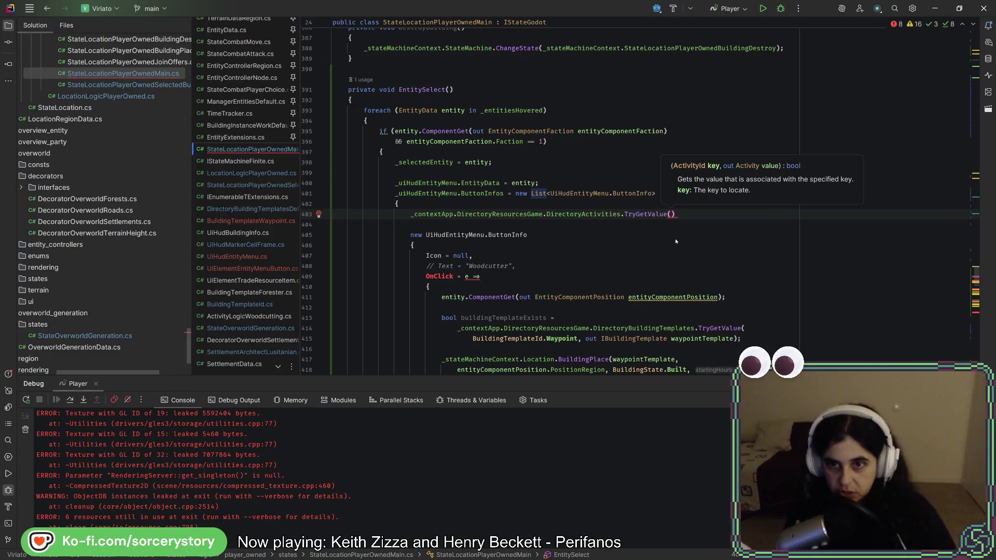
pyautogui.write('ActivityId.Woodcutter, ')
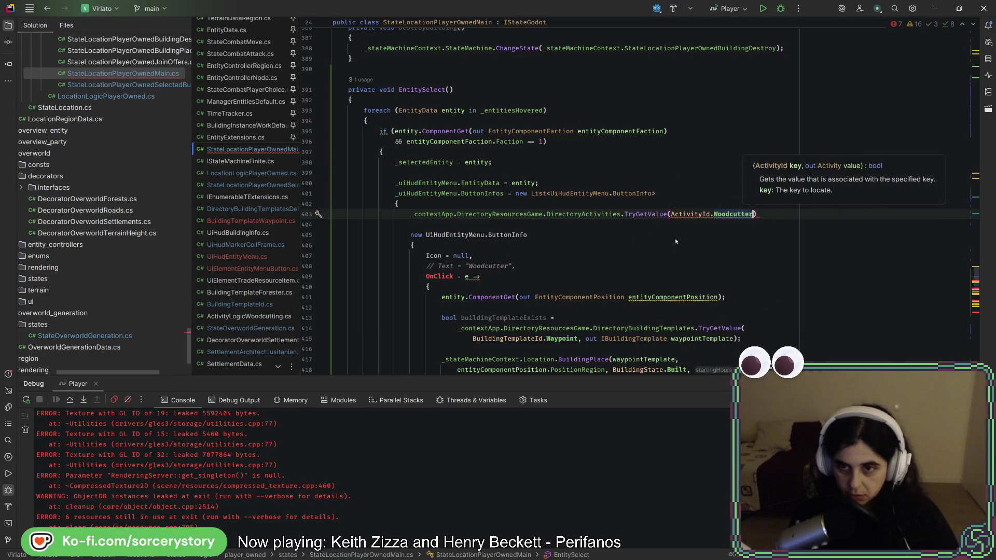
pyautogui.write('out A')
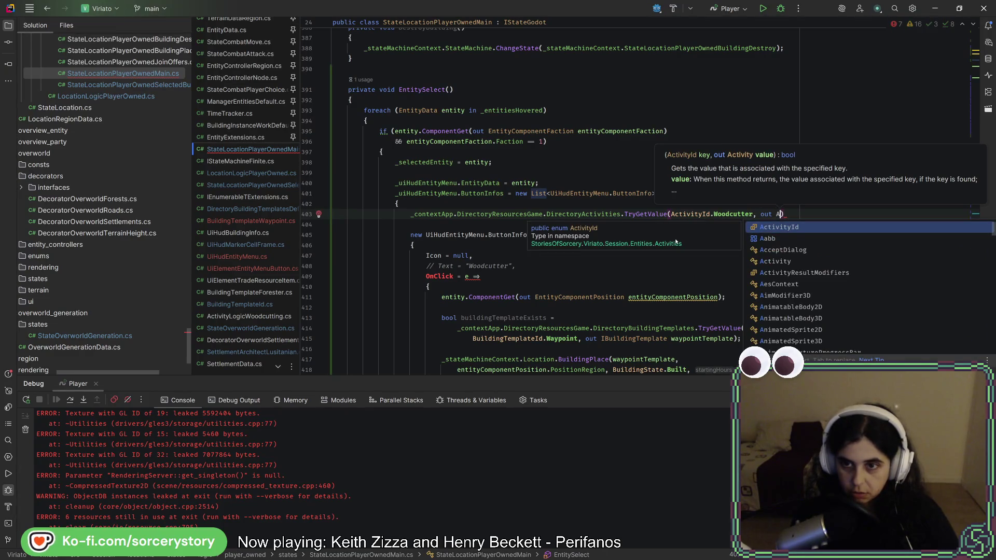
pyautogui.press('BackSpace')
pyautogui.write('var activi')
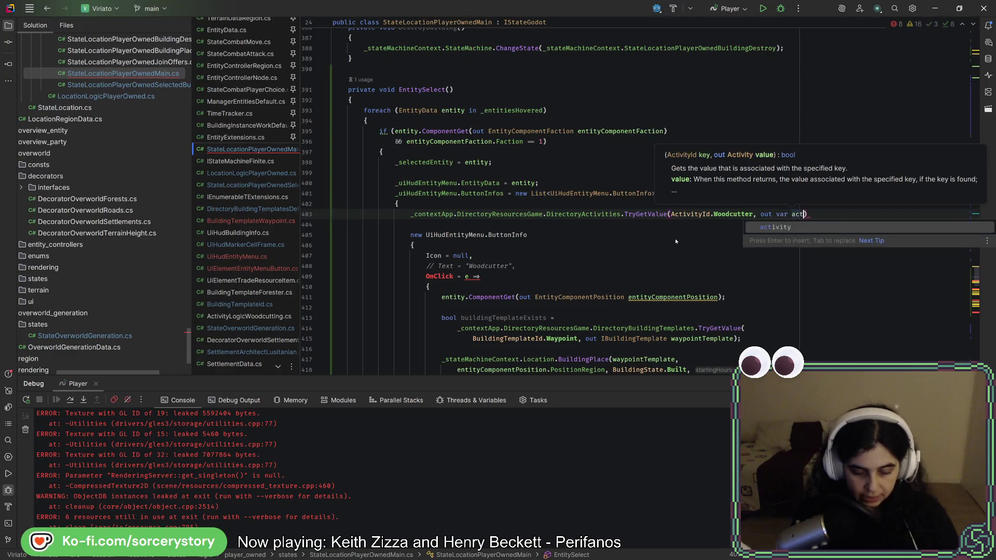
pyautogui.write('ty')
pyautogui.write('Woodcutte')
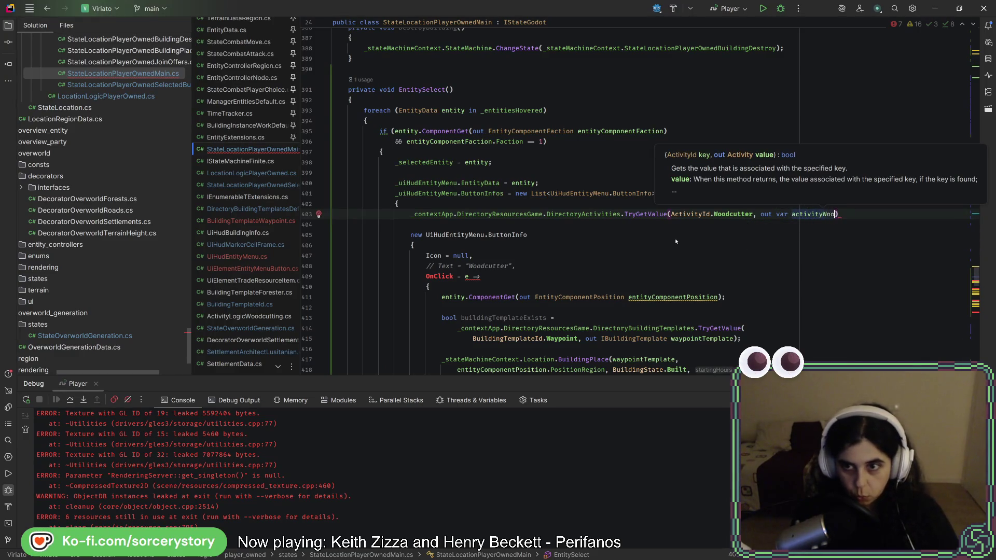
pyautogui.write('r')
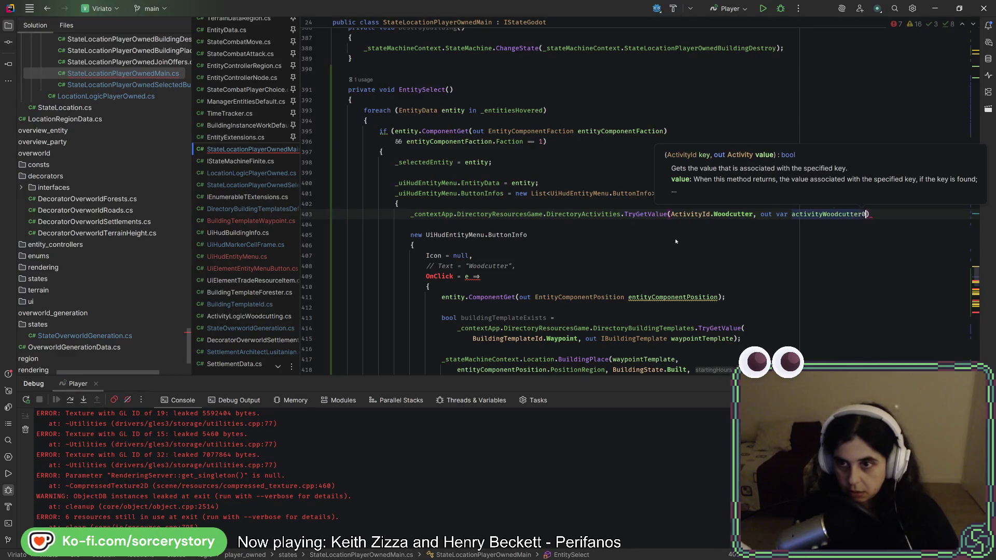
pyautogui.write(');')
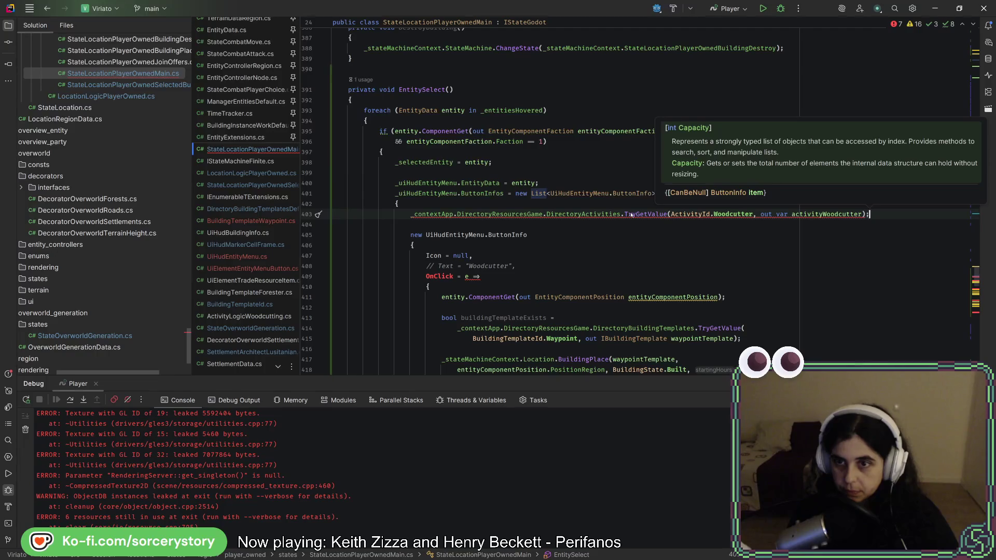
# - Go to the declaration of TryGetValue
pyautogui.click(631, 215)
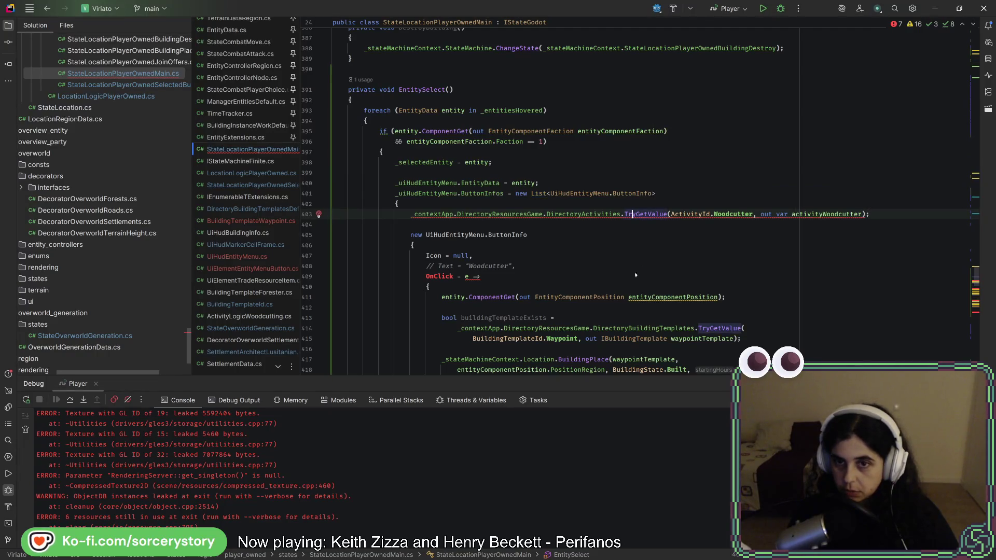
pyautogui.click(582, 215)
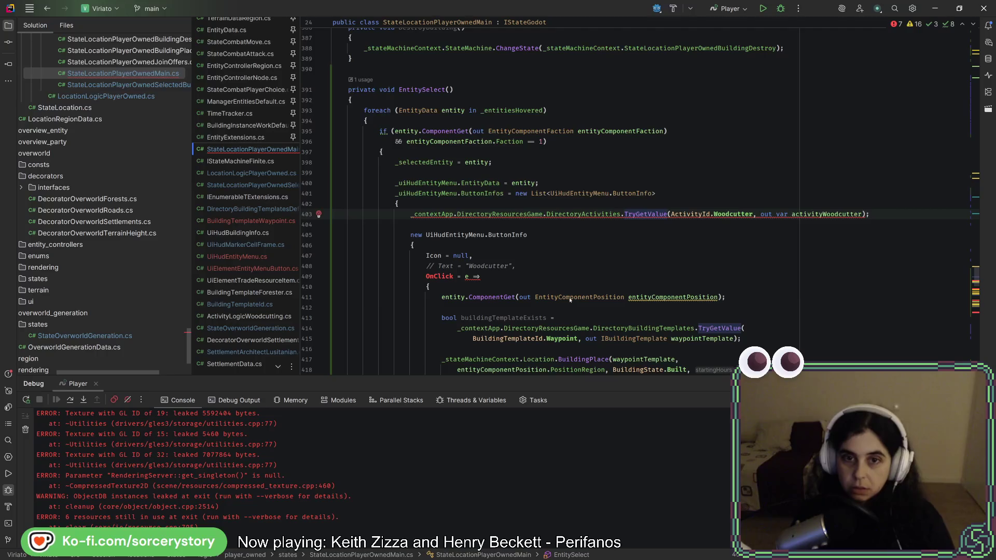
pyautogui.press('F12')
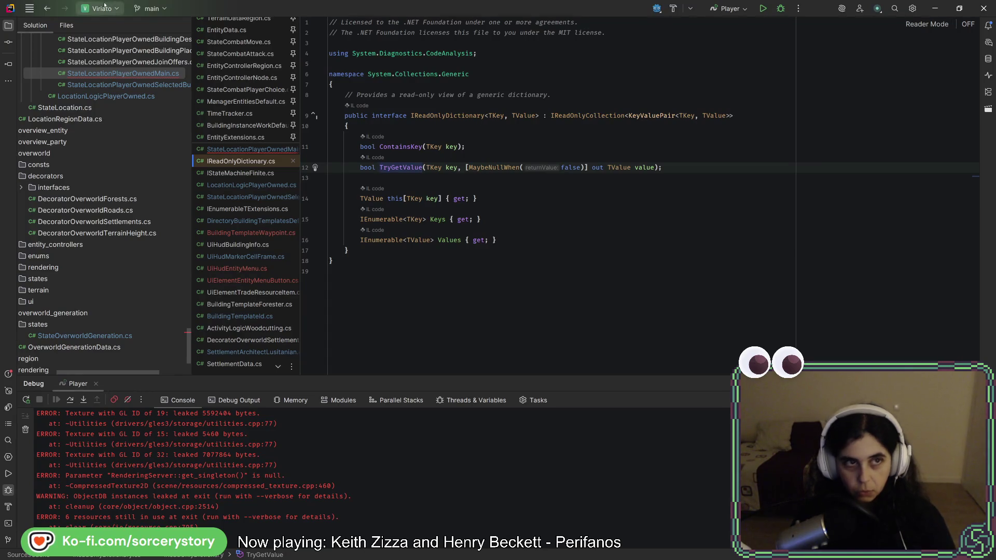
# - Back in StateLocationPlayerOwnedMain.cs, move the Woodcutter TryGetValue line above the menu setup
pyautogui.click(48, 8)
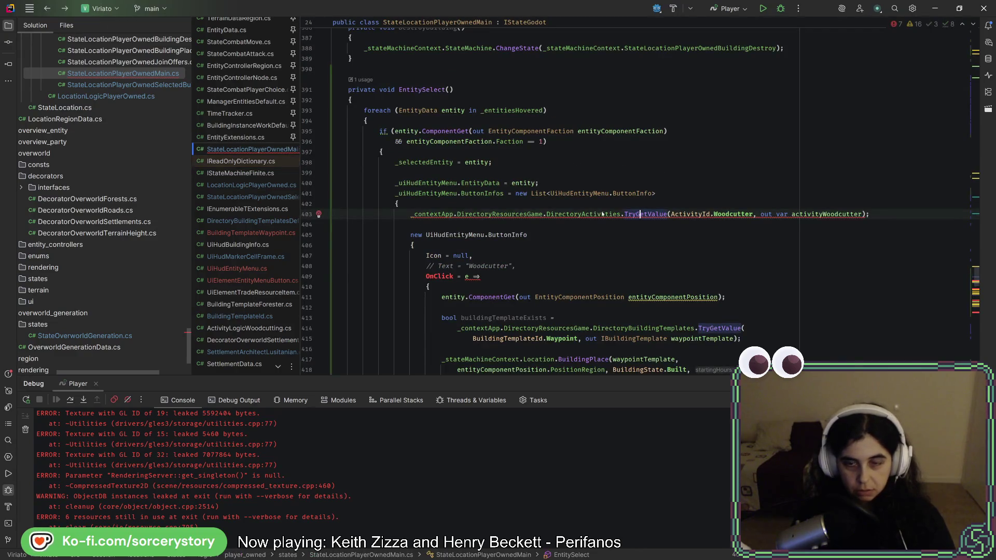
pyautogui.moveTo(603, 213)
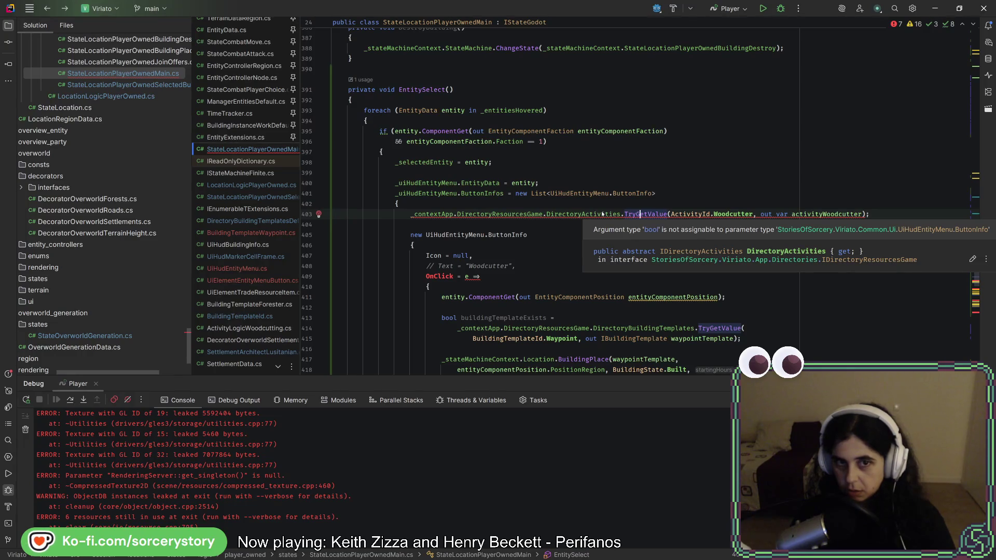
pyautogui.click(877, 213)
pyautogui.hotkey('shift', 'Up')
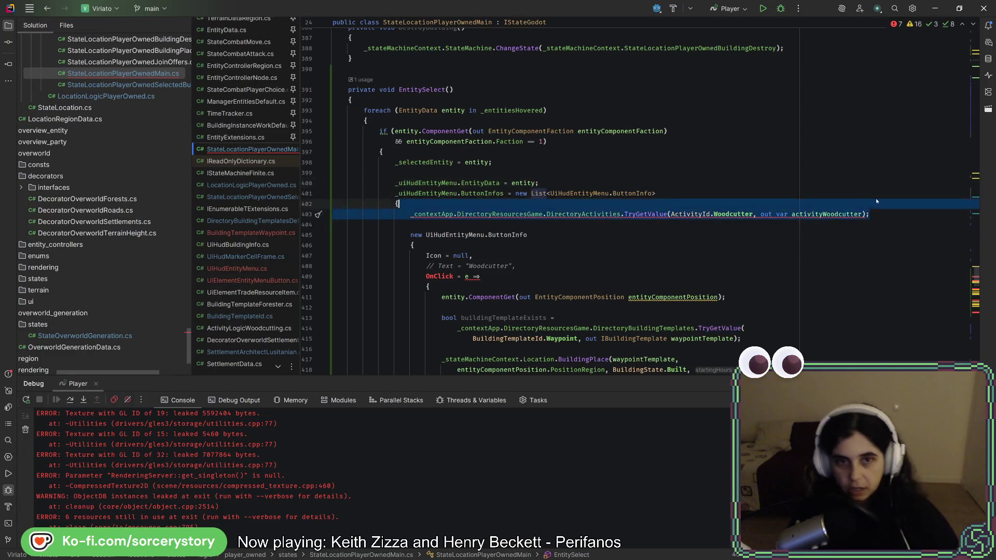
pyautogui.hotkey('ctrl', 'x')
pyautogui.press('Up')
pyautogui.press('Up')
pyautogui.press('Up')
pyautogui.press('Return')
pyautogui.hotkey('ctrl', 'v')
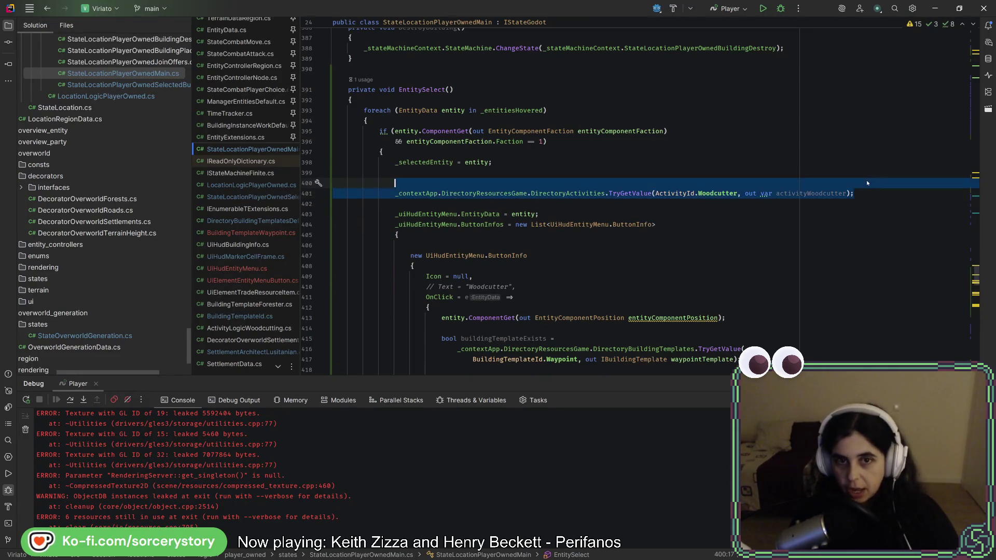
# - Duplicate the lookup into Gatherer/activityGatherer and StoneMiner/activityStoneMiner lookups
pyautogui.hotkey('ctrl', 'd')
pyautogui.hotkey('ctrl', 'd')
pyautogui.doubleClick(722, 205)
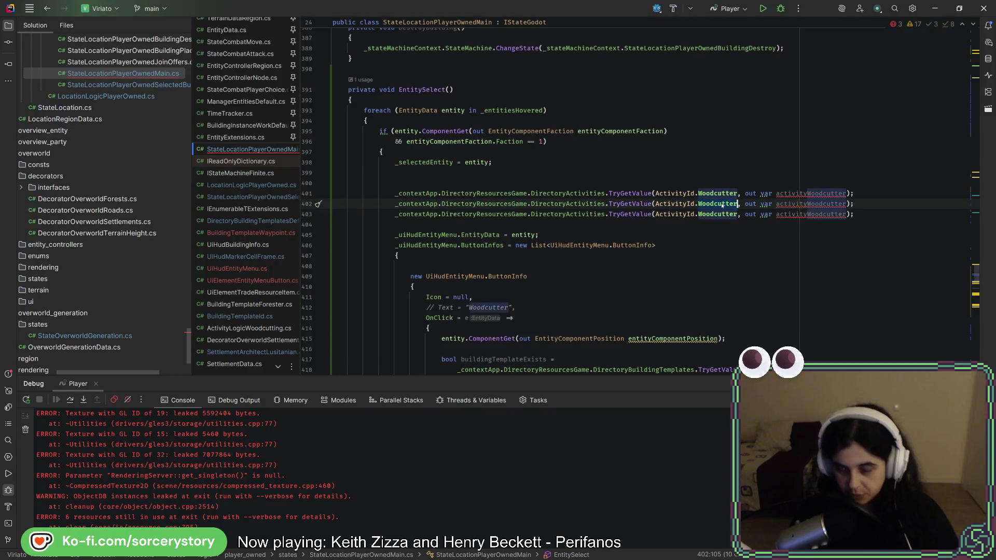
pyautogui.press('BackSpace')
pyautogui.press('Escape')
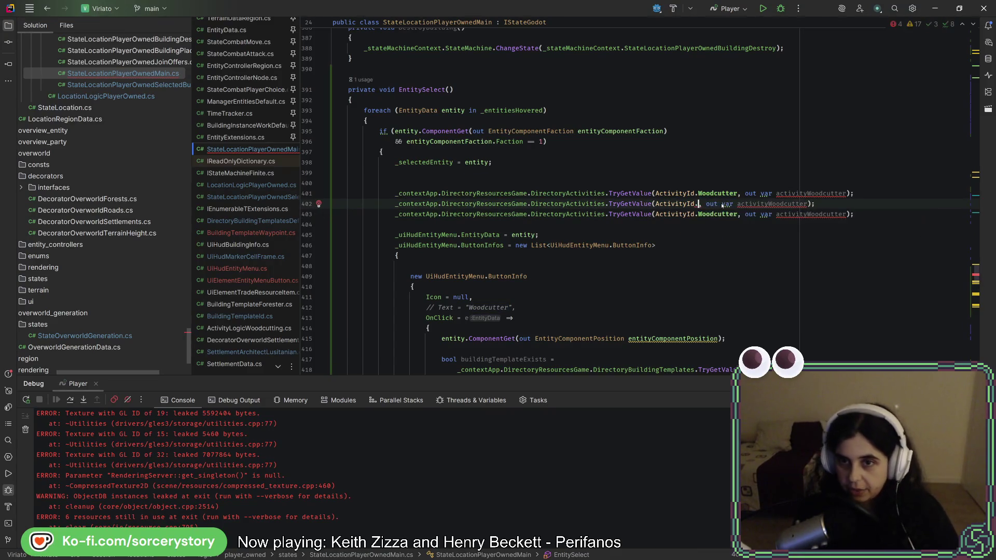
pyautogui.write('ga')
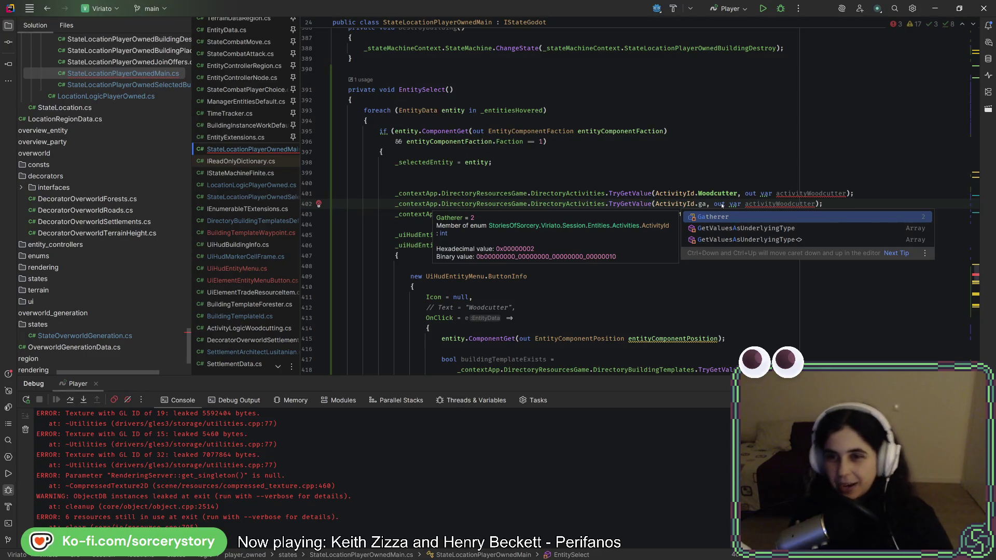
pyautogui.press('Return')
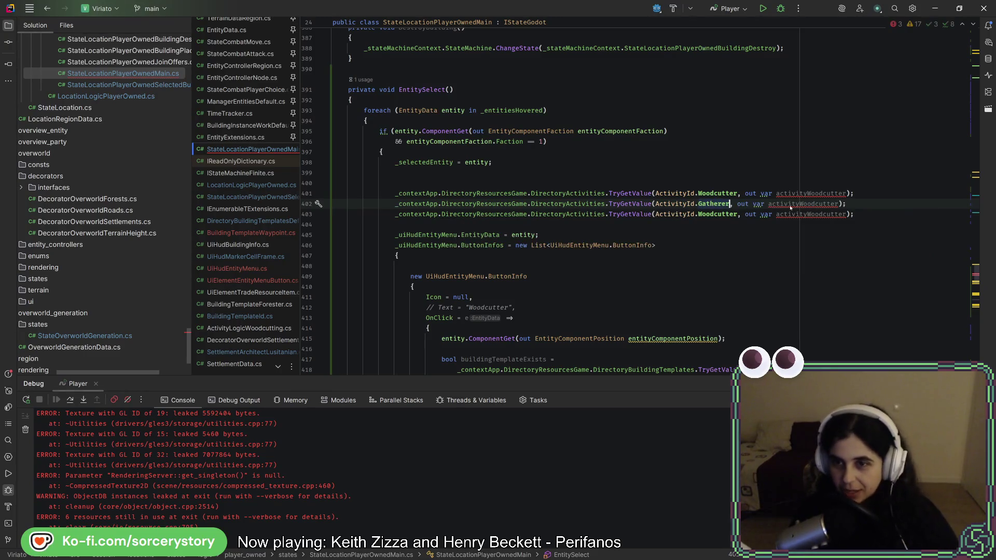
pyautogui.moveTo(800, 206); pyautogui.dragTo(834, 204)
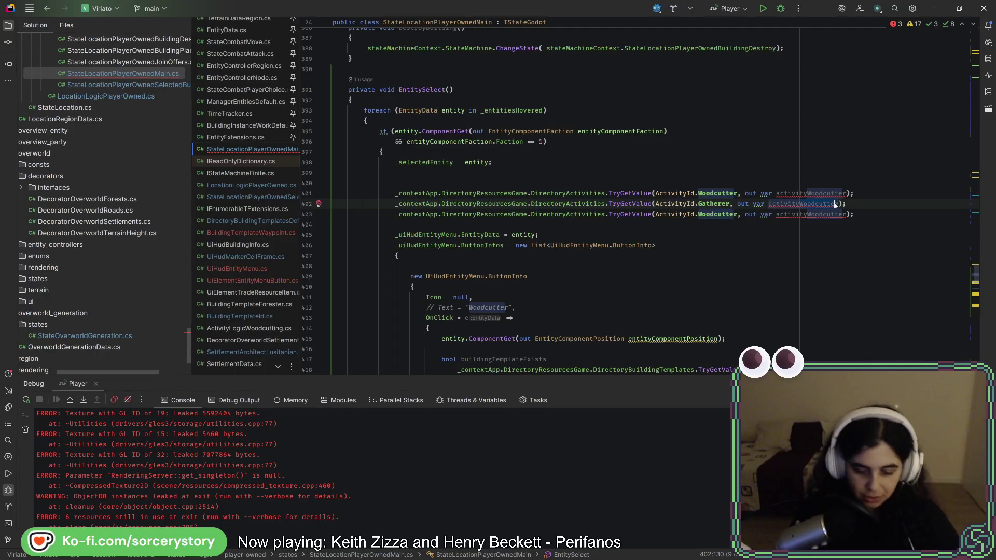
pyautogui.write('Gather')
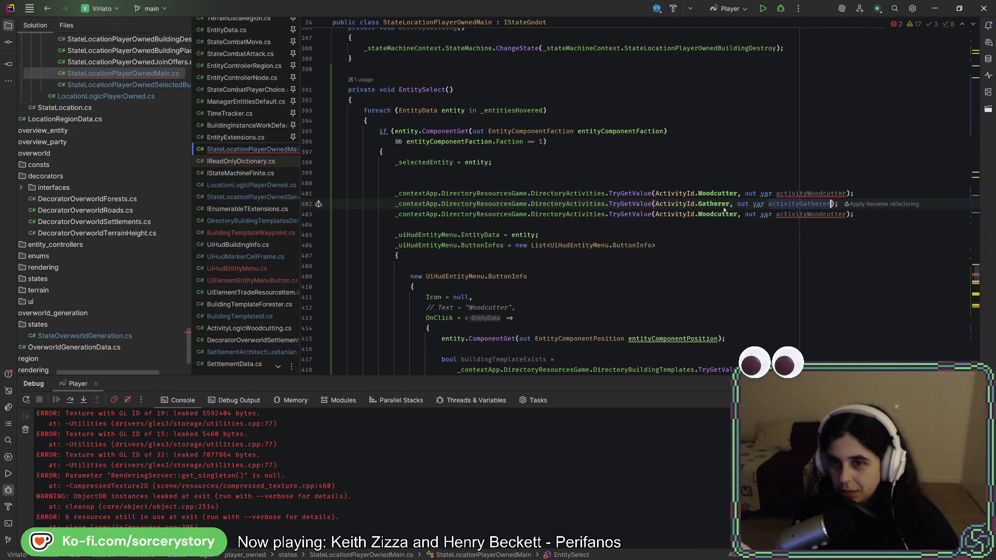
pyautogui.doubleClick(724, 212)
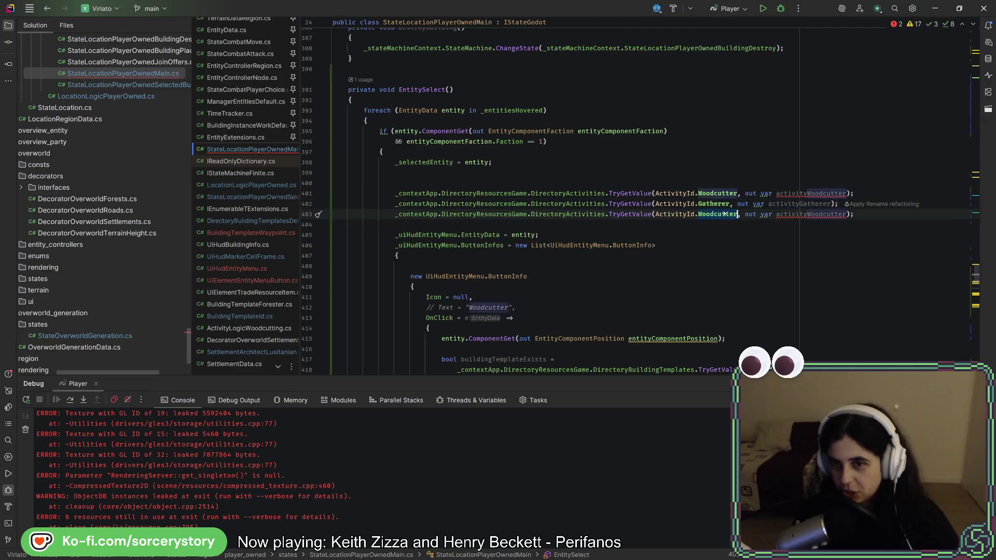
pyautogui.moveTo(724, 213)
pyautogui.write('StoneMiner')
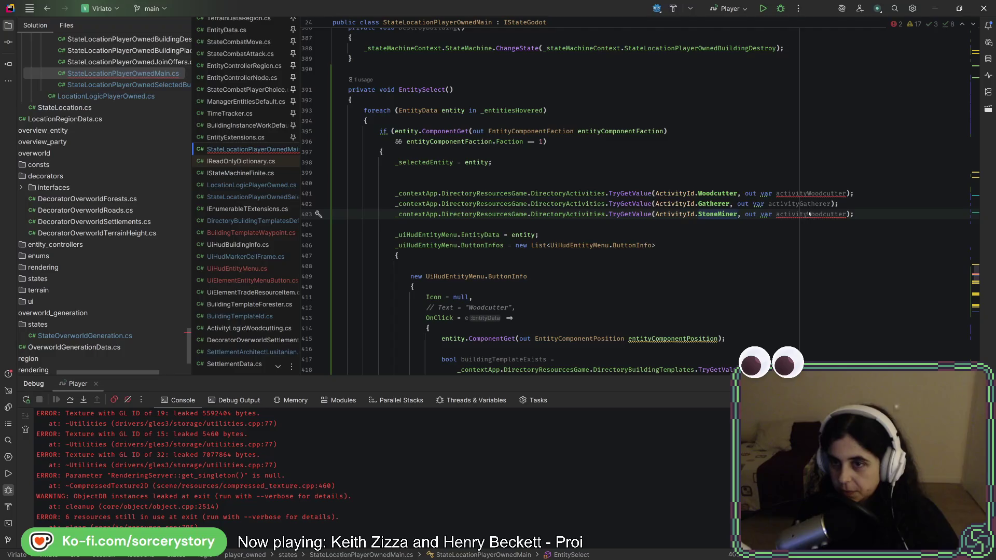
pyautogui.moveTo(811, 214); pyautogui.dragTo(844, 215)
pyautogui.write('StoneMiner')
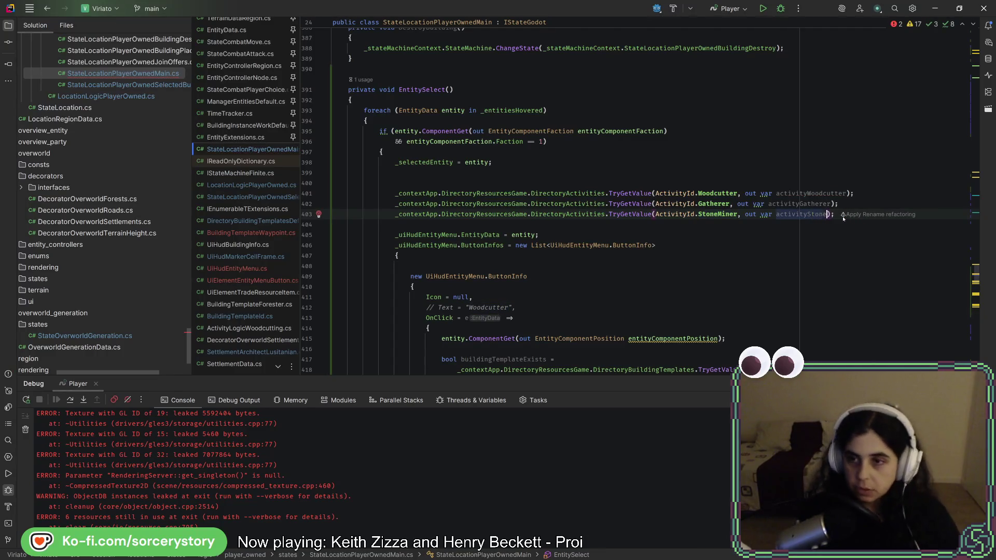
# - Replace the Woodcutter button's Icon = null with activityWoodcutter
pyautogui.doubleClick(811, 193)
pyautogui.hotkey('ctrl', 'c')
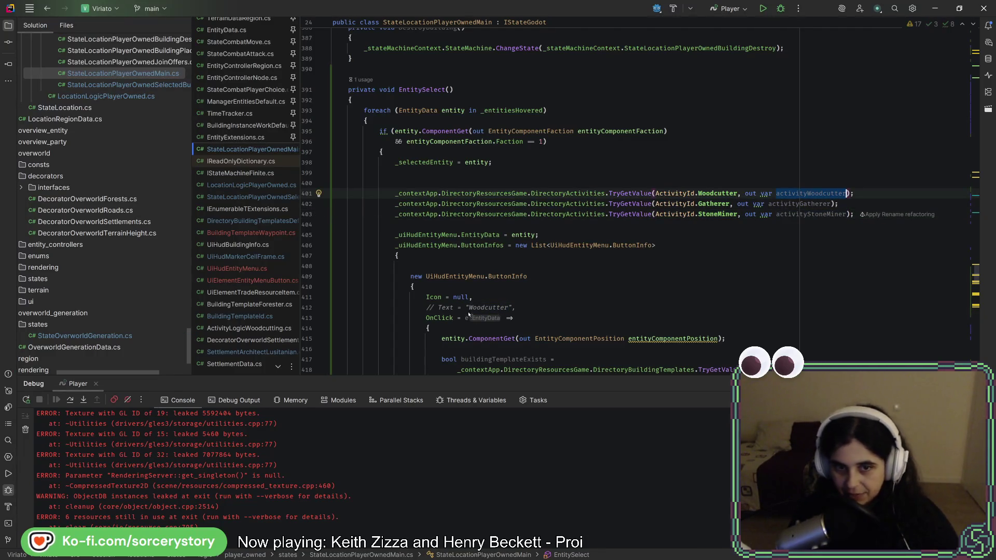
pyautogui.doubleClick(460, 297)
pyautogui.hotkey('ctrl', 'v')
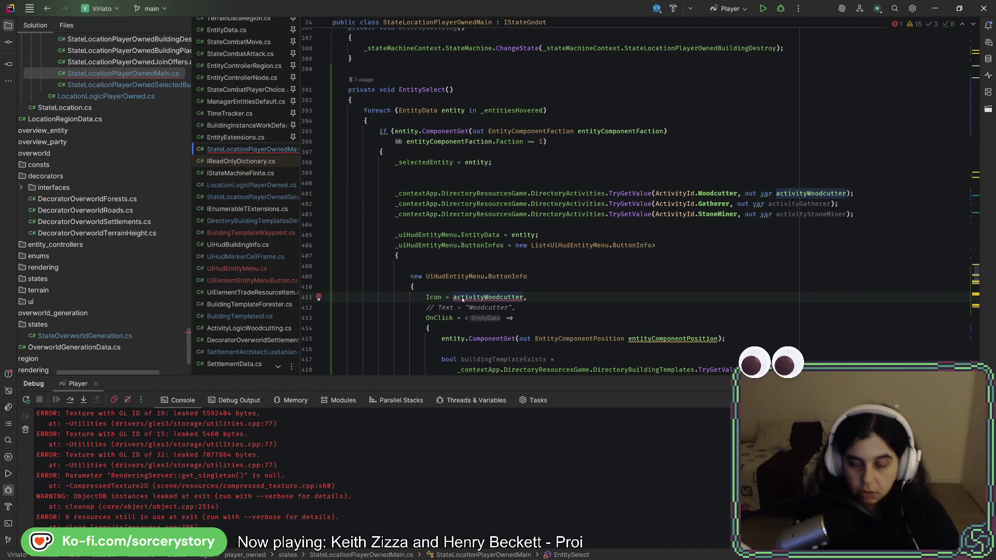
# - Set the Woodcutter icon to activityWoodcutter.Texture and Herb Gatherer's to activityGatherer.Texture
pyautogui.write('.')
pyautogui.press('Return')
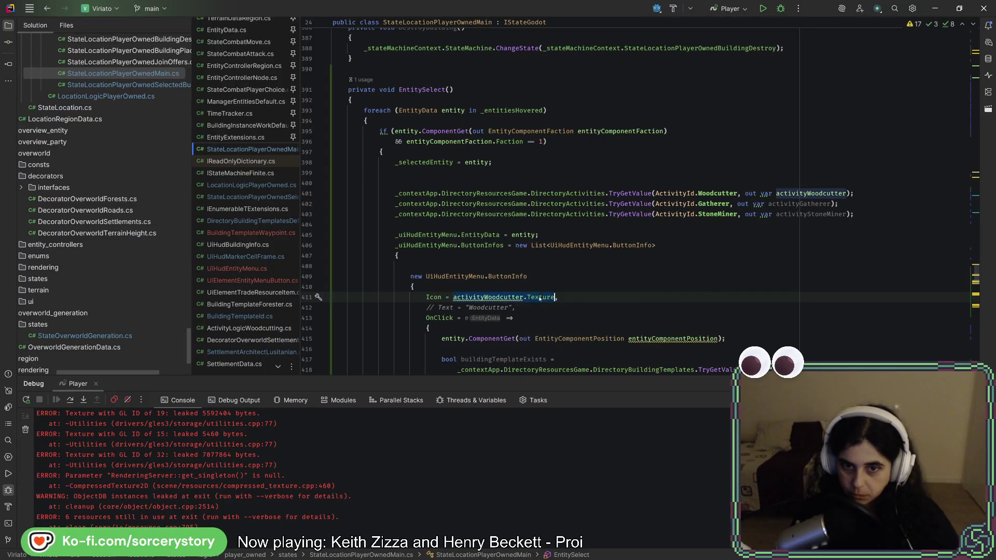
pyautogui.scroll(-5, 536, 288)
pyautogui.scroll(-5, 536, 288)
pyautogui.doubleClick(460, 193)
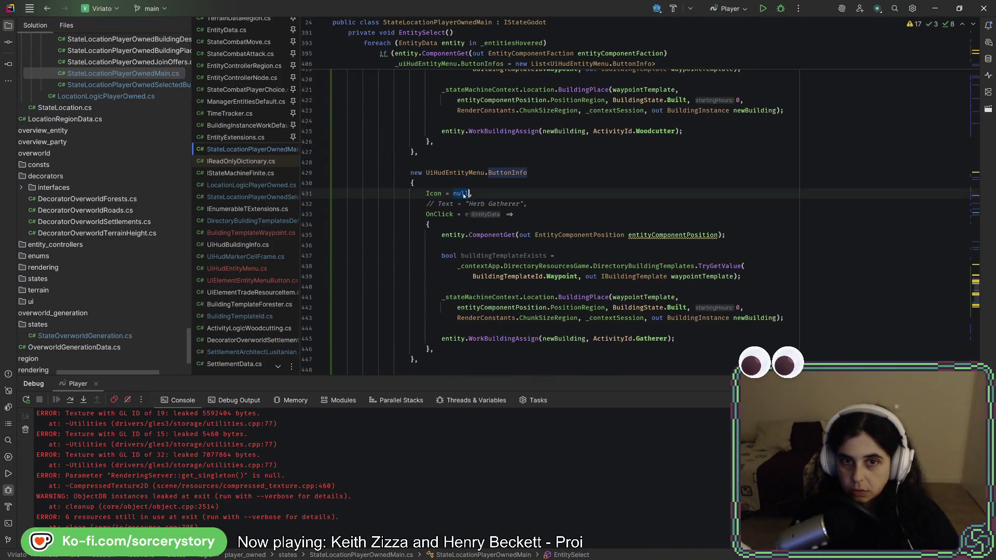
pyautogui.hotkey('ctrl', 'v')
pyautogui.doubleClick(492, 193)
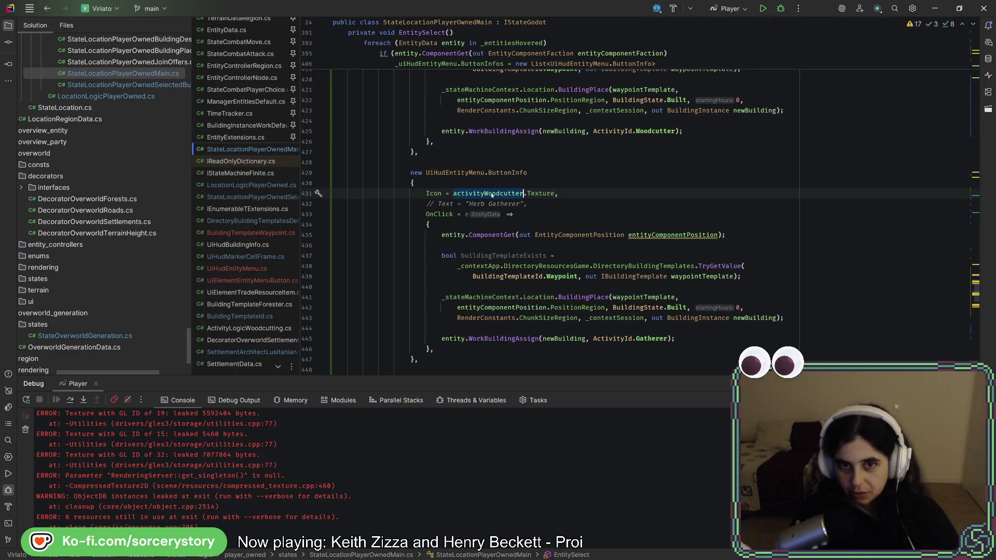
pyautogui.write('activityGa')
pyautogui.press('Return')
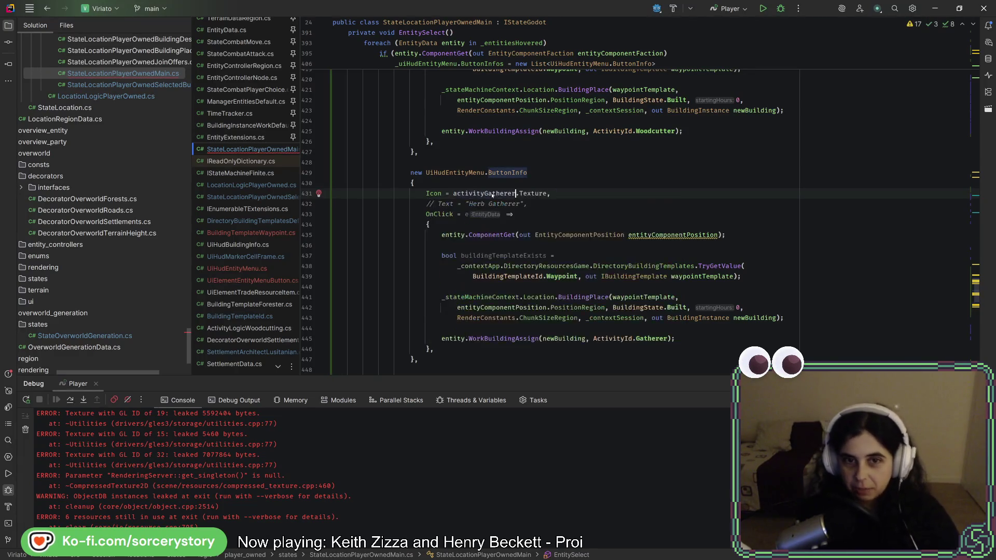
# - Set the Stone Miner entry's icon to activityStoneMiner.Texture
pyautogui.scroll(-4, 492, 194)
pyautogui.doubleClick(461, 277)
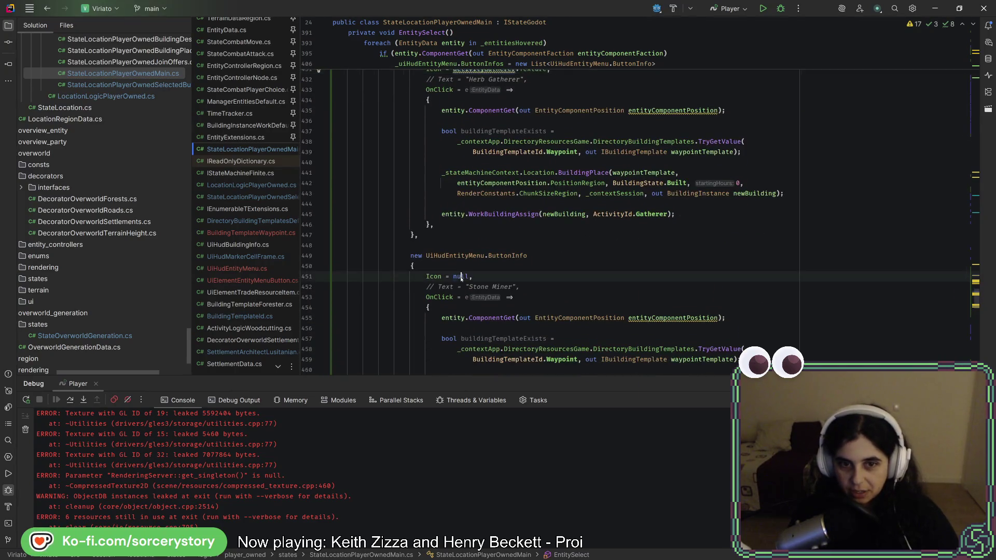
pyautogui.hotkey('ctrl', 'v')
pyautogui.write('ac')
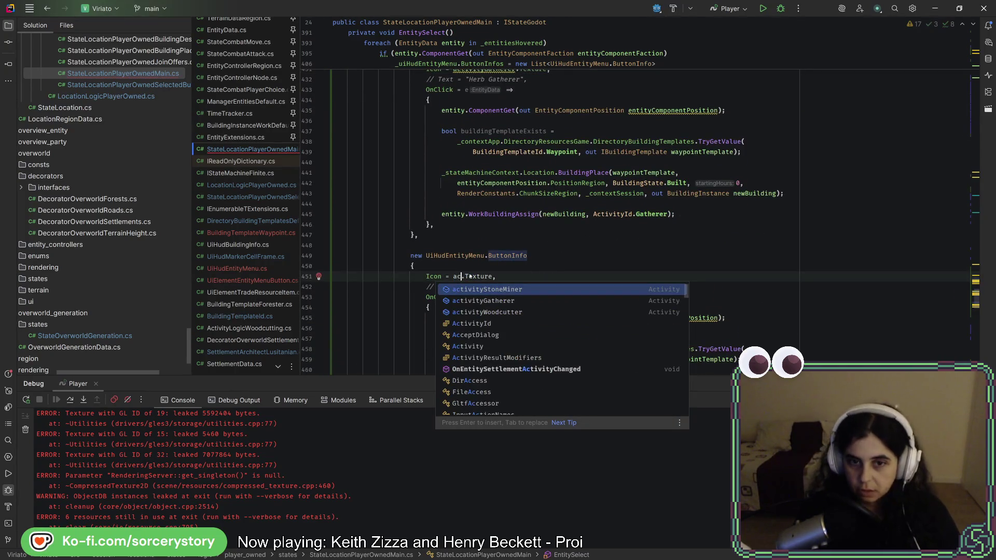
pyautogui.press('Down')
pyautogui.press('Down')
pyautogui.press('Return')
# - Save the file with code cleanup and run the game from Godot
pyautogui.hotkey('ctrl', 's')
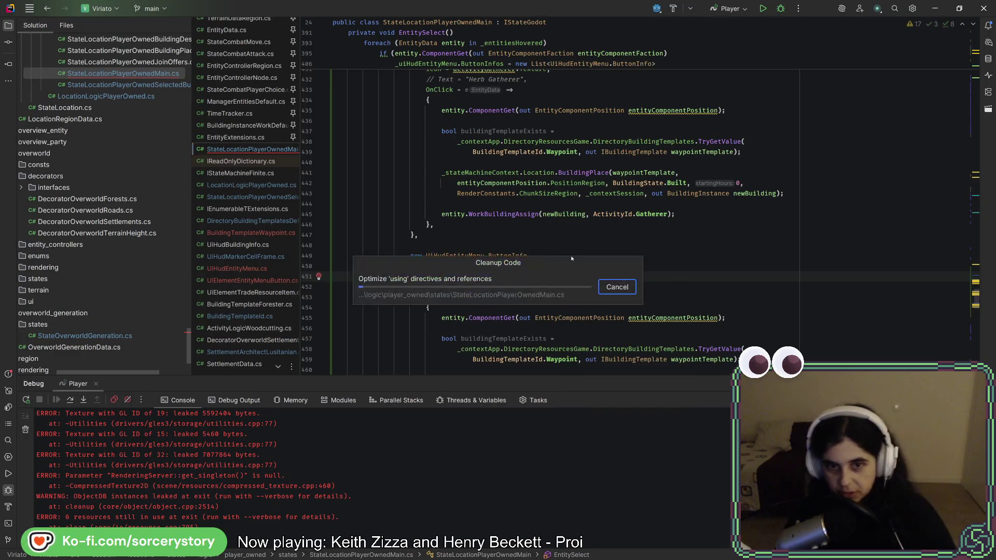
pyautogui.scroll(10, 539, 248)
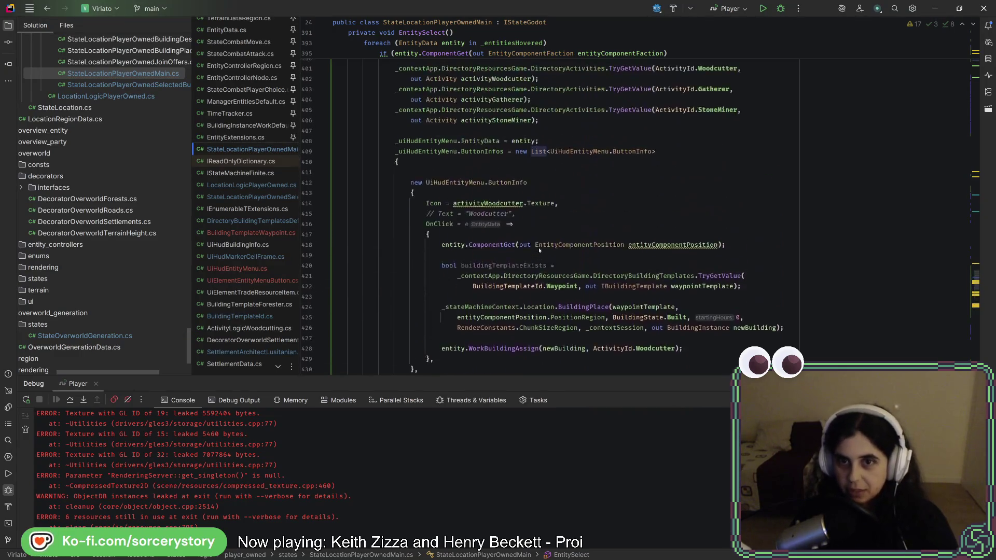
pyautogui.scroll(5, 539, 248)
pyautogui.click(543, 284)
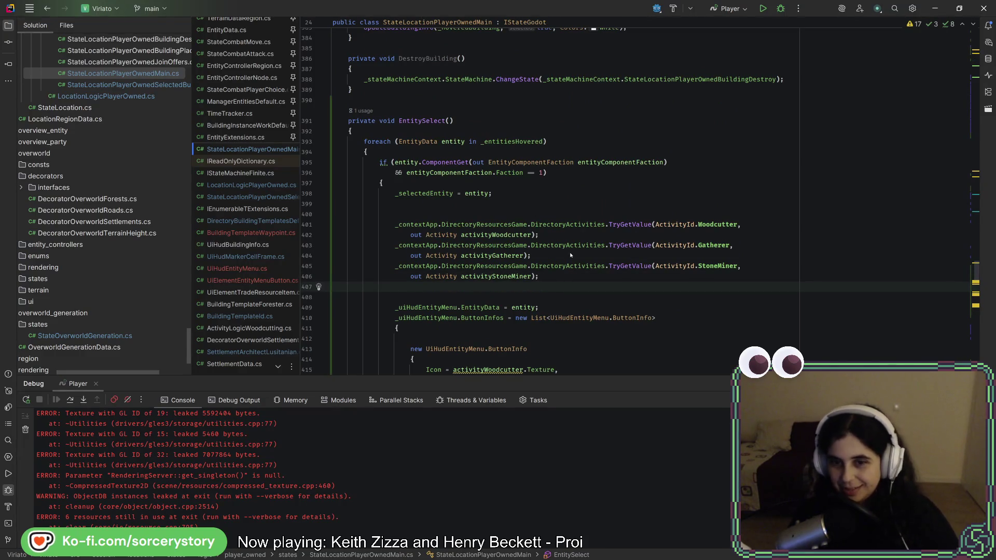
pyautogui.hotkey('ctrl', 's')
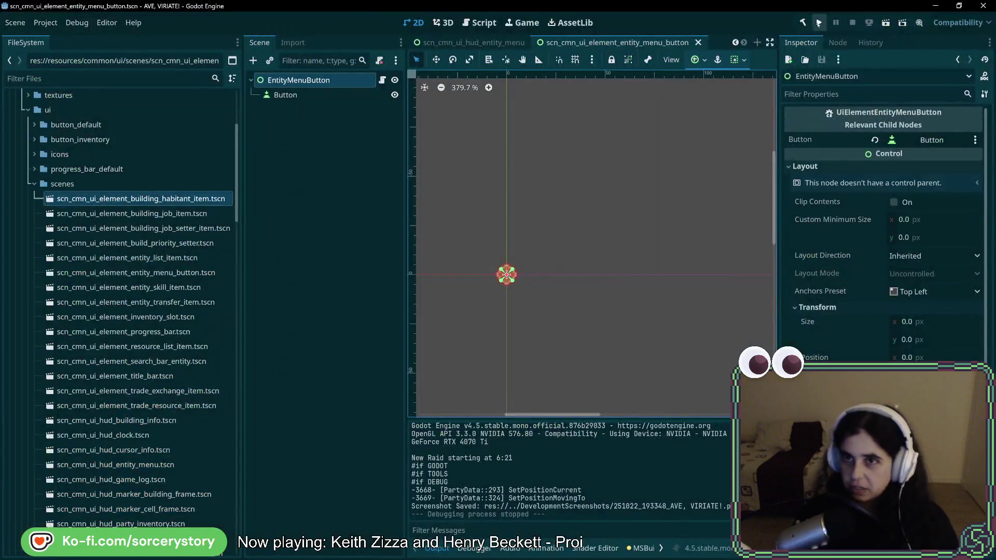
pyautogui.click(819, 22)
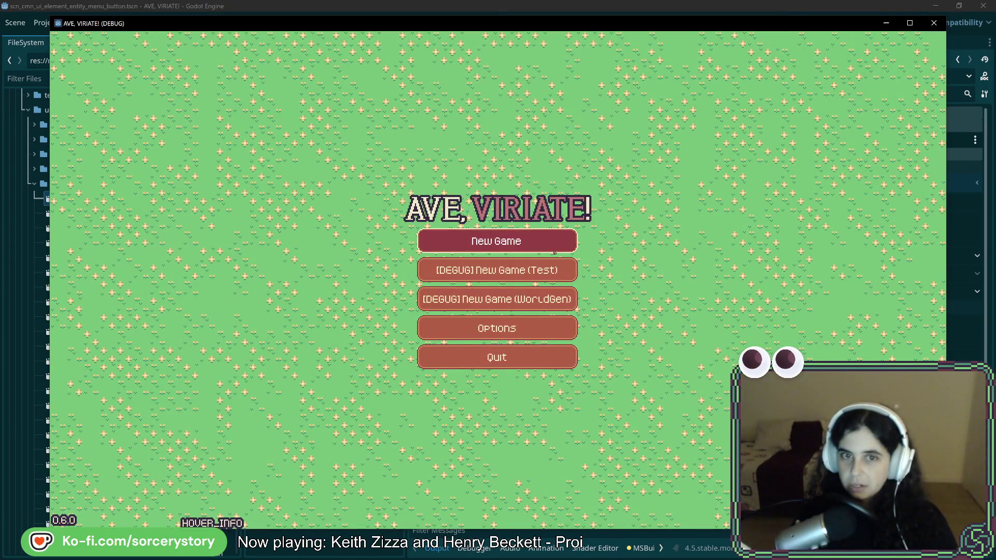
# - Start a game, visit the player settlement and remove four oak trees near the party
pyautogui.click(555, 252)
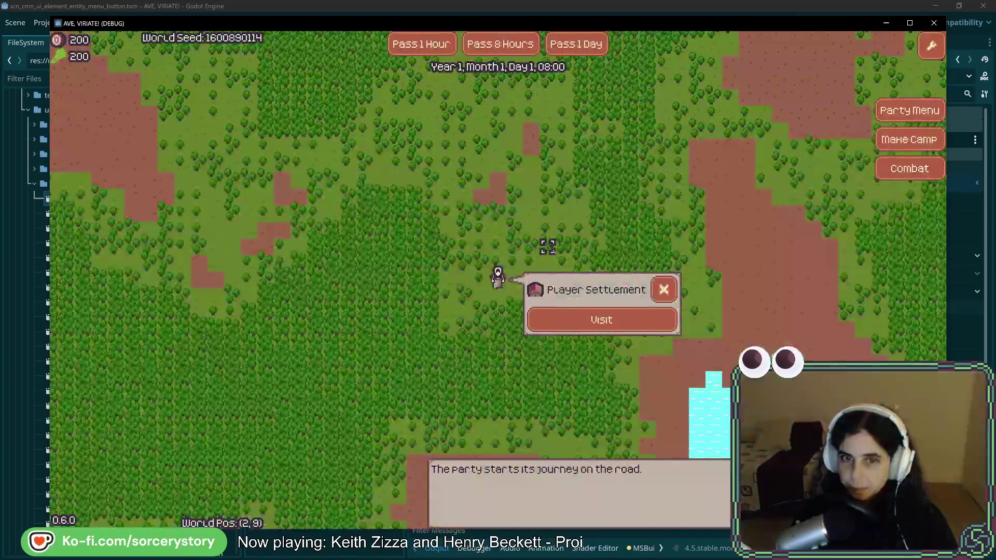
pyautogui.click(585, 326)
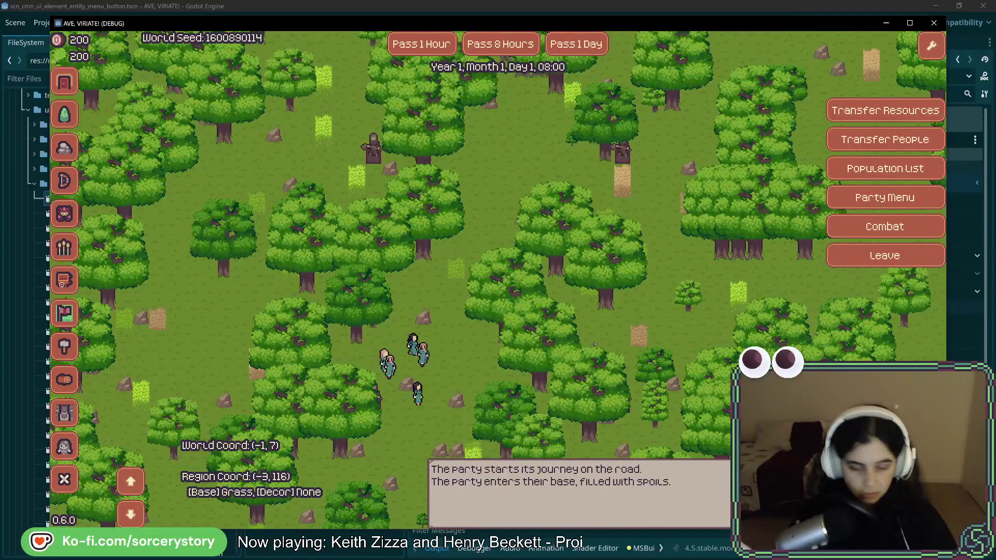
pyautogui.click(501, 336)
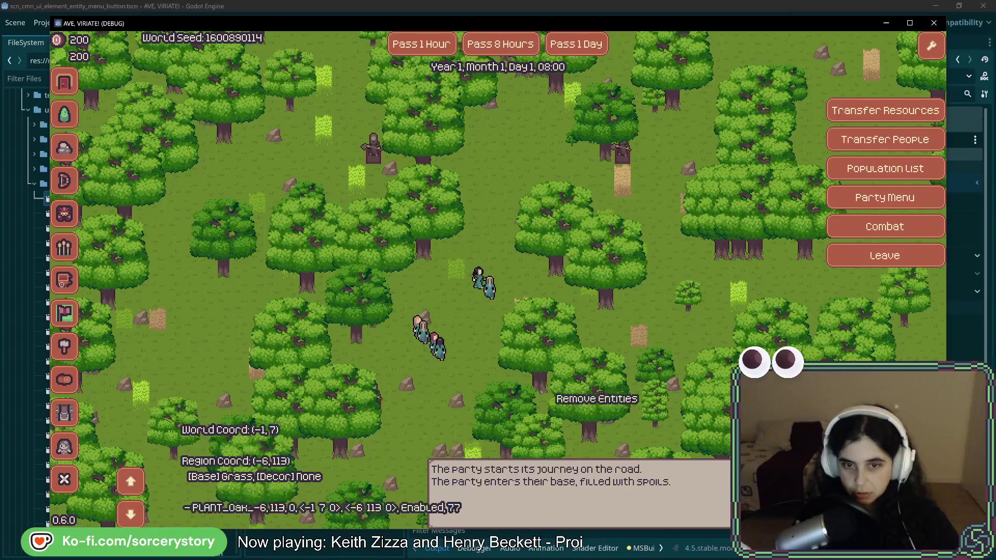
pyautogui.click(539, 388)
pyautogui.click(527, 383)
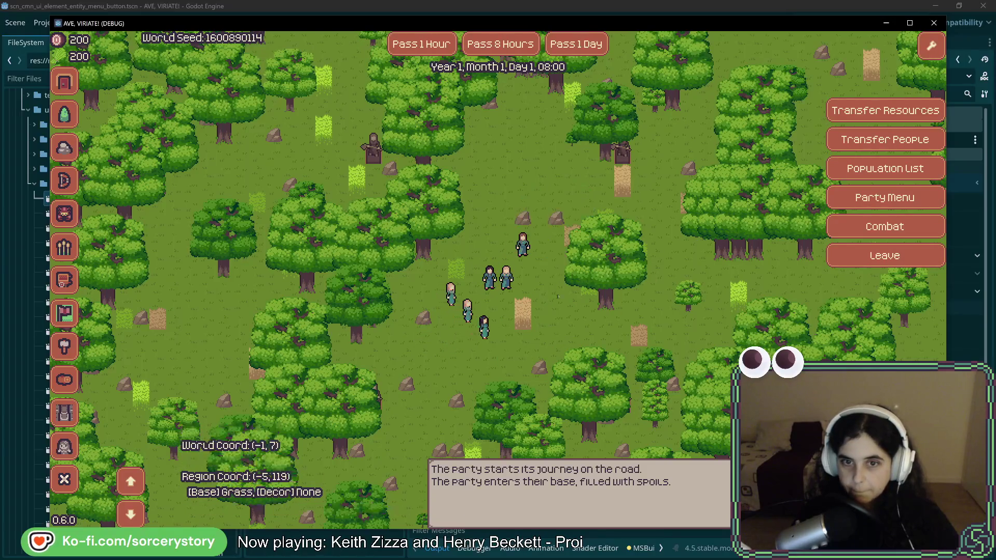
pyautogui.click(506, 369)
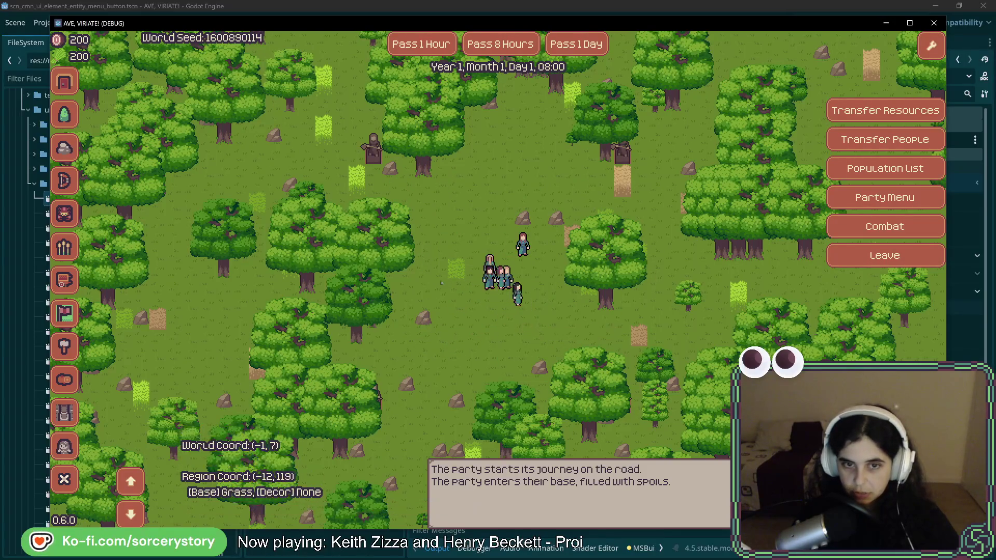
pyautogui.press('Escape')
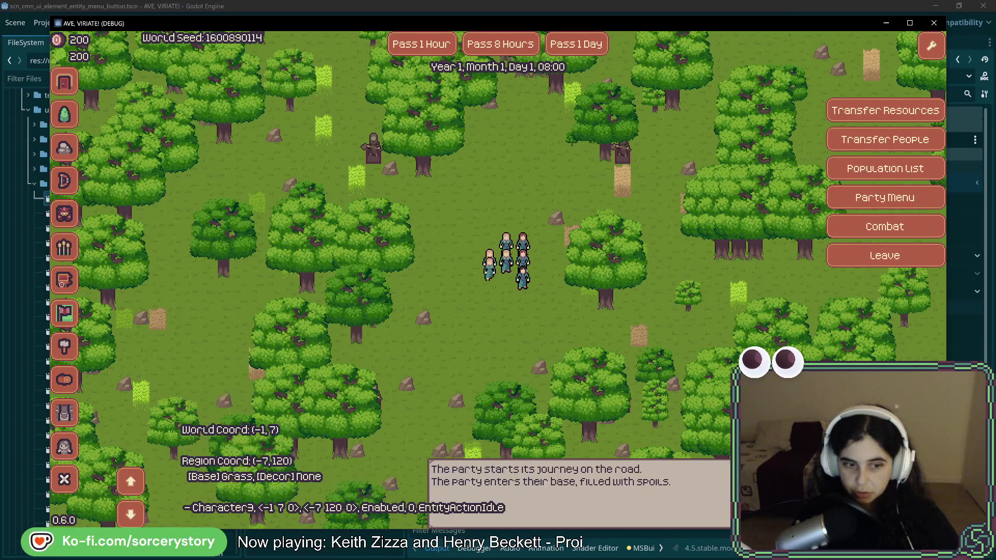
# - Open a party member's action menu to check the tool icons, then close the game
pyautogui.click(523, 259)
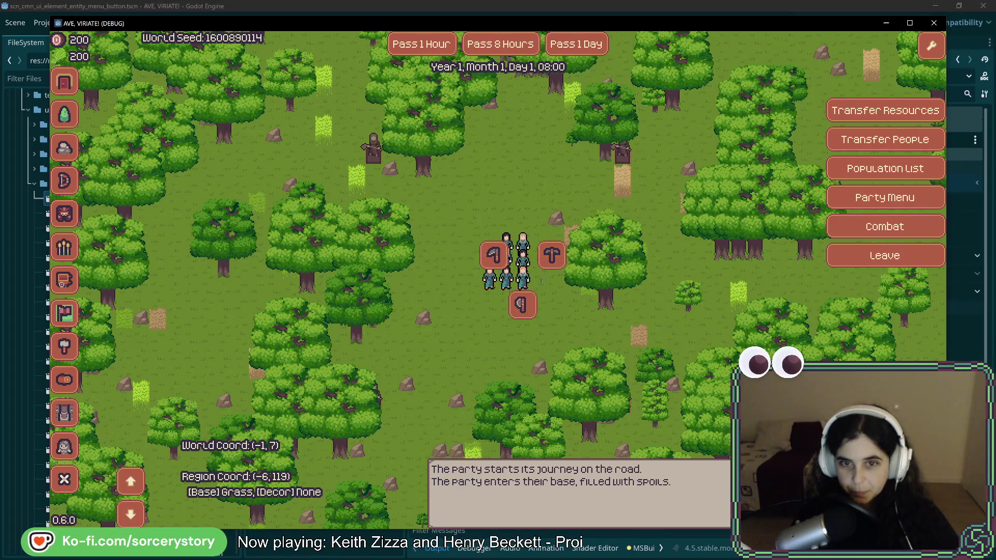
pyautogui.click(933, 23)
pyautogui.hotkey('alt', 'Tab')
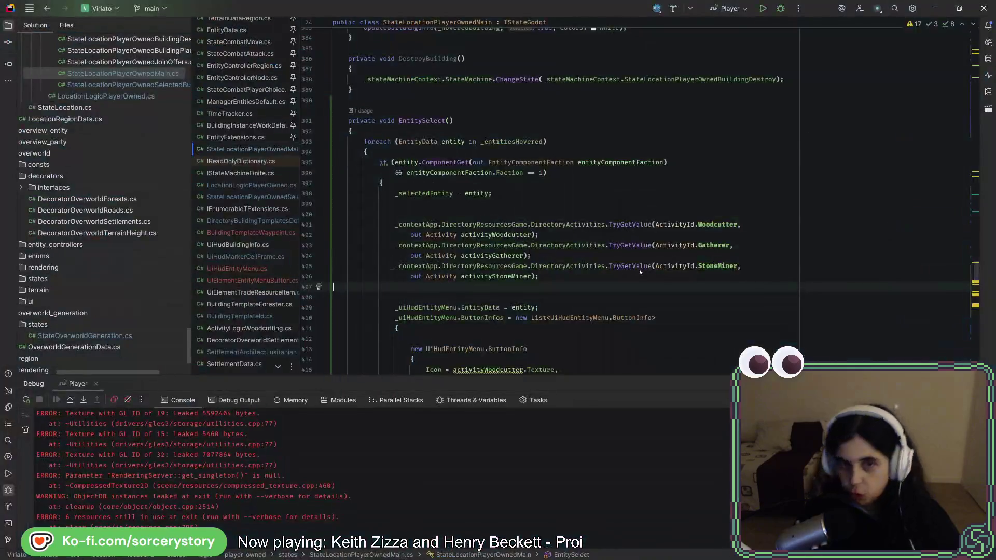
# - Remove the // markers from the Woodcutter, Stone Miner and Herb Gatherer Text lines, then open UiHudEntityMenu.cs
pyautogui.scroll(-6, 465, 220)
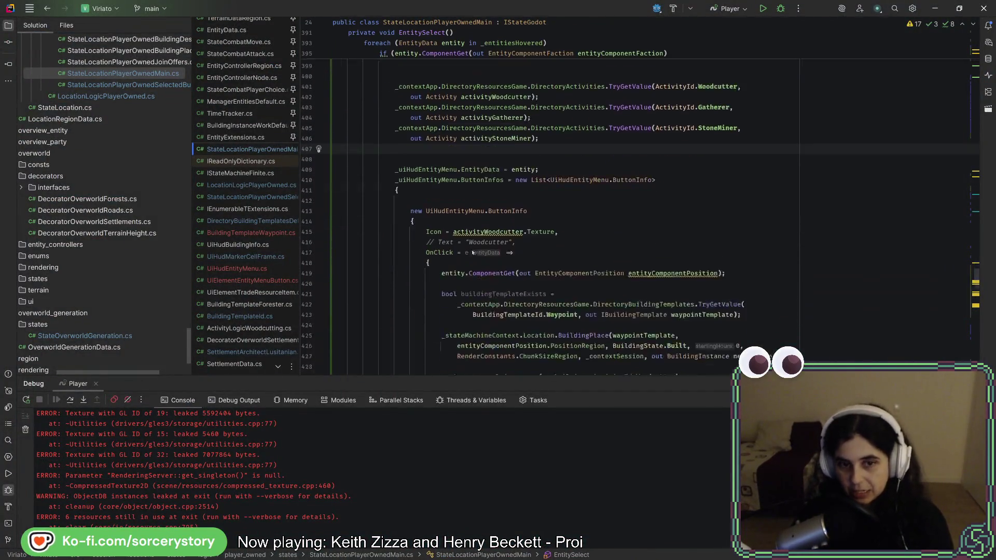
pyautogui.click(439, 194)
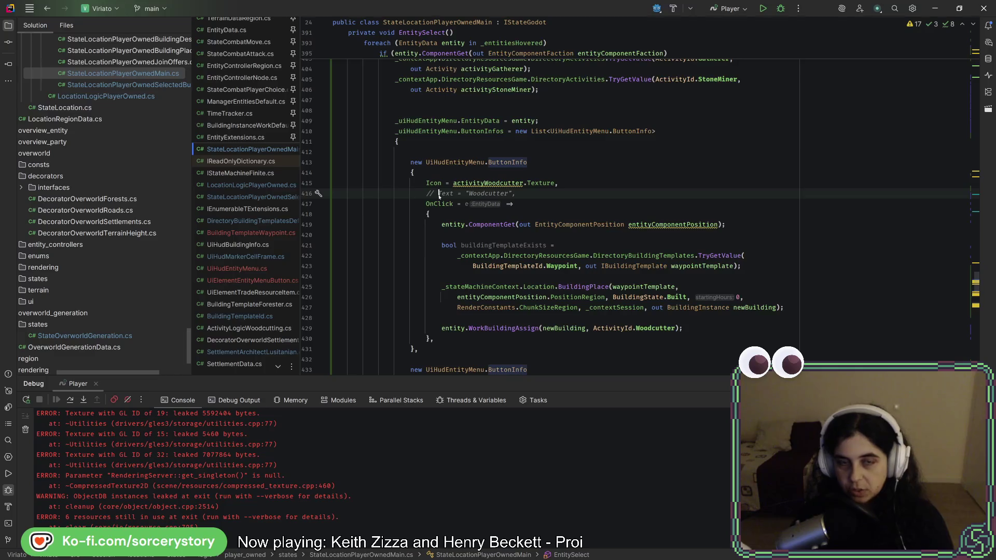
pyautogui.press('BackSpace')
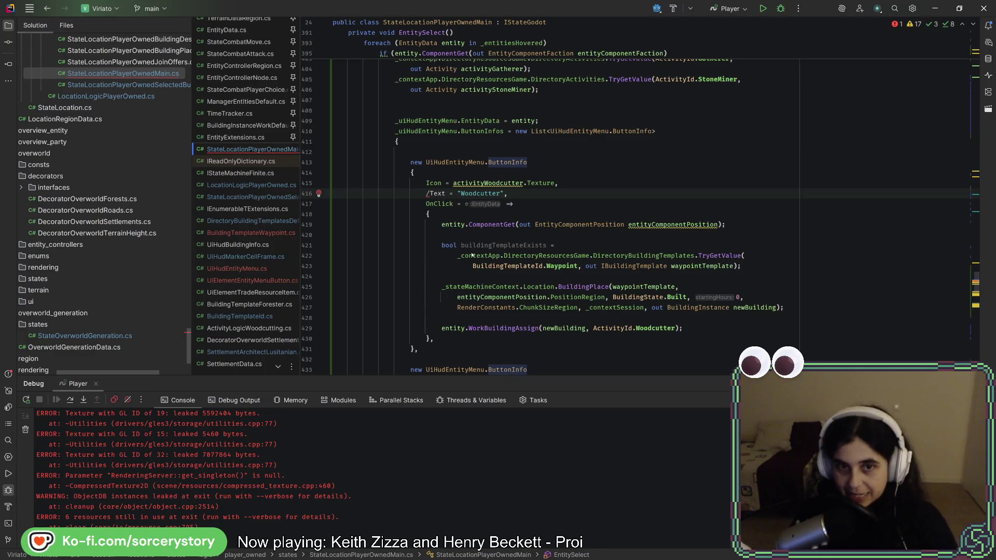
pyautogui.press('BackSpace')
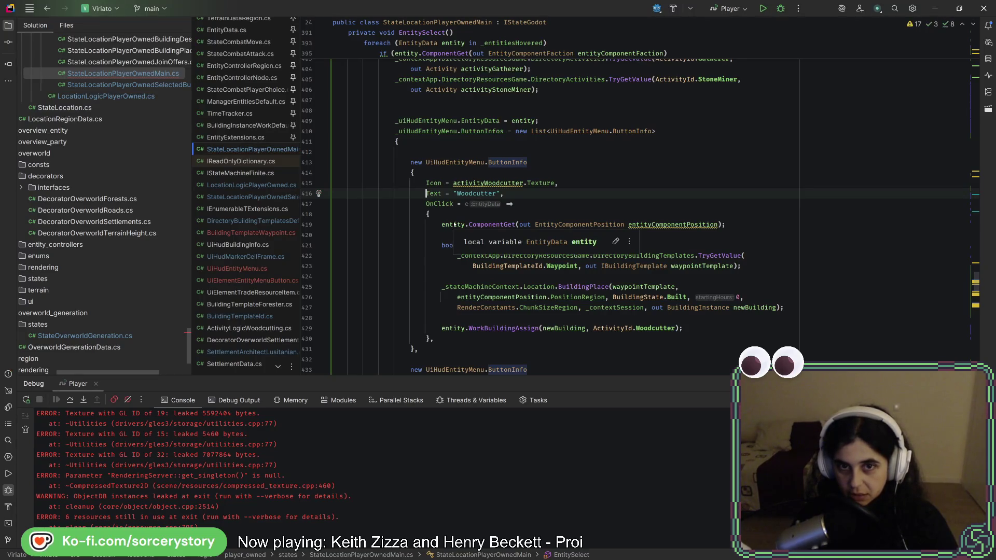
pyautogui.scroll(-10, 455, 224)
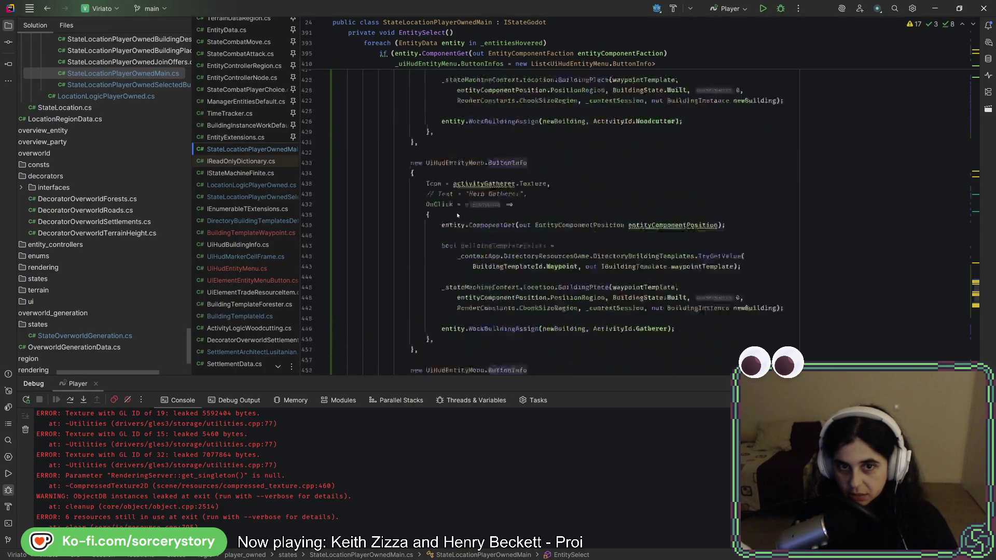
pyautogui.press('BackSpace')
pyautogui.press('BackSpace')
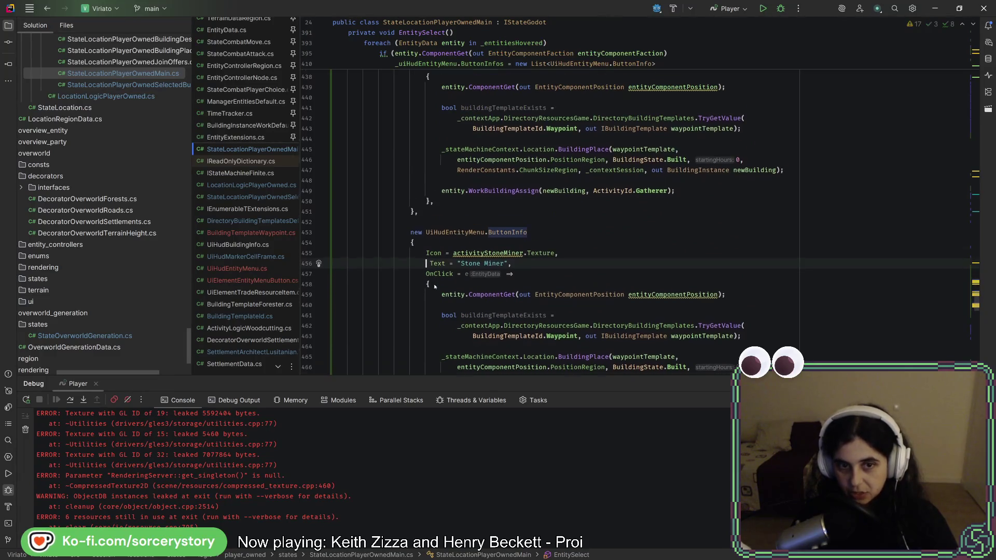
pyautogui.scroll(-5, 439, 278)
pyautogui.scroll(20, 439, 278)
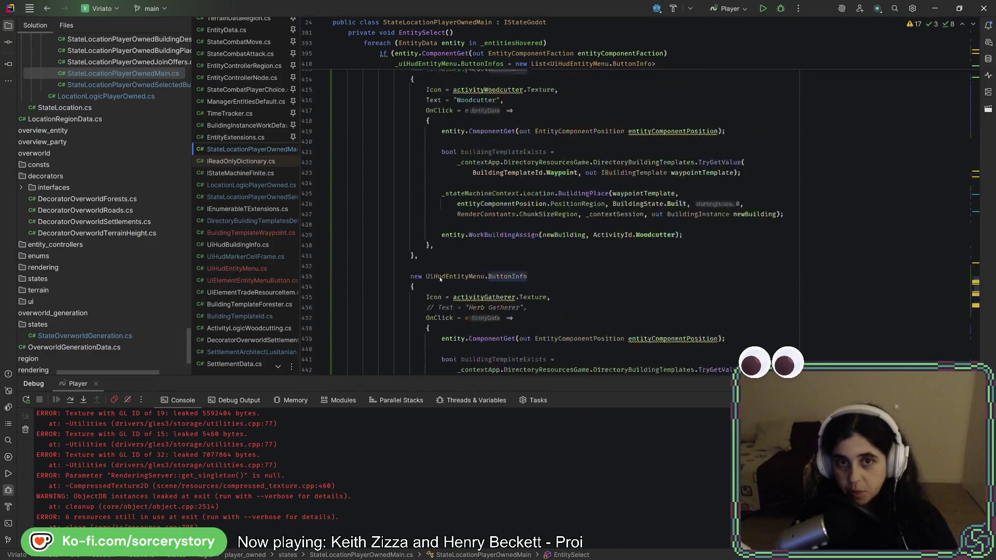
pyautogui.scroll(-7, 429, 248)
pyautogui.scroll(-8, 428, 248)
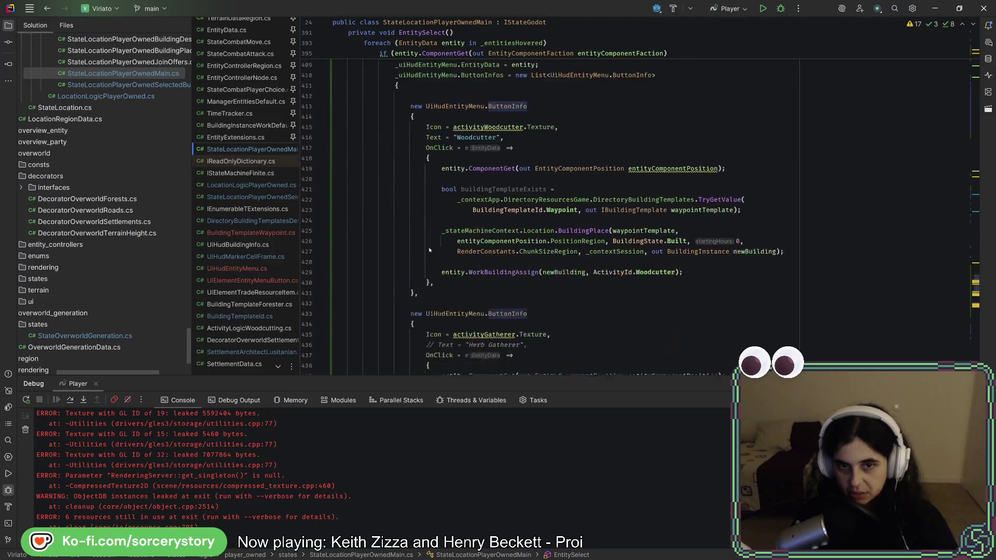
pyautogui.click(427, 214)
pyautogui.press('Delete')
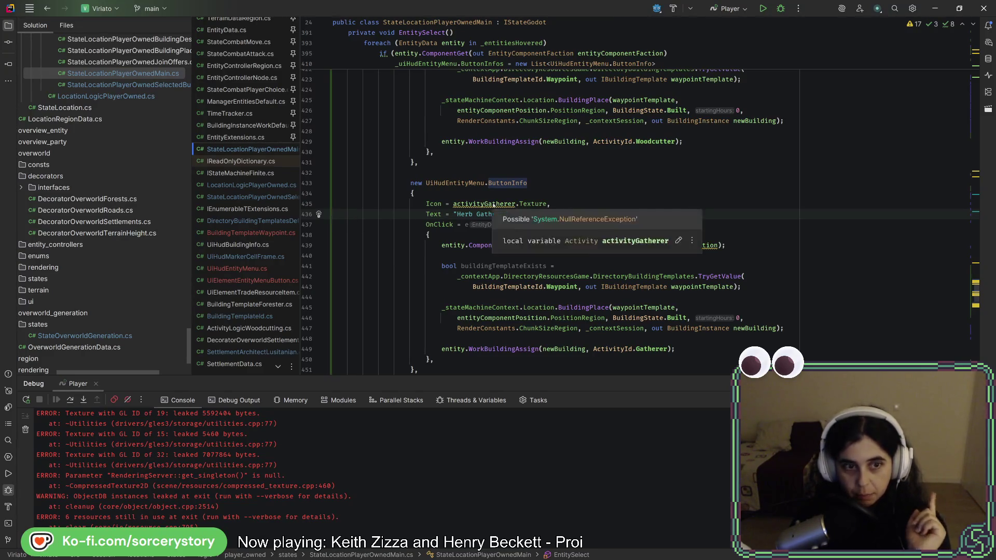
pyautogui.doubleClick(249, 269)
# - On line 150 of UiHudEntityMenu.cs, replace Button.Text with Button.TooltipText
pyautogui.scroll(-15, 446, 309)
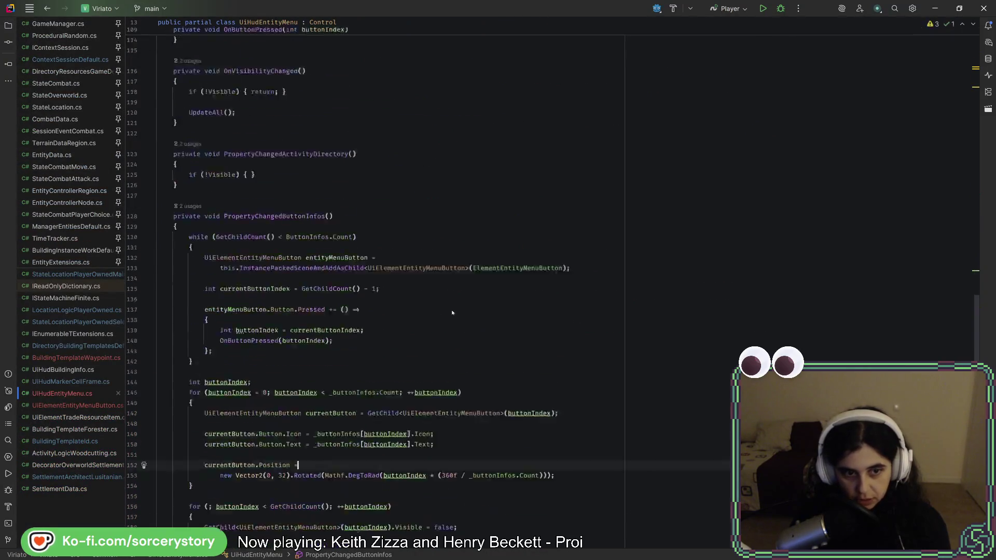
pyautogui.scroll(5, 448, 308)
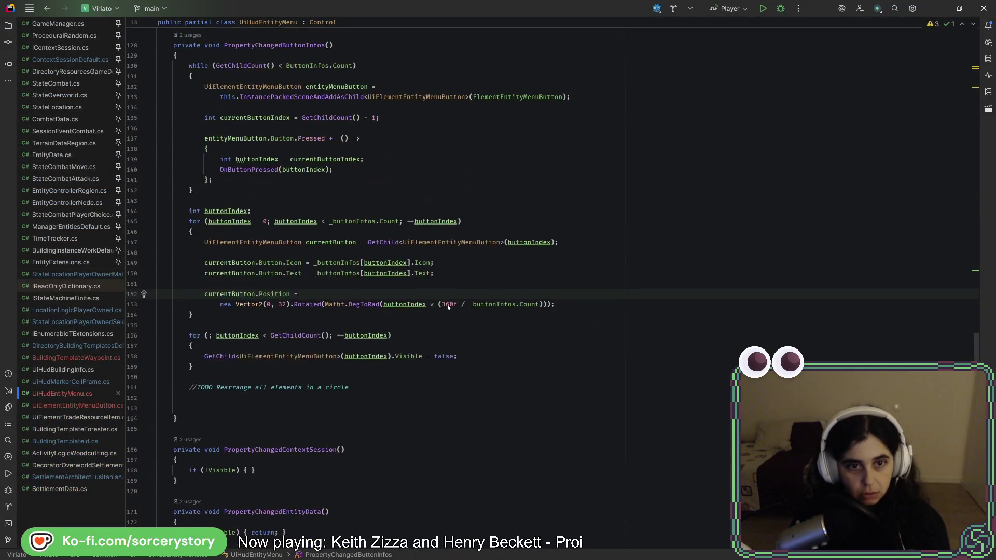
pyautogui.click(298, 273)
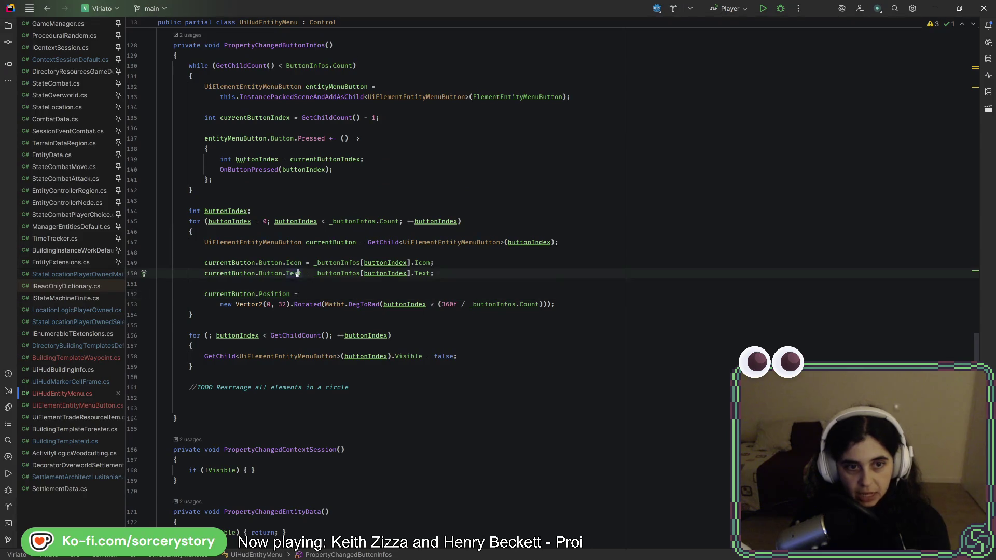
pyautogui.write('Tool')
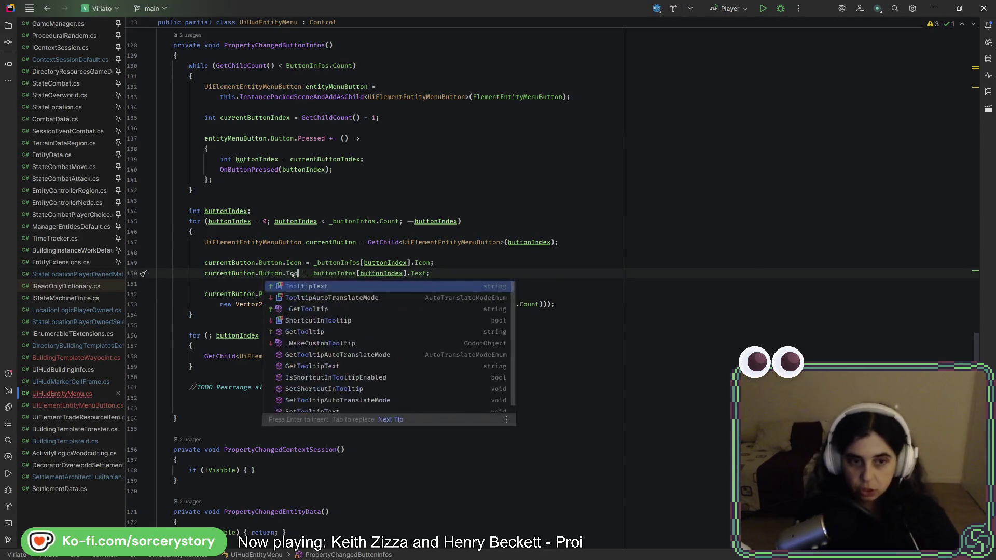
pyautogui.press('Down')
pyautogui.press('Return')
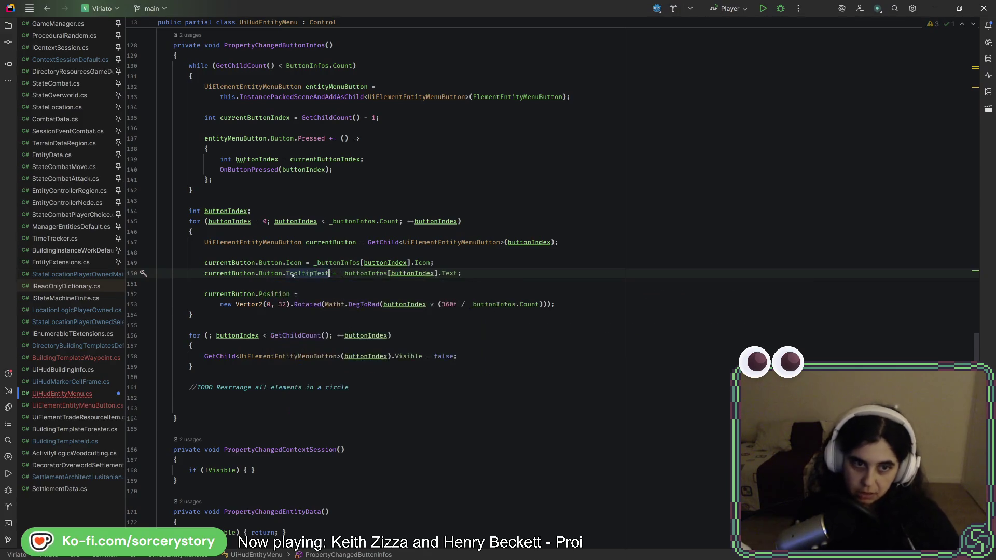
# - Return to the Godot editor and run the game
pyautogui.click(433, 263)
pyautogui.hotkey('alt', 'Tab')
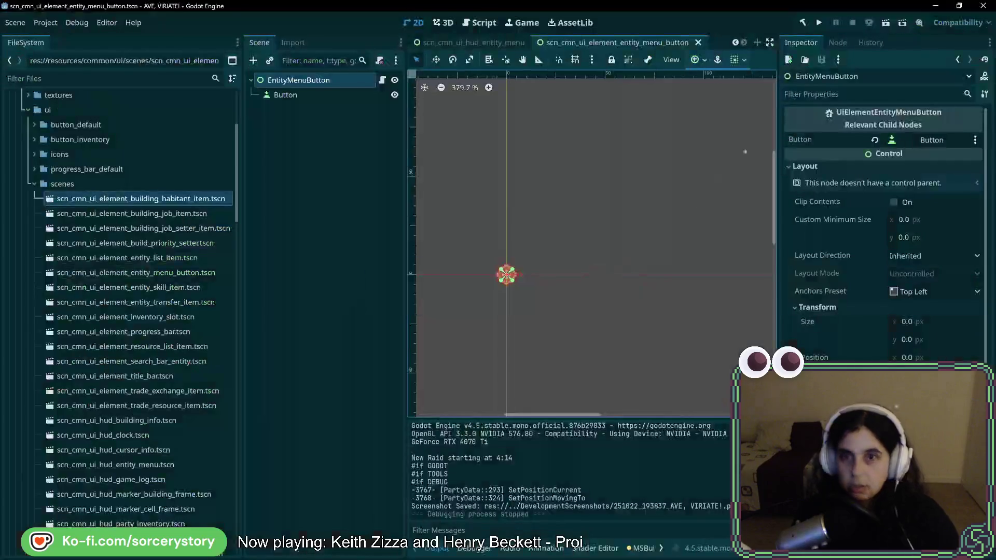
pyautogui.click(820, 23)
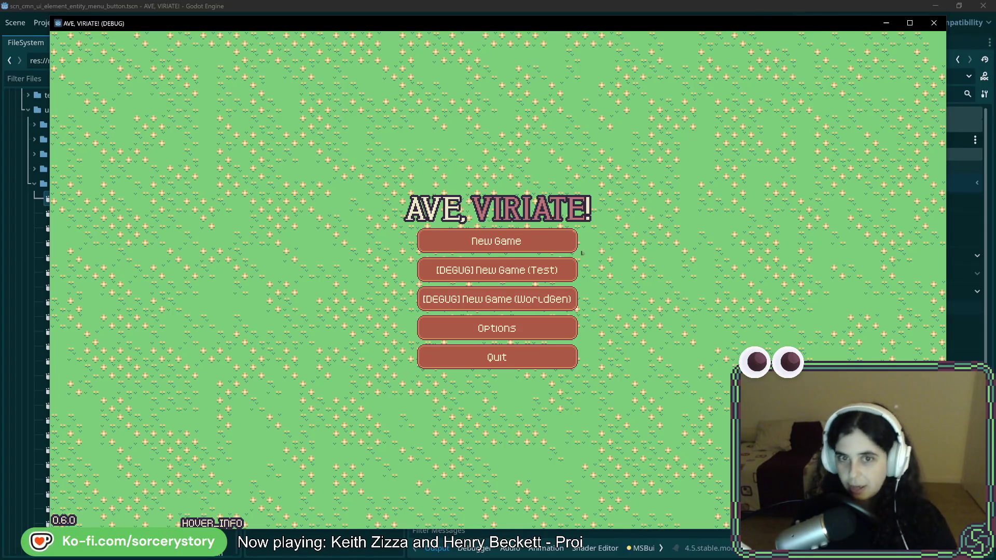
# - Start a new game, visit the player settlement, and remove three oak trees
pyautogui.click(556, 252)
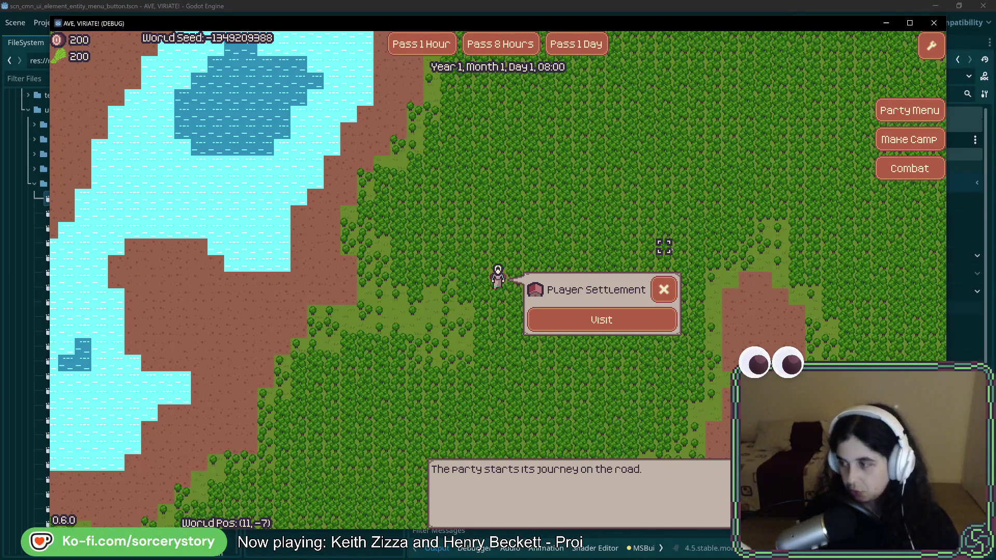
pyautogui.click(602, 319)
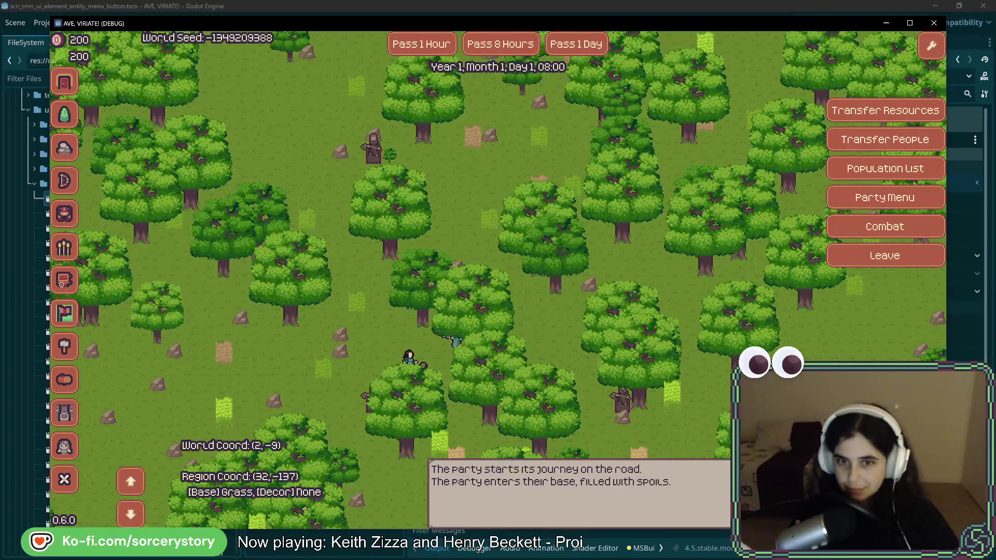
pyautogui.click(541, 274)
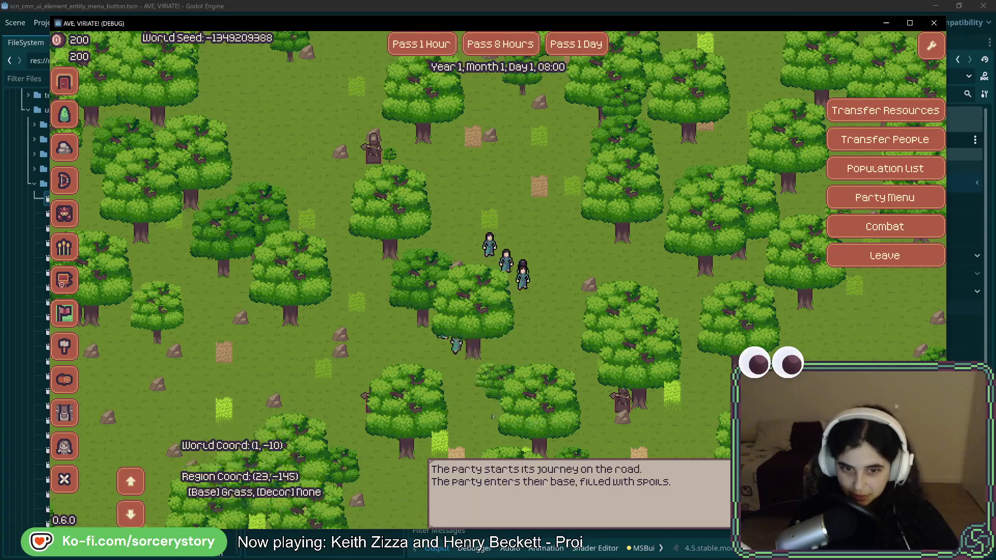
pyautogui.click(470, 319)
pyautogui.click(424, 323)
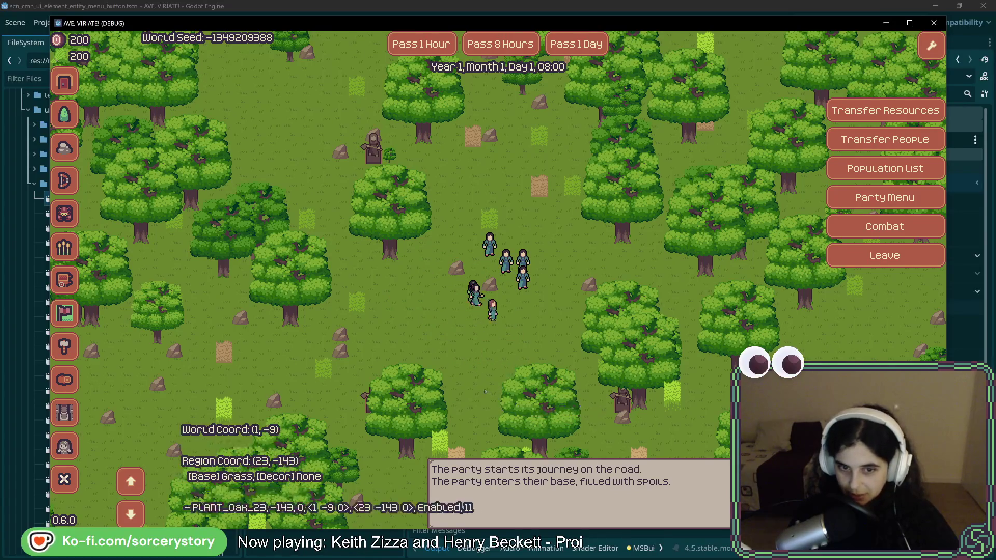
# - Remove three more oaks, then assign a party member a job from its icon menu
pyautogui.click(540, 445)
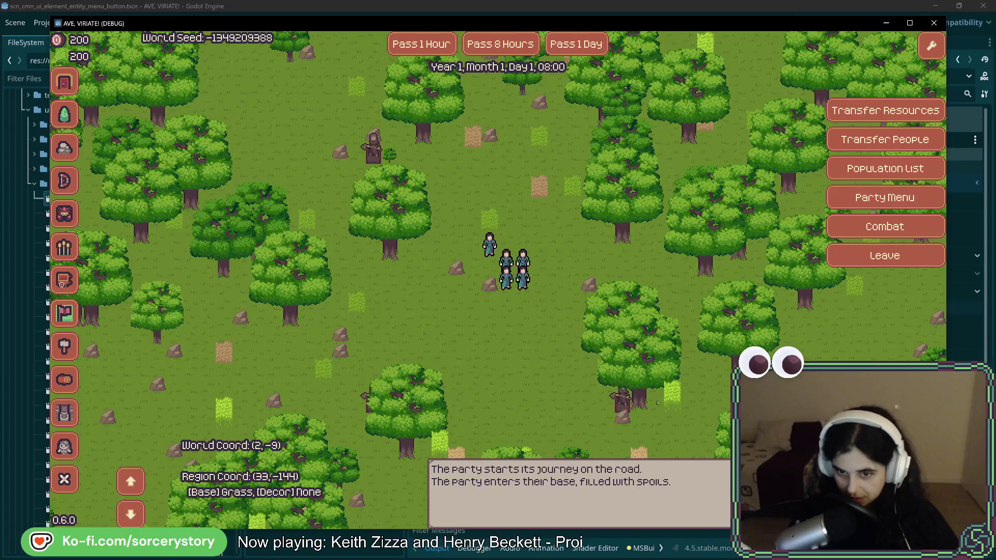
pyautogui.click(638, 399)
pyautogui.click(620, 366)
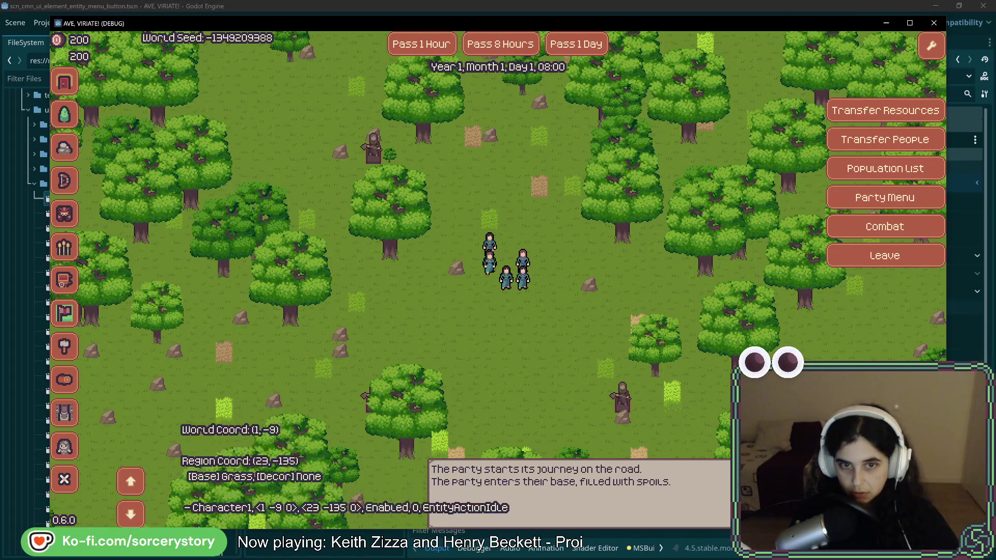
pyautogui.click(506, 259)
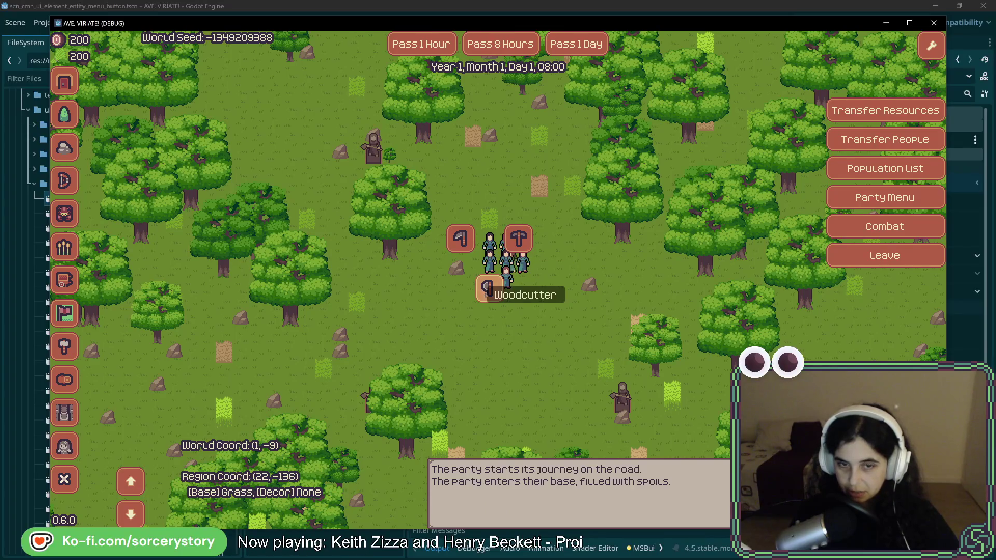
pyautogui.click(460, 239)
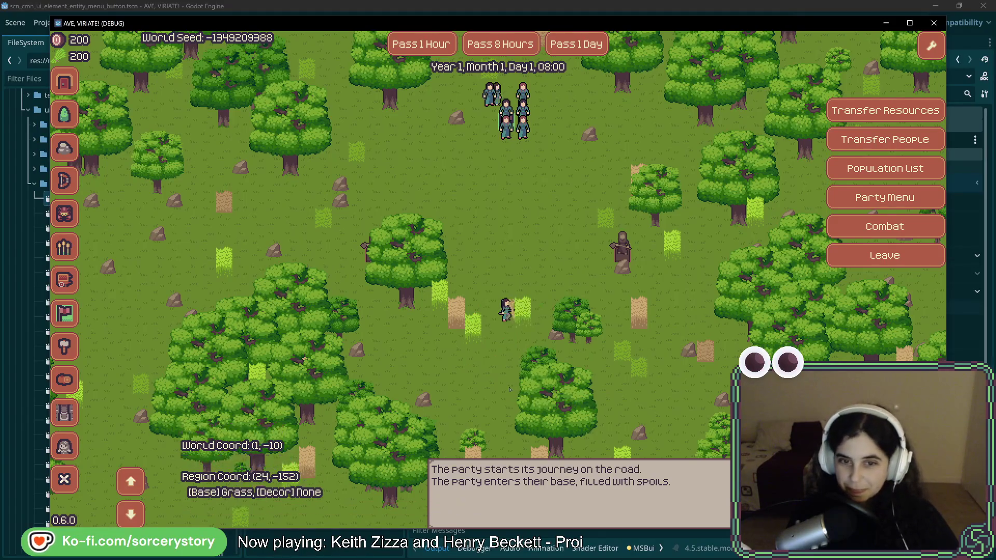
# - Pan north and give Character3 a job, placing a waypoint flag
pyautogui.press('w')
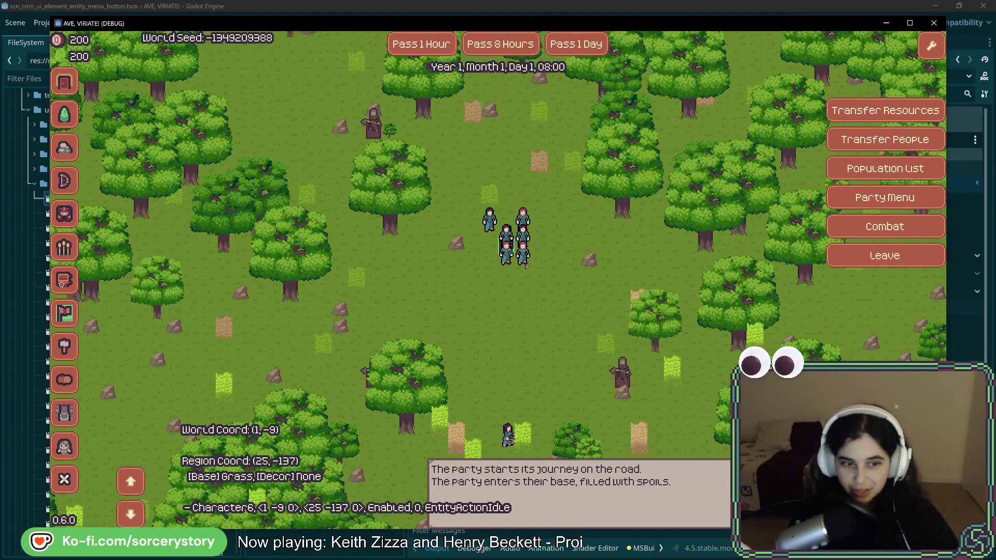
pyautogui.click(523, 254)
pyautogui.click(464, 275)
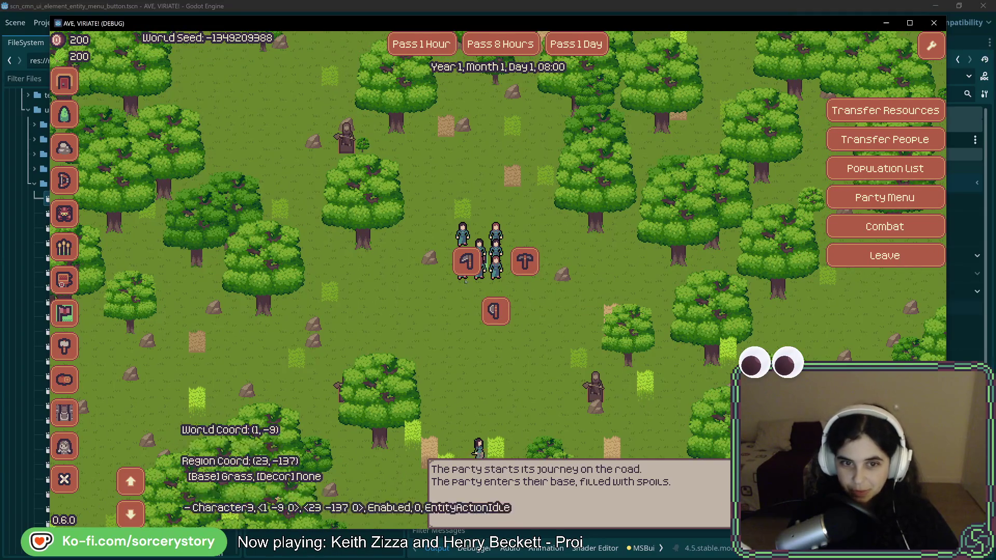
pyautogui.click(462, 311)
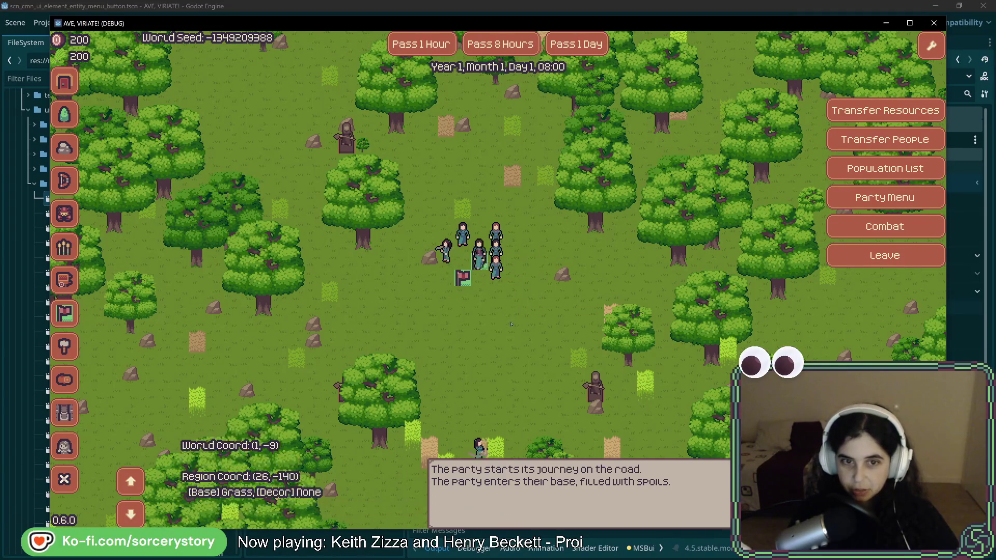
# - Inspect Character8, open and dismiss Character4's job menu, then check the waypoint flag's info card
pyautogui.click(448, 236)
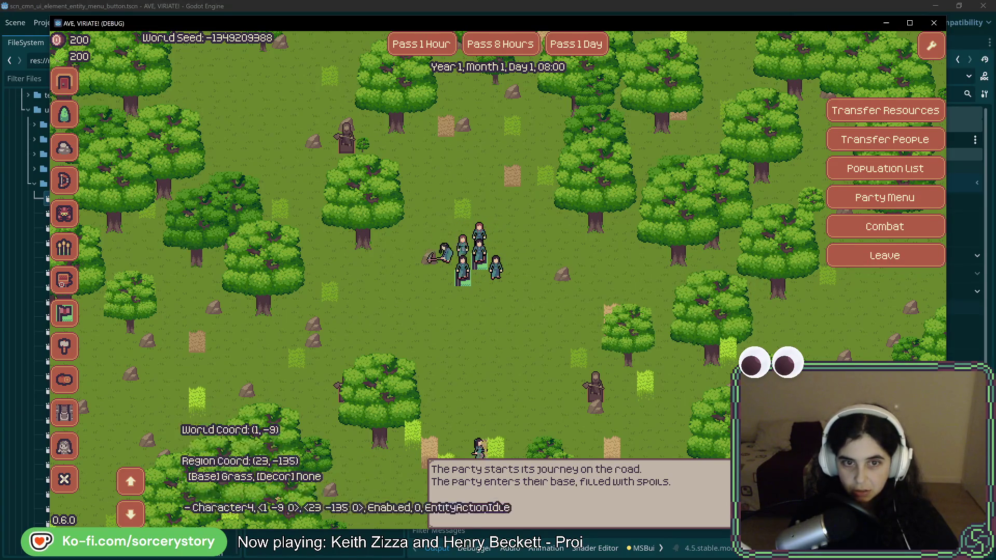
pyautogui.click(463, 267)
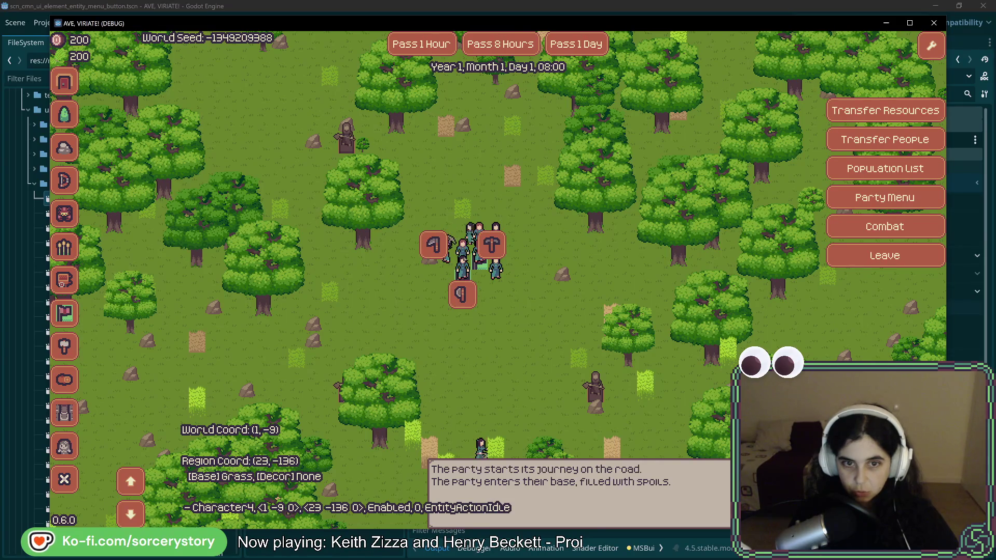
pyautogui.click(463, 340)
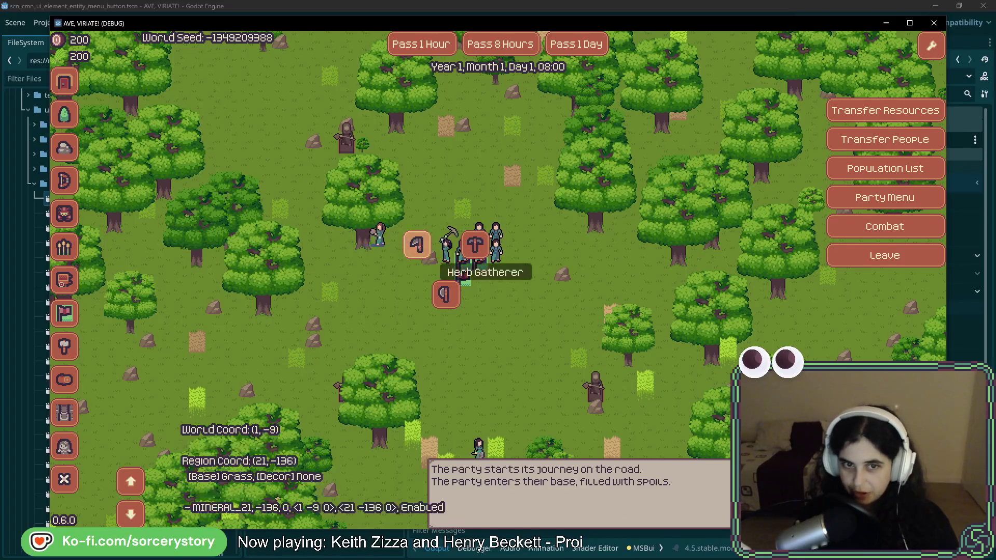
pyautogui.moveTo(440, 253)
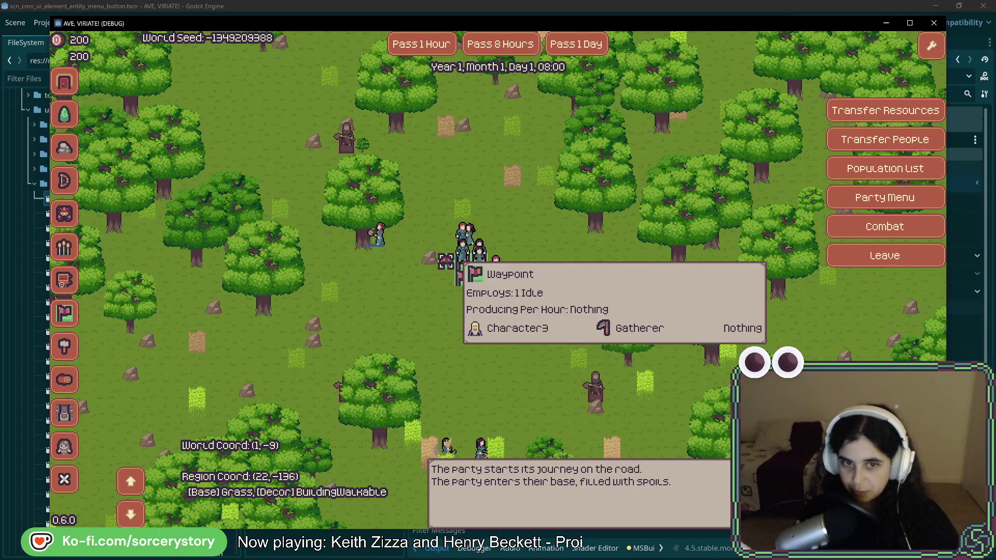
pyautogui.press('s')
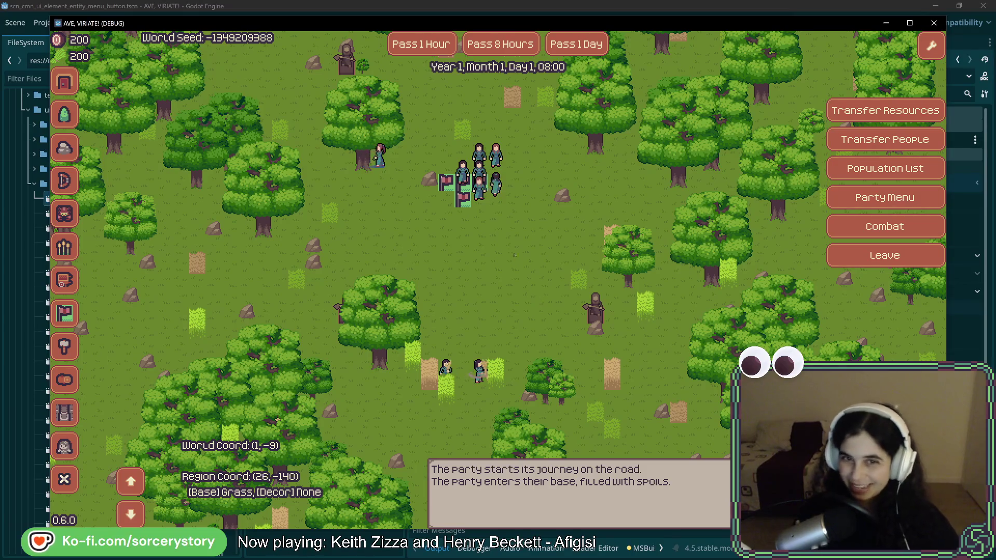
pyautogui.press('Up')
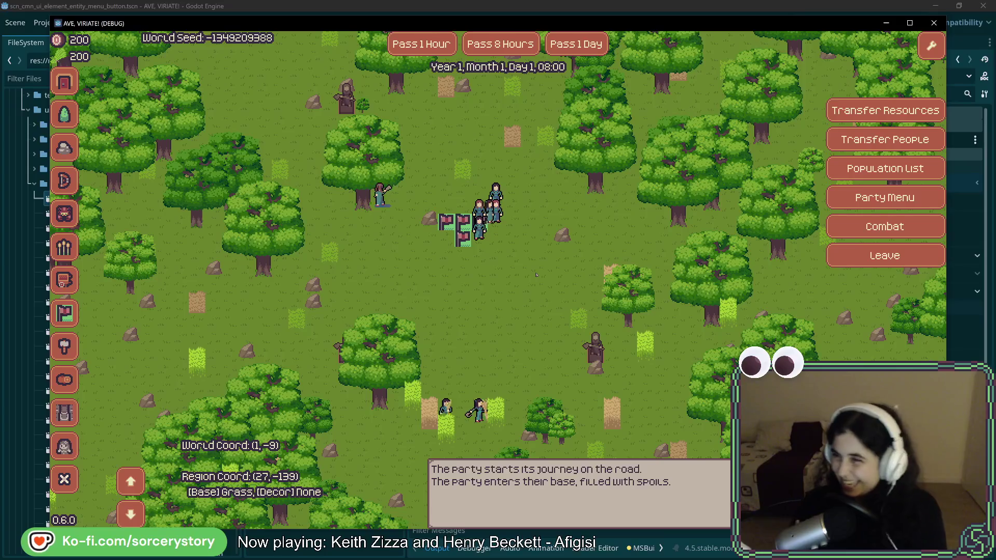
pyautogui.moveTo(524, 274); pyautogui.dragTo(518, 349)
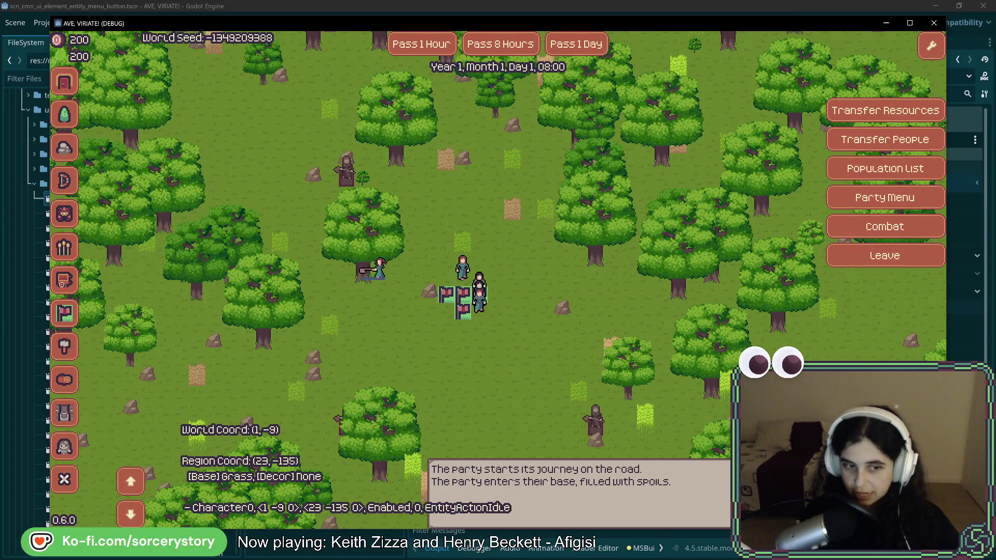
# - Give a party member the Woodcutter job from the party's icon menu
pyautogui.click(463, 288)
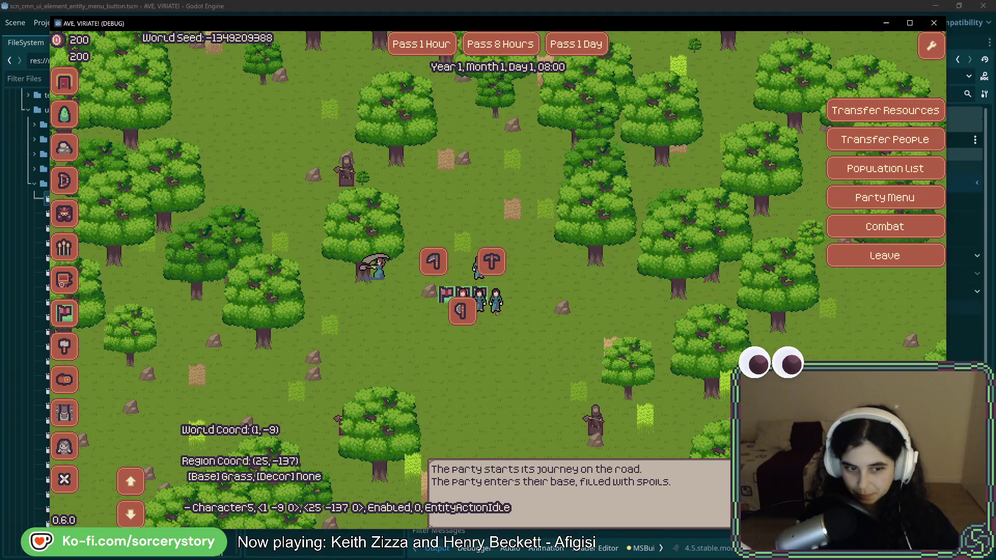
pyautogui.click(495, 344)
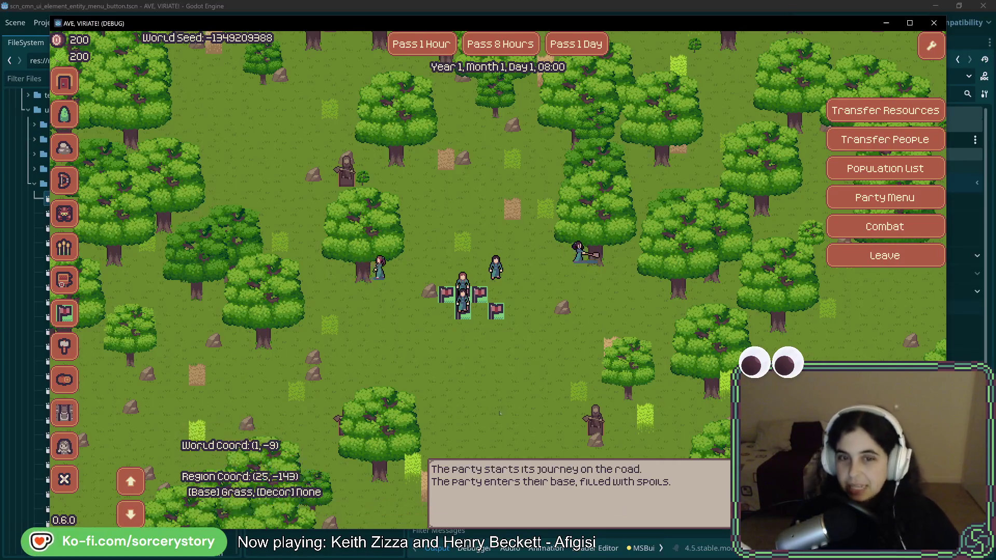
pyautogui.press('Left')
pyautogui.press('Down')
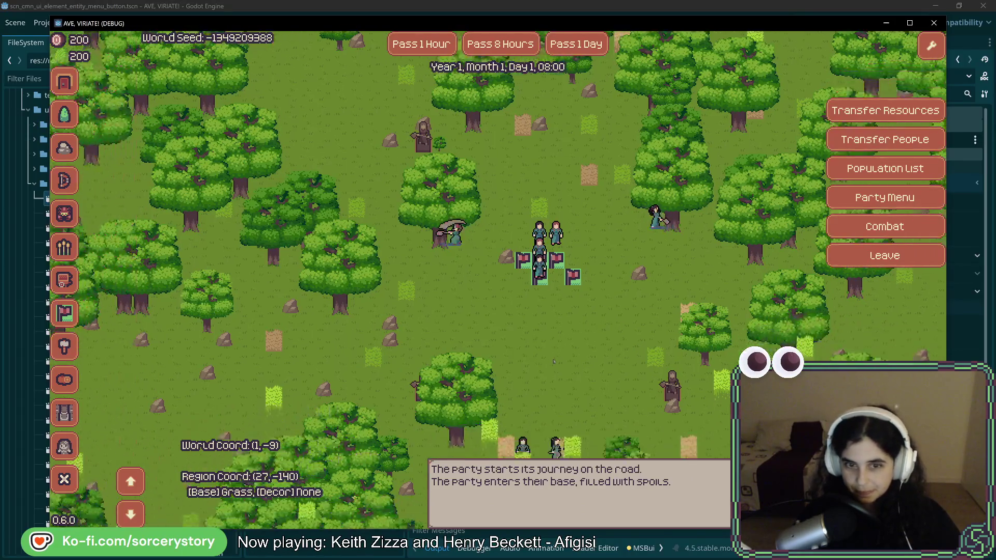
# - Pan north to centre the party and open the action choices of the villager to its east
pyautogui.press('Right')
pyautogui.press('Down')
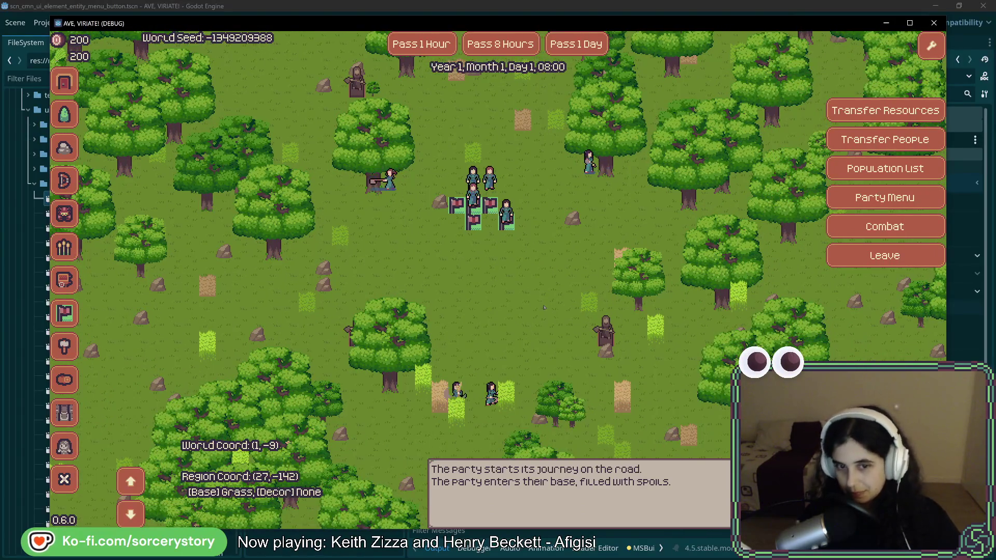
pyautogui.press('Up')
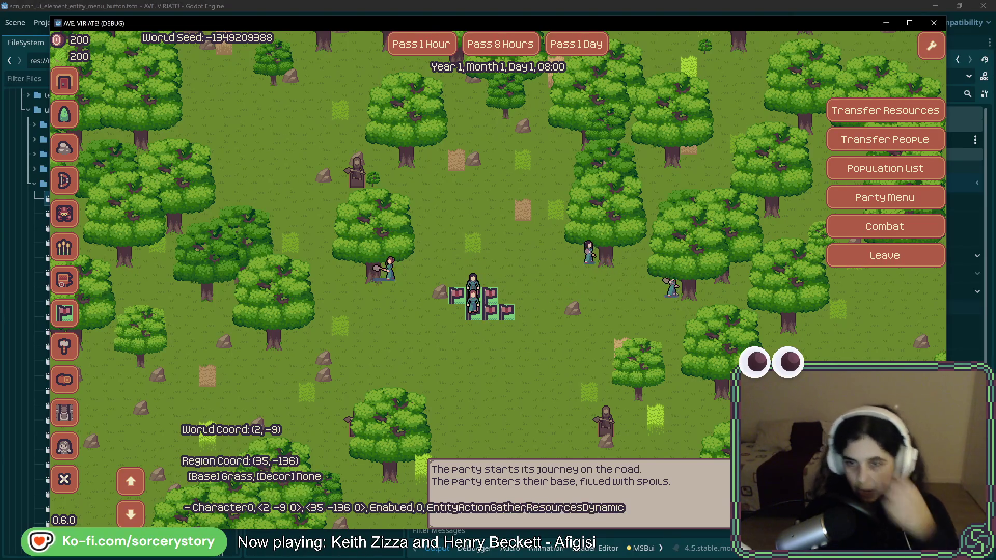
pyautogui.click(673, 288)
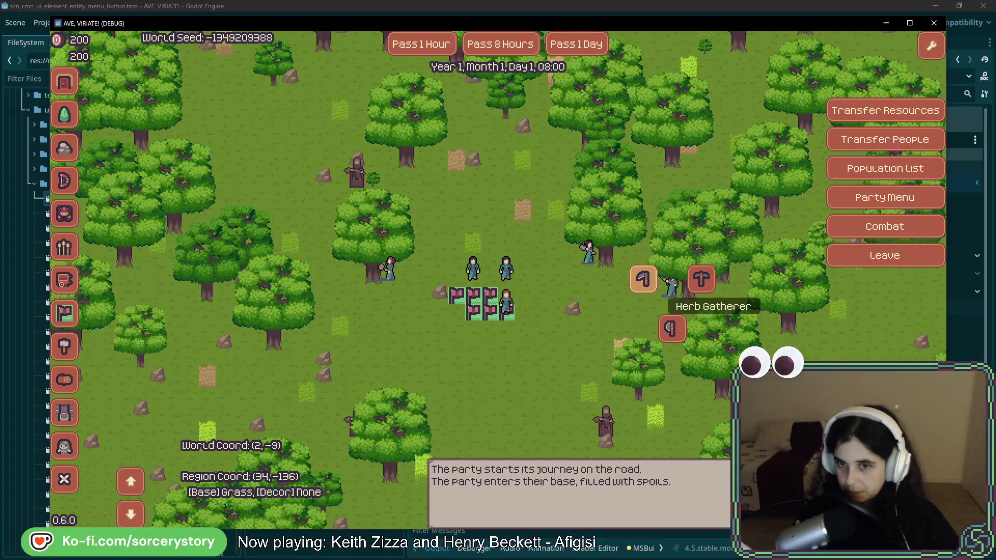
# - Make the villager east of the party a Herb Gatherer
pyautogui.click(701, 278)
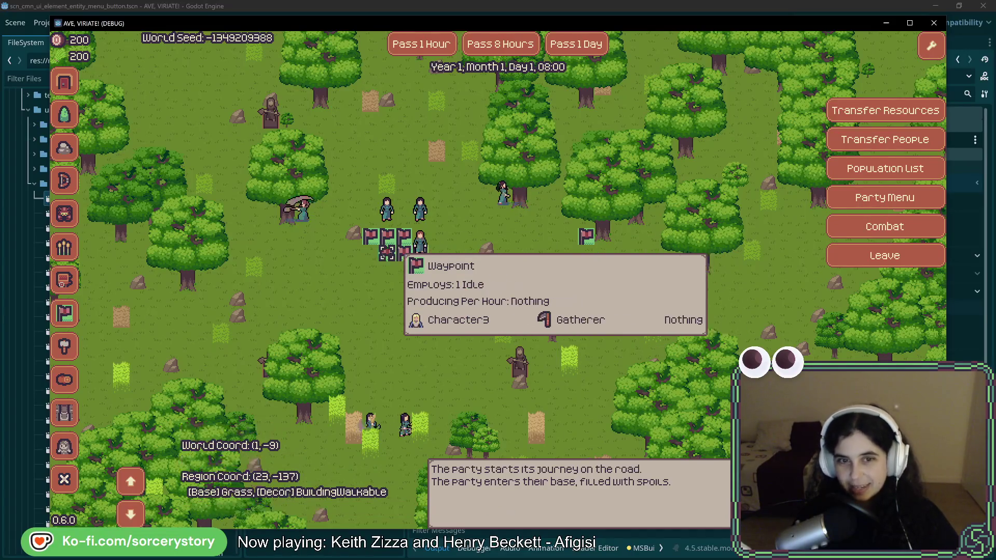
# - Make the villager to the east a Stone Miner and pass one hour to 09:00
pyautogui.click(601, 274)
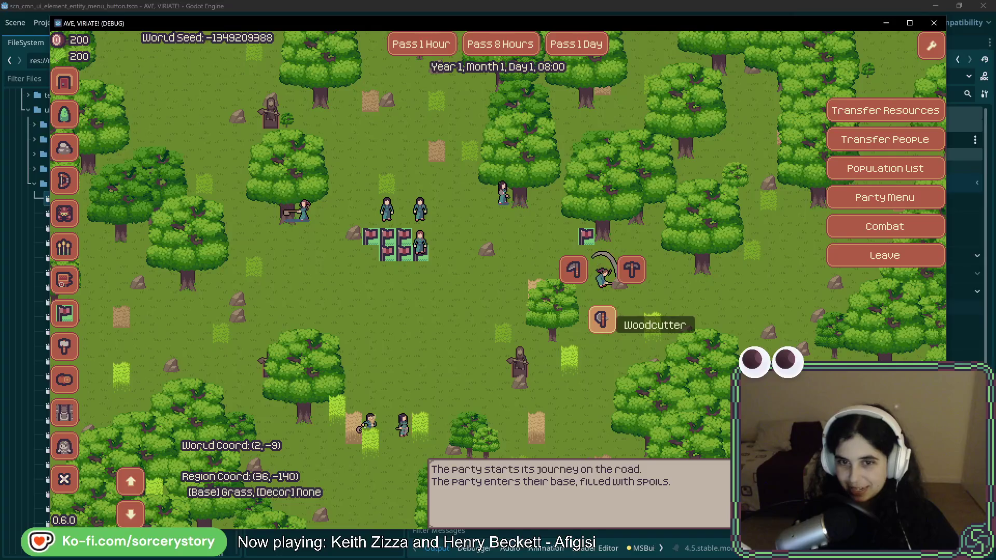
pyautogui.click(633, 269)
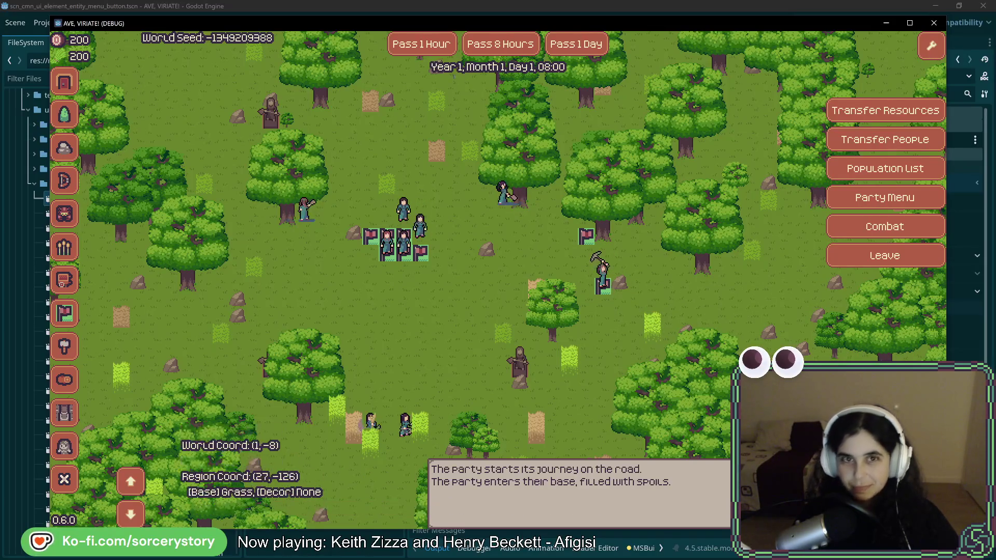
pyautogui.click(436, 47)
pyautogui.moveTo(603, 286)
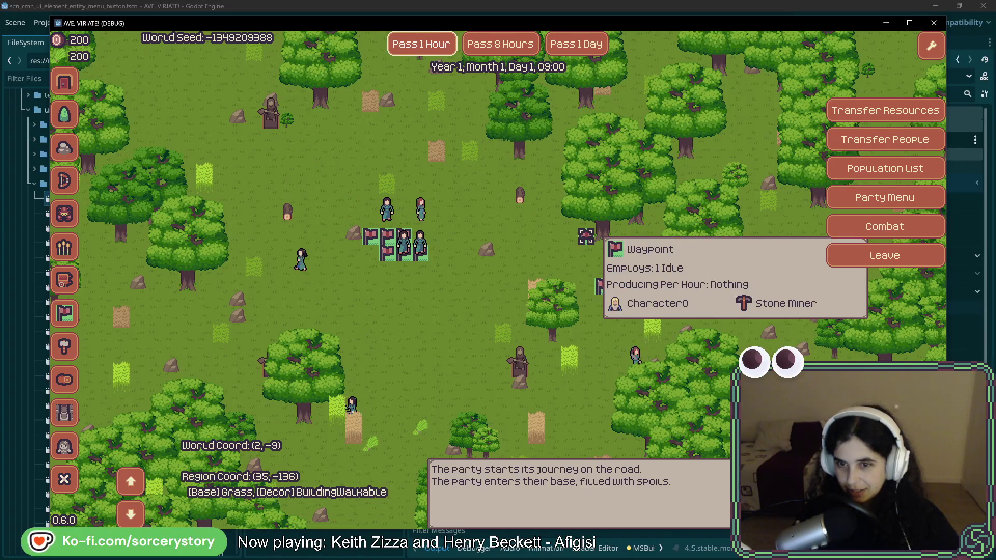
pyautogui.moveTo(388, 253)
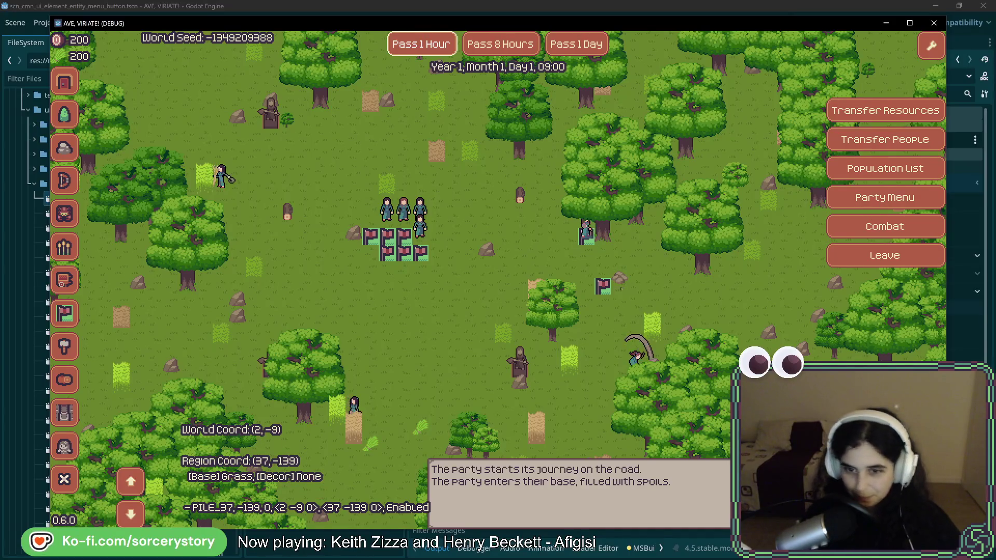
# - Pan south-east, remove the three trees beside the villager, and pan back west to the party
pyautogui.press('Down')
pyautogui.press('Right')
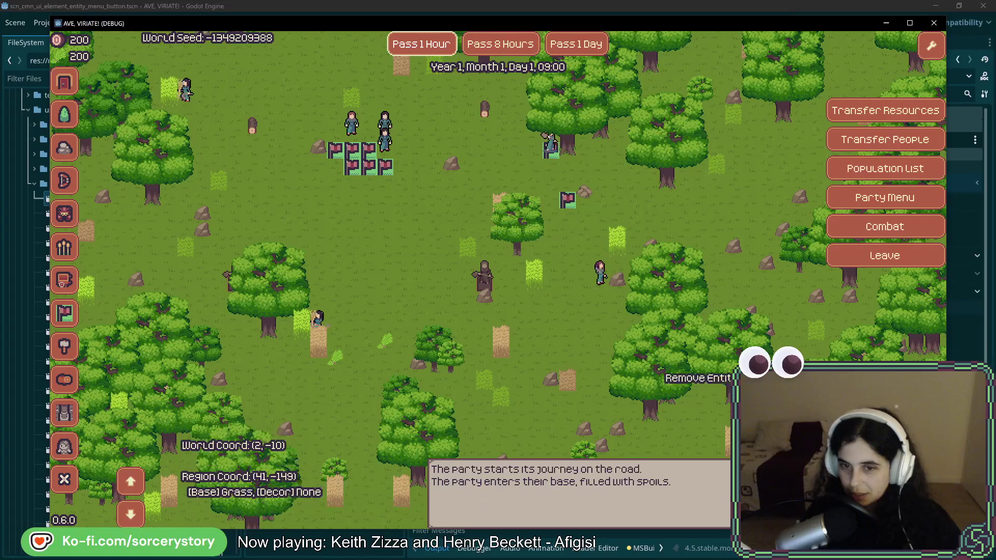
pyautogui.click(651, 374)
pyautogui.click(678, 358)
pyautogui.click(668, 291)
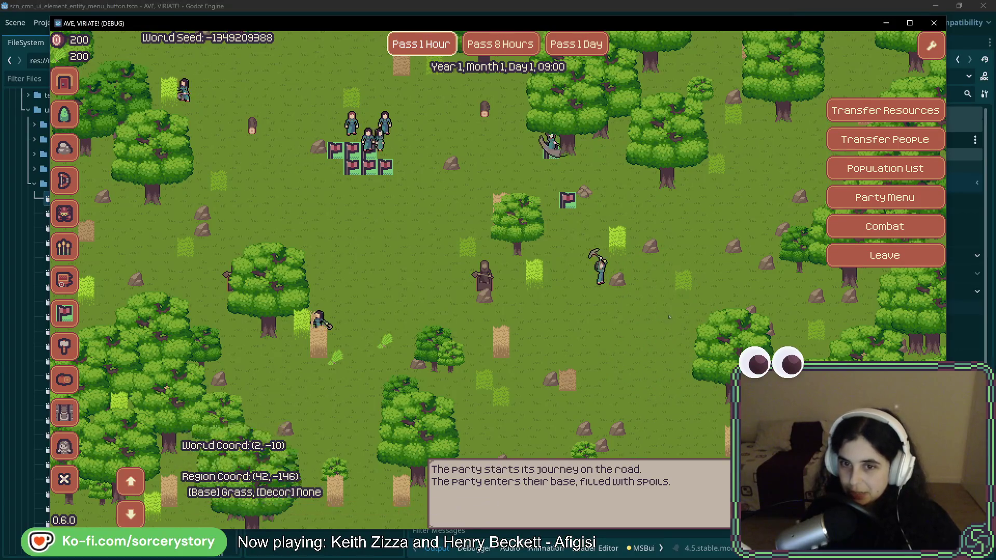
pyautogui.press('Up')
pyautogui.press('Left')
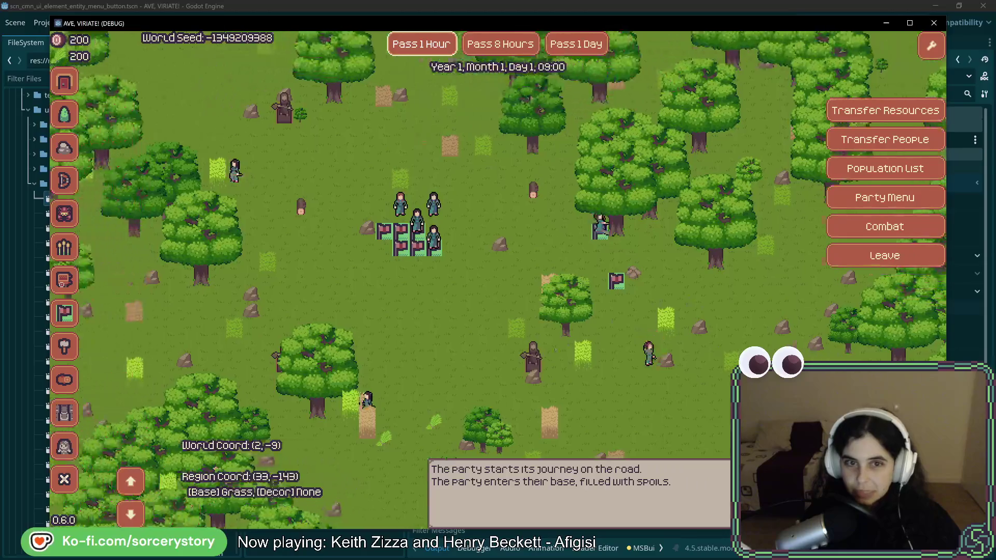
pyautogui.press('Left')
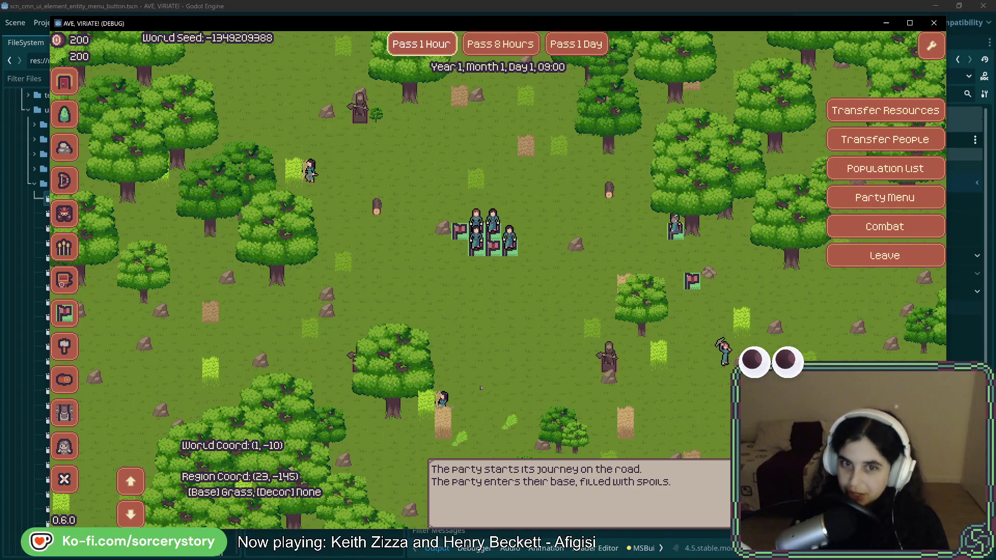
pyautogui.moveTo(492, 245)
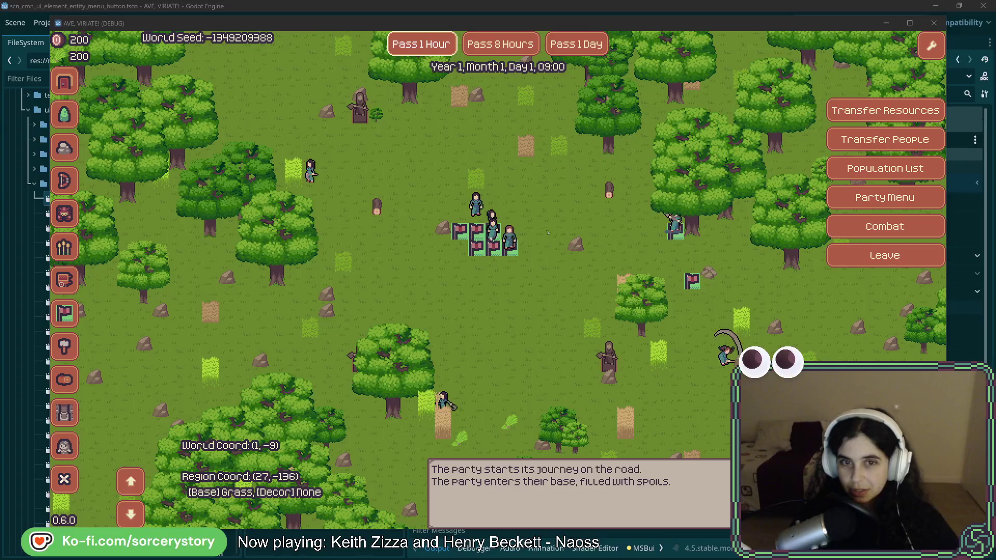
# - Make the villager beside the party a Stone Miner and pass one hour to 10:00
pyautogui.click(491, 215)
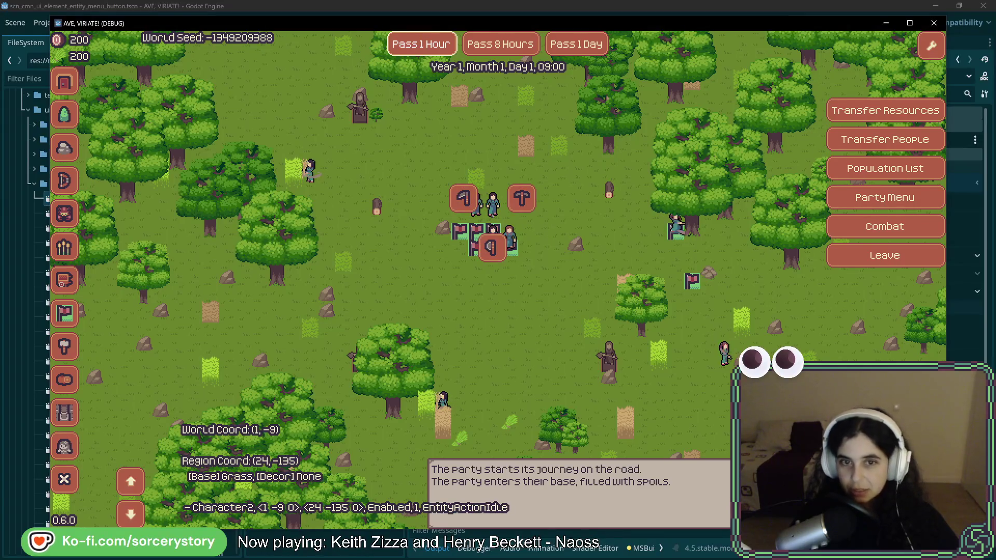
pyautogui.click(522, 200)
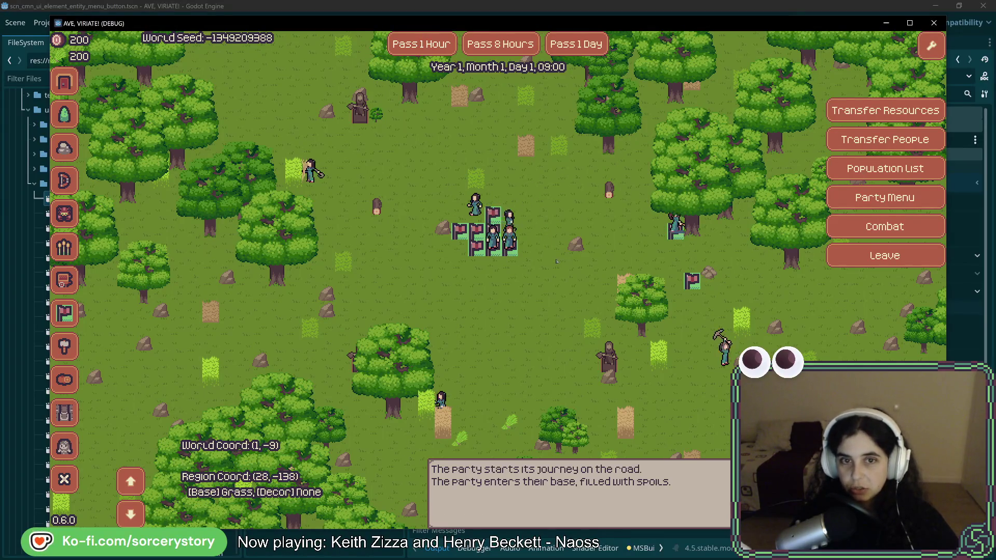
pyautogui.press('Up')
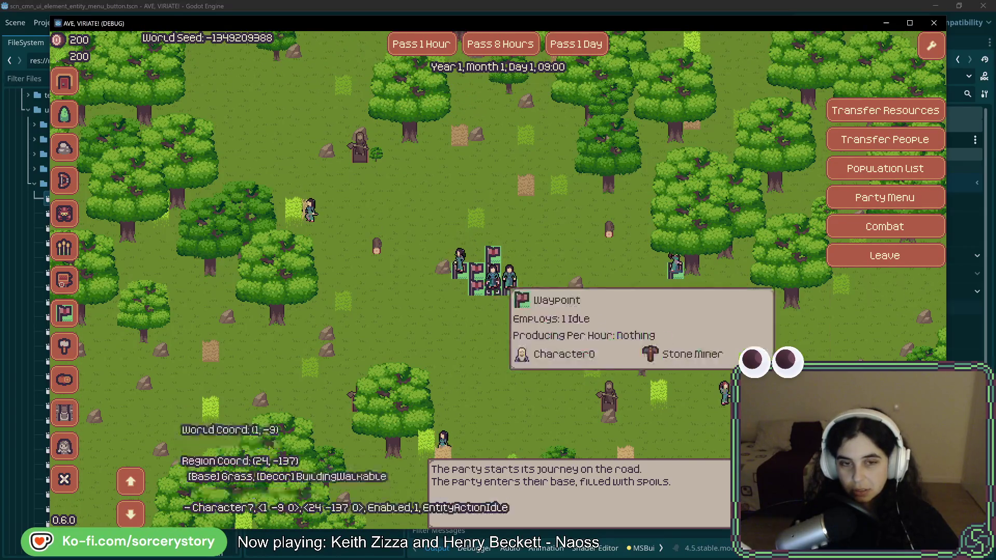
pyautogui.click(439, 44)
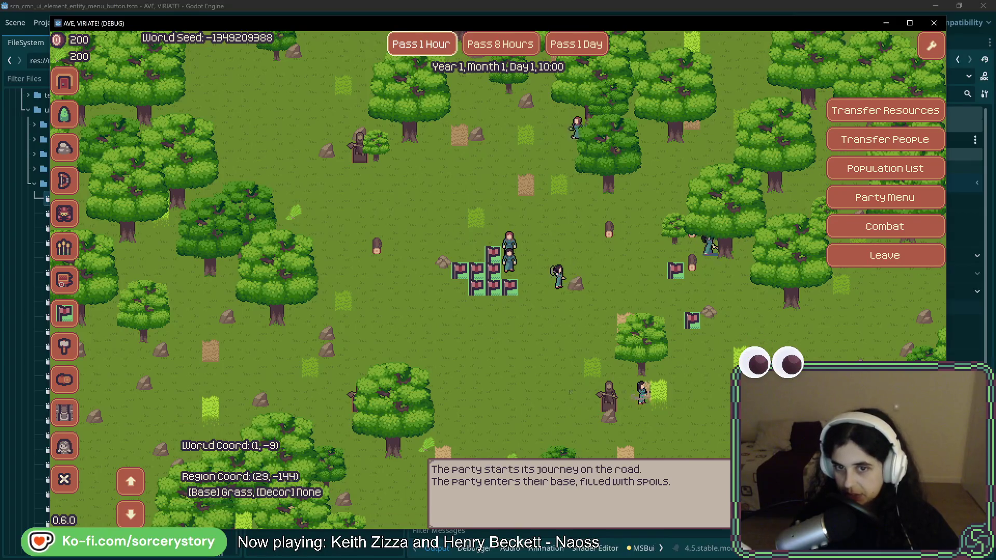
# - Pan south-east and north-west around the party to watch villagers mining rocks near the waypoints
pyautogui.press('d')
pyautogui.press('s')
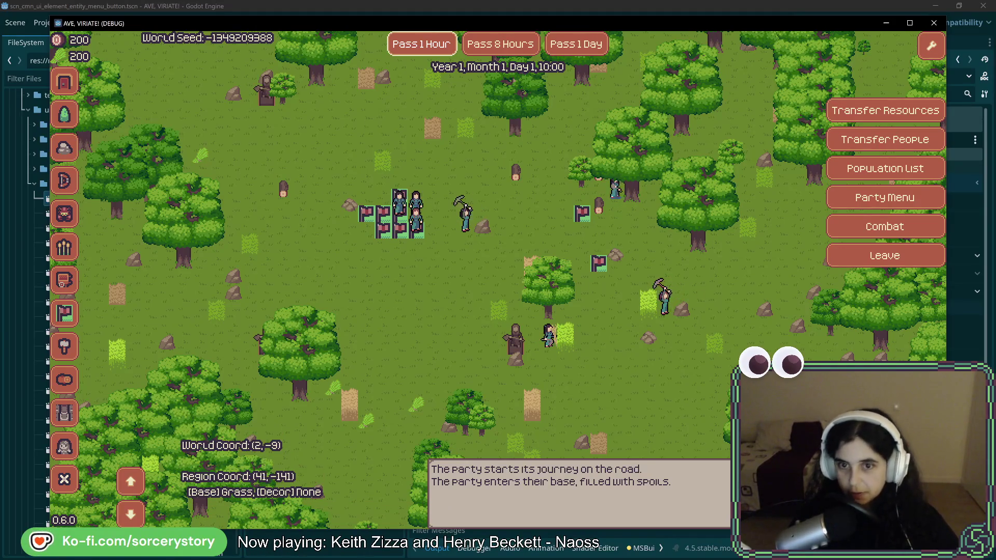
pyautogui.press('Up')
pyautogui.press('Left')
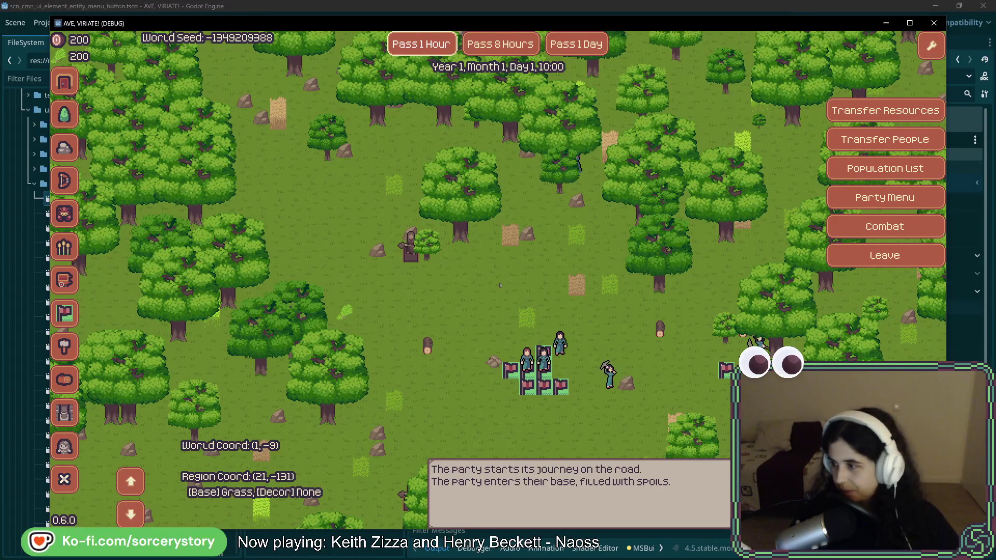
pyautogui.press('Down')
pyautogui.press('Right')
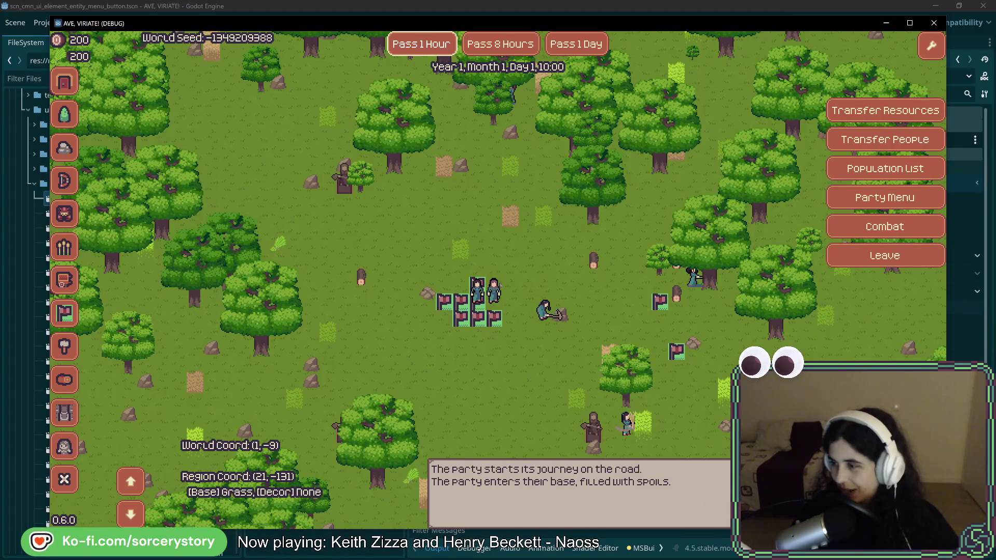